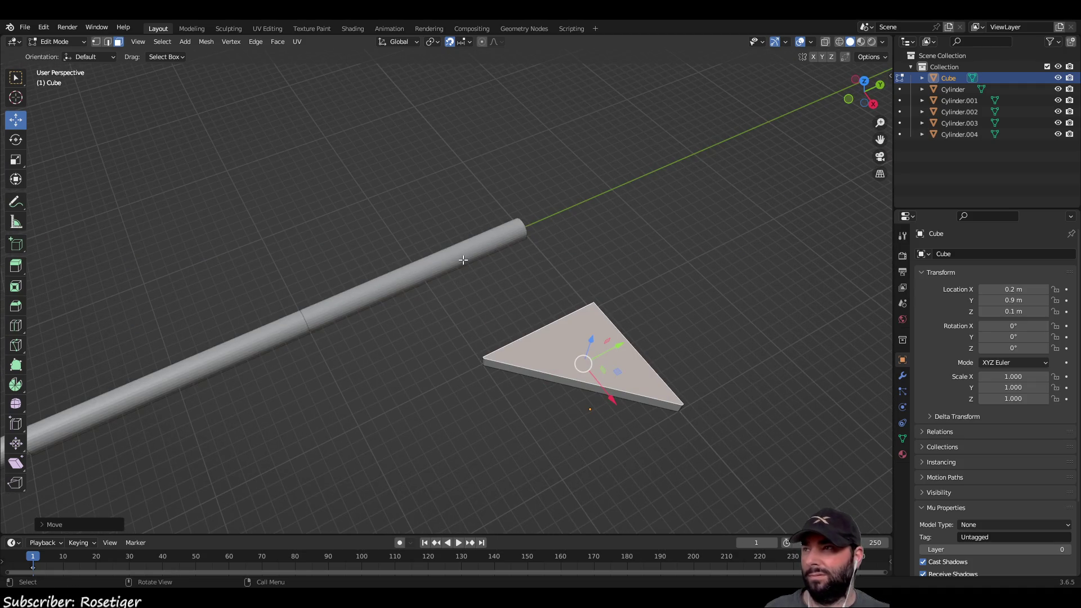
Return to Object Mode and move the fin toward the shaft, to X 0.11 m and Z 0.08 m.
drag(462, 260, 510, 251)
key(Tab)
drag(695, 250, 581, 201)
mouse_move(572, 248)
mouse_down()
mouse_move(507, 244)
mouse_move(558, 207)
mouse_move(564, 229)
mouse_move(564, 113)
mouse_move(560, 198)
mouse_move(610, 160)
mouse_up()
drag(658, 96, 654, 135)
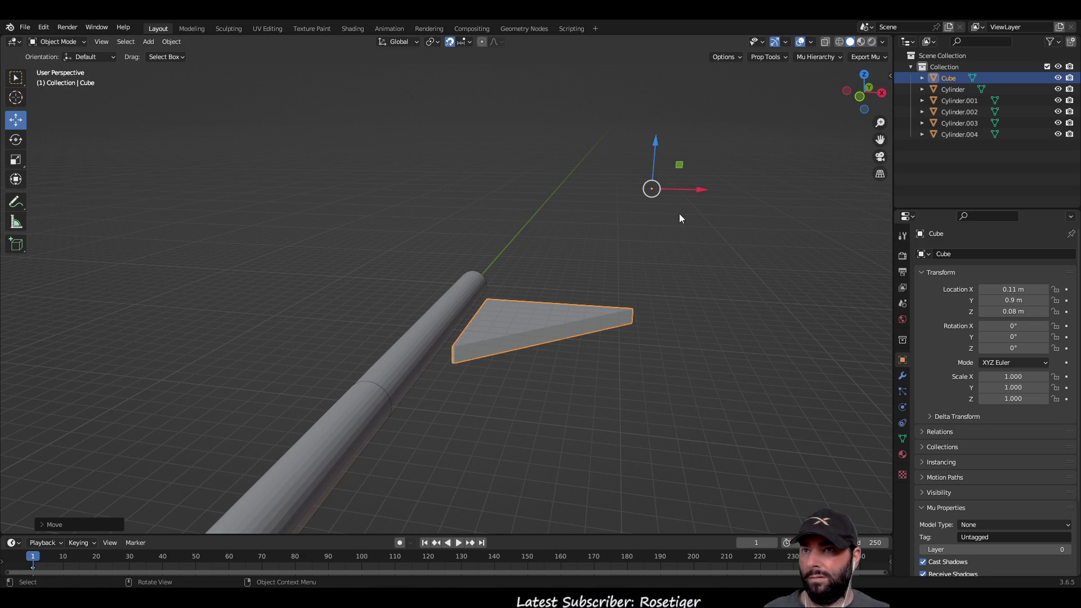
click(694, 288)
mouse_move(694, 288)
mouse_down()
mouse_move(664, 187)
mouse_move(1, 181)
mouse_up()
Place the 3D cursor on top of the fin.
click(16, 97)
click(522, 314)
drag(522, 318, 574, 278)
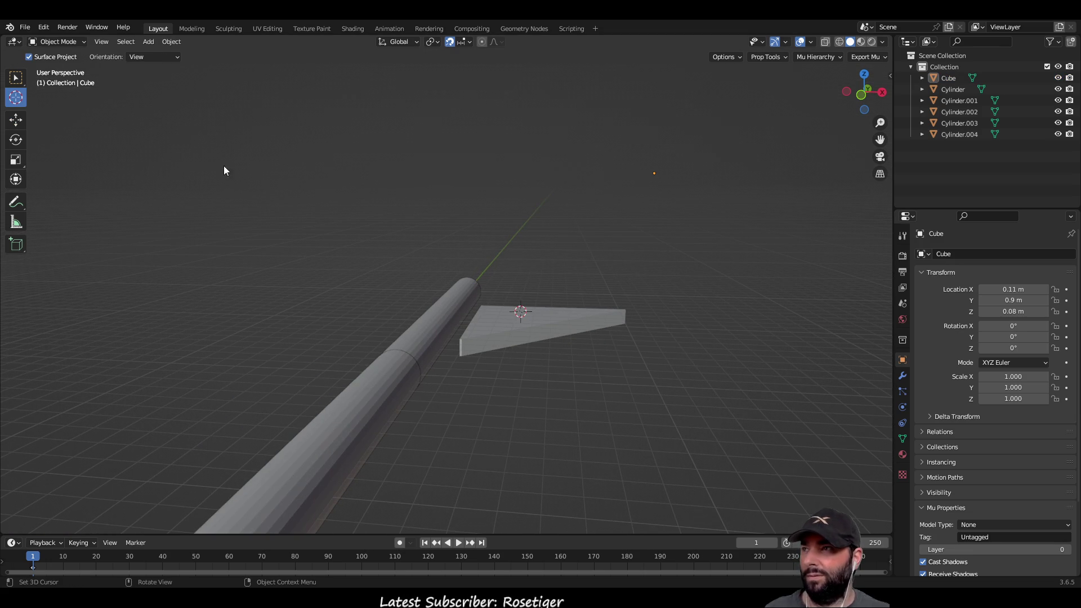
Select the fin with the Move tool and raise it along Z.
click(16, 119)
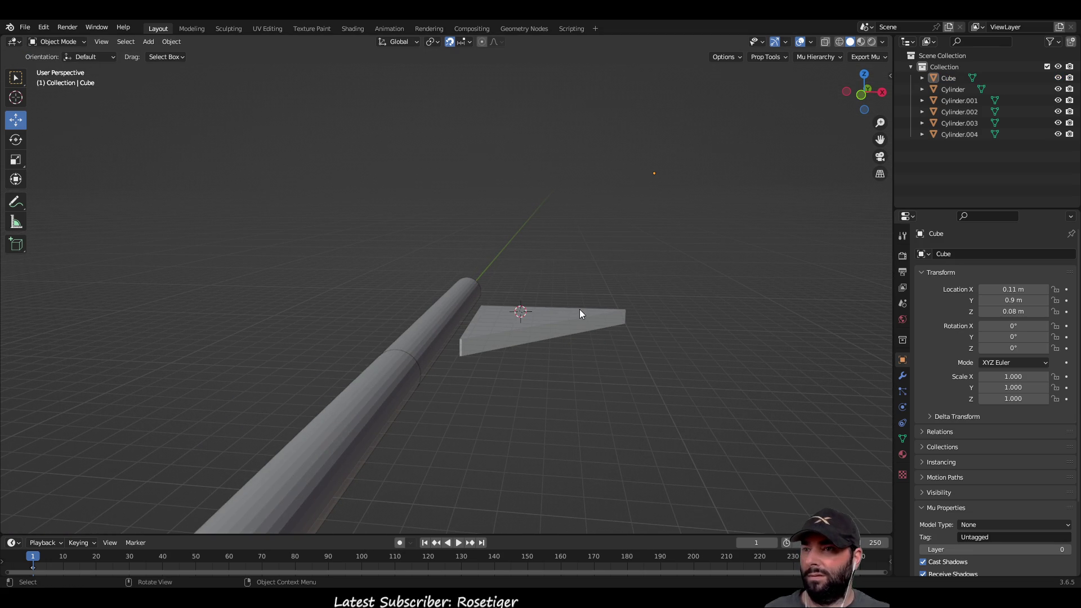
click(569, 319)
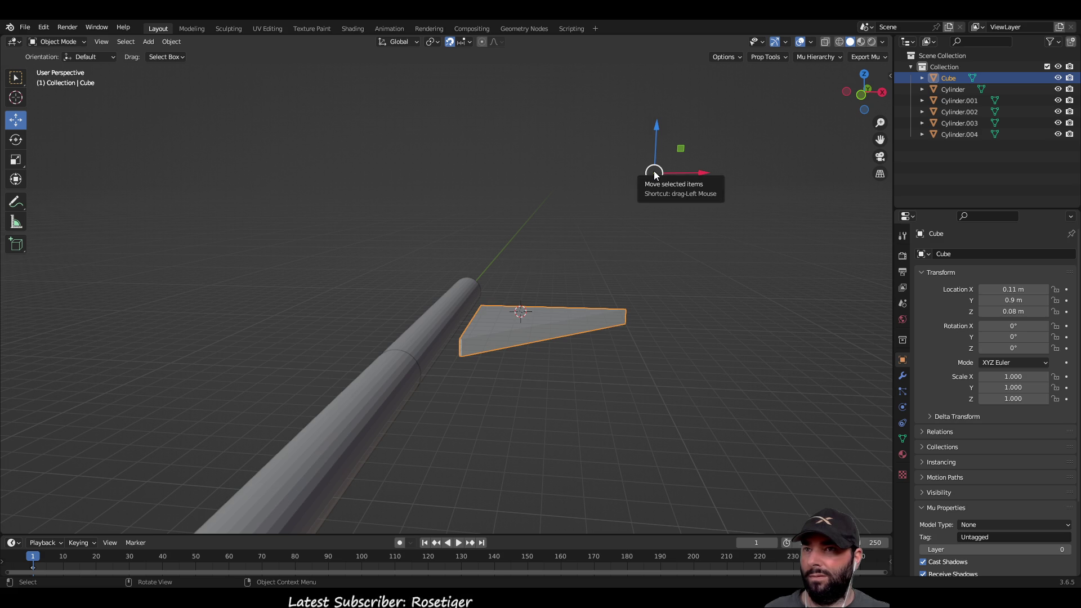
drag(654, 176, 647, 179)
scroll(596, 367, up, 3)
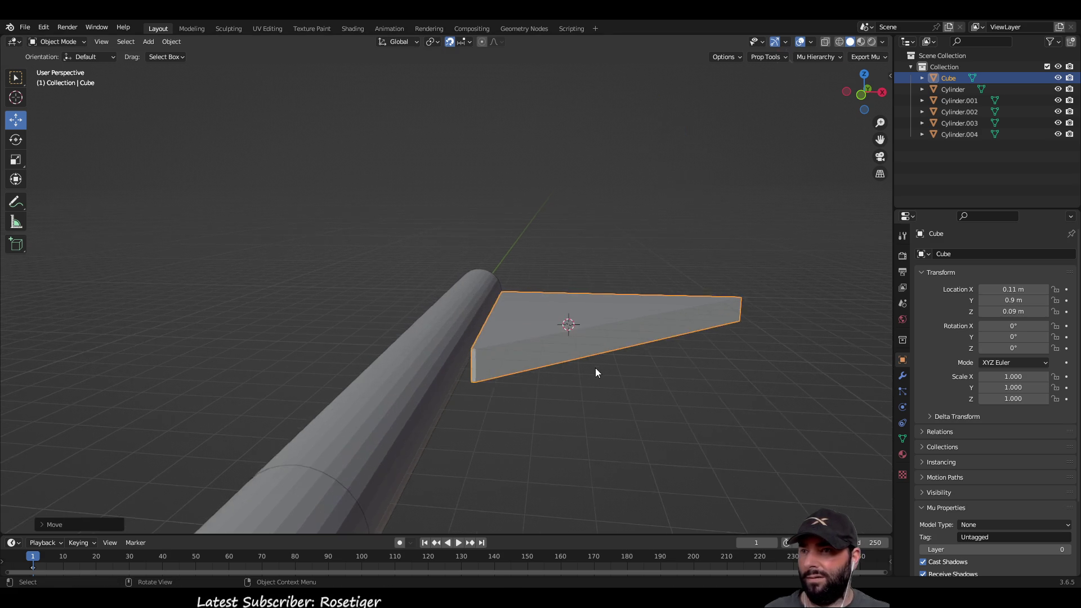
mouse_move(612, 322)
mouse_down()
mouse_move(612, 340)
mouse_move(659, 270)
mouse_up()
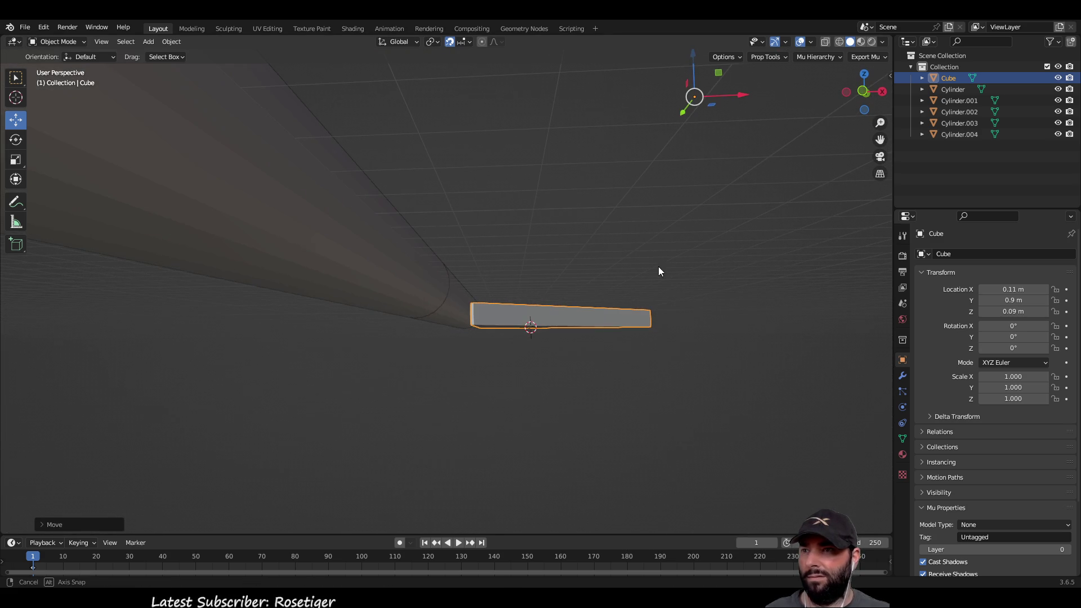
drag(701, 77, 700, 133)
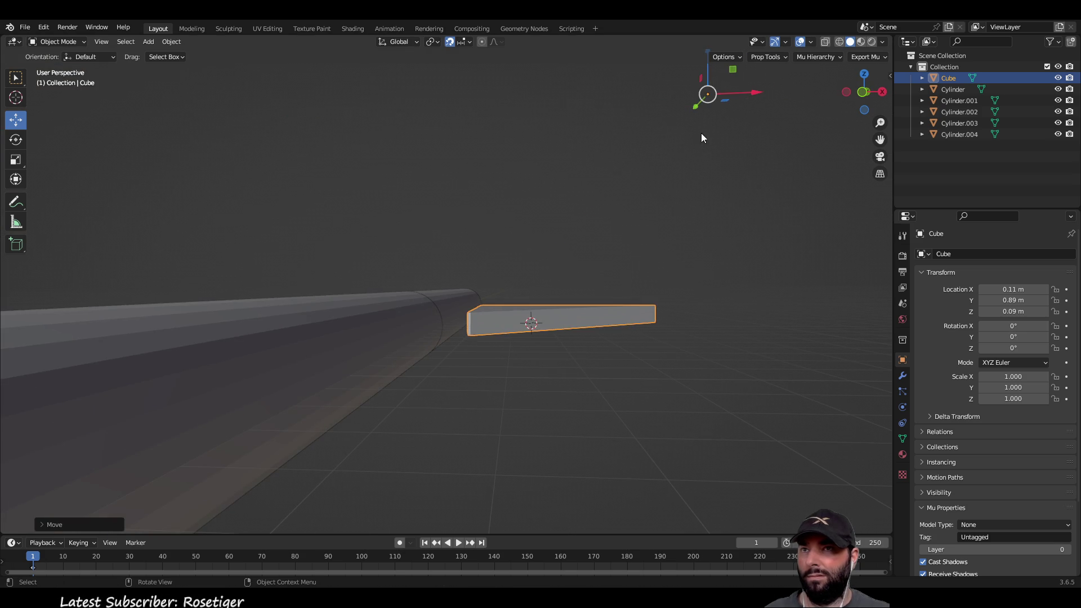
scroll(681, 138, down, 2)
drag(613, 120, 615, 108)
Slide the fin along X against the shaft to X 0.1 m.
scroll(603, 268, up, 5)
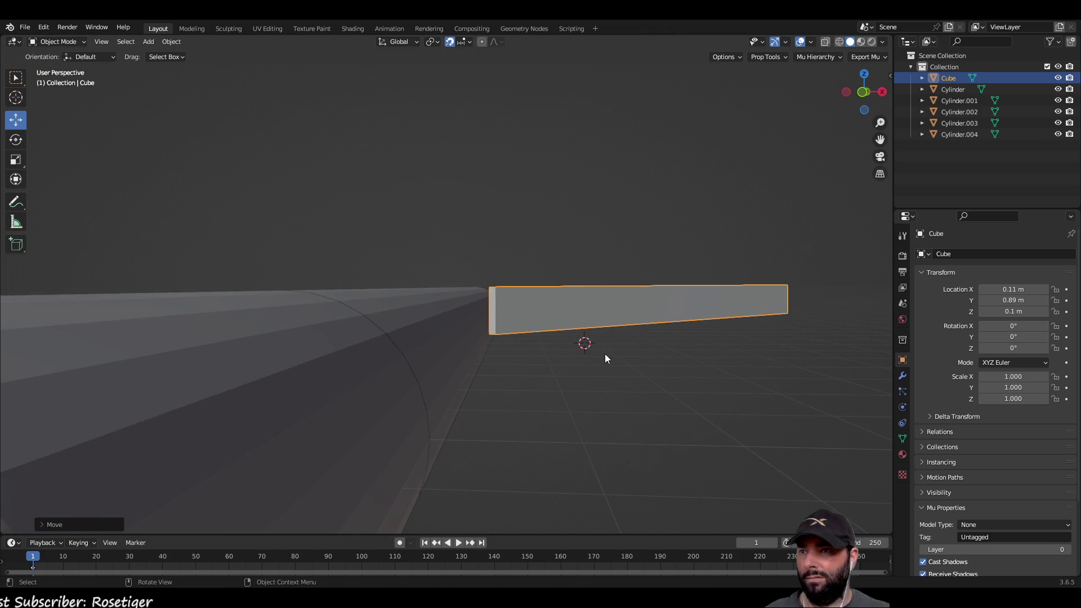
scroll(623, 342, up, 10)
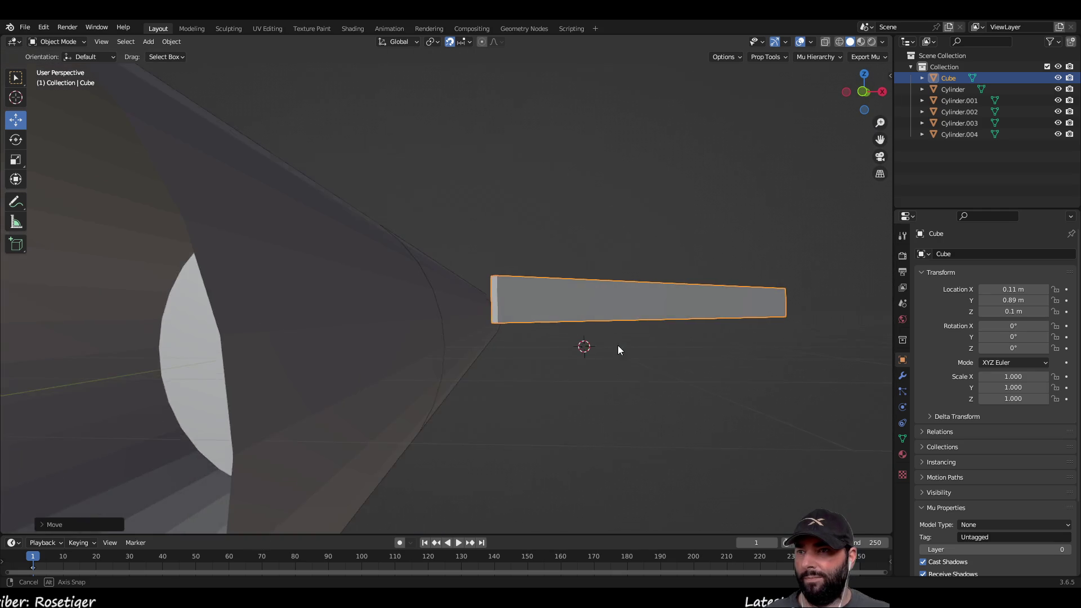
scroll(617, 346, down, 6)
mouse_move(659, 193)
mouse_down()
mouse_move(643, 278)
mouse_move(659, 308)
mouse_up()
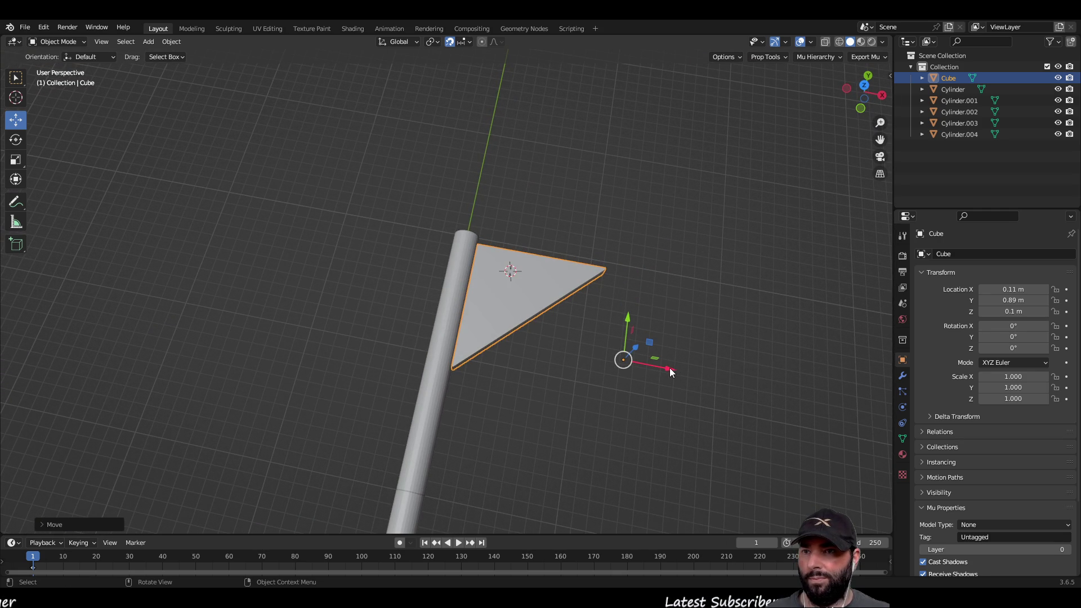
drag(669, 367, 650, 367)
mouse_move(576, 236)
mouse_down()
mouse_move(577, 174)
mouse_move(605, 265)
mouse_move(792, 100)
mouse_up()
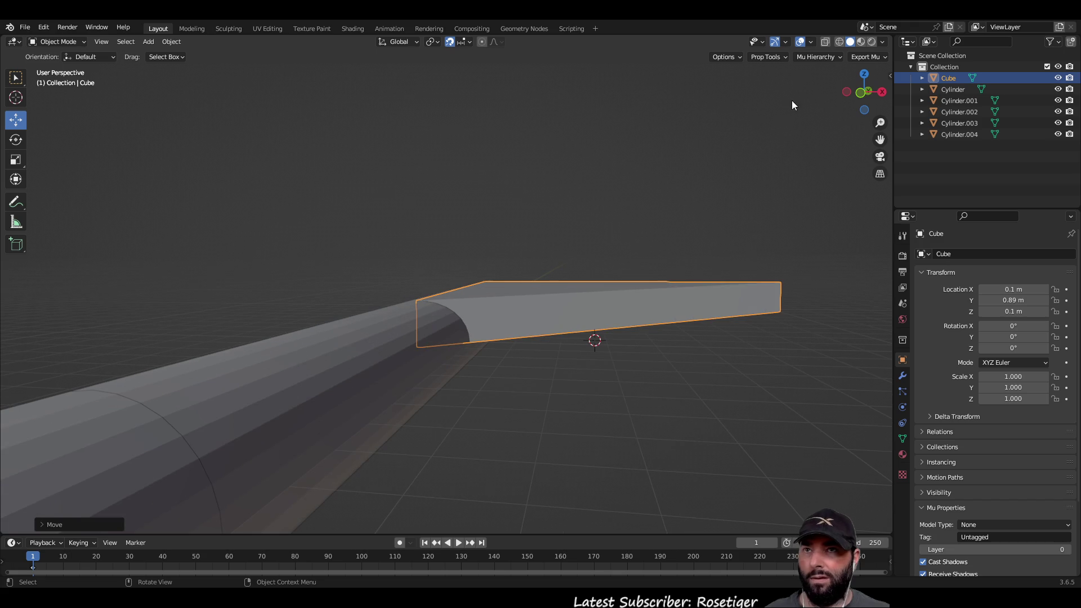
click(809, 39)
Set the overlay floor Scale field to 0.05, then reselect the fin.
click(790, 108)
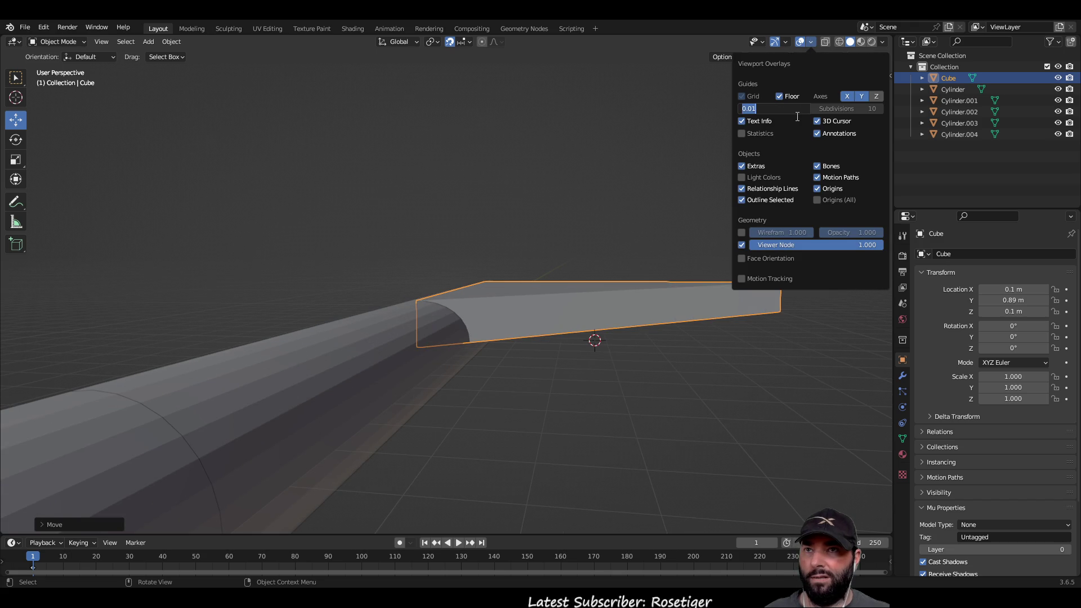
click(794, 108)
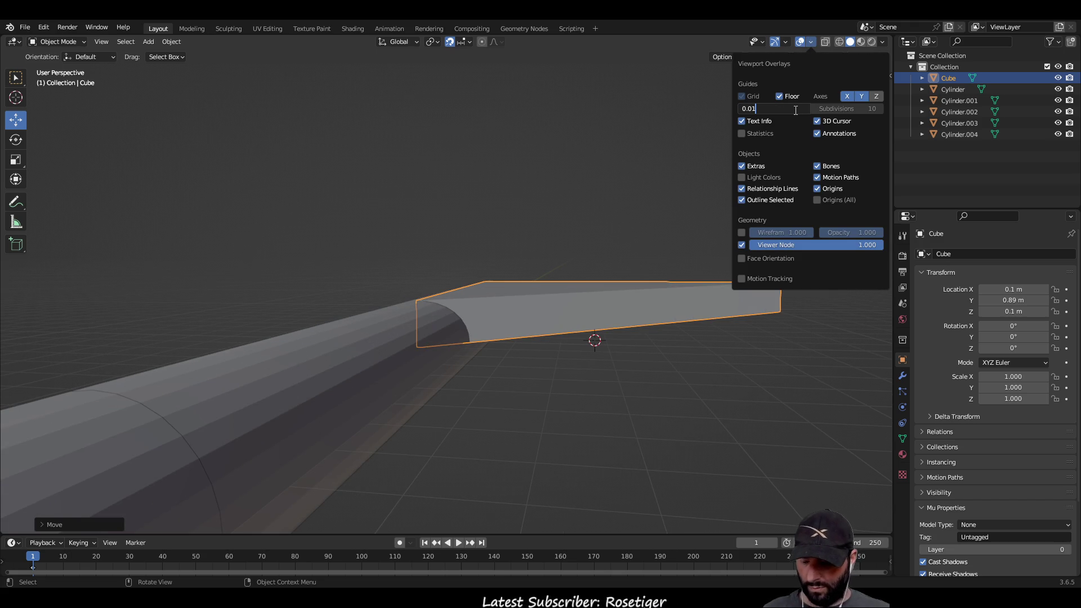
key(BackSpace)
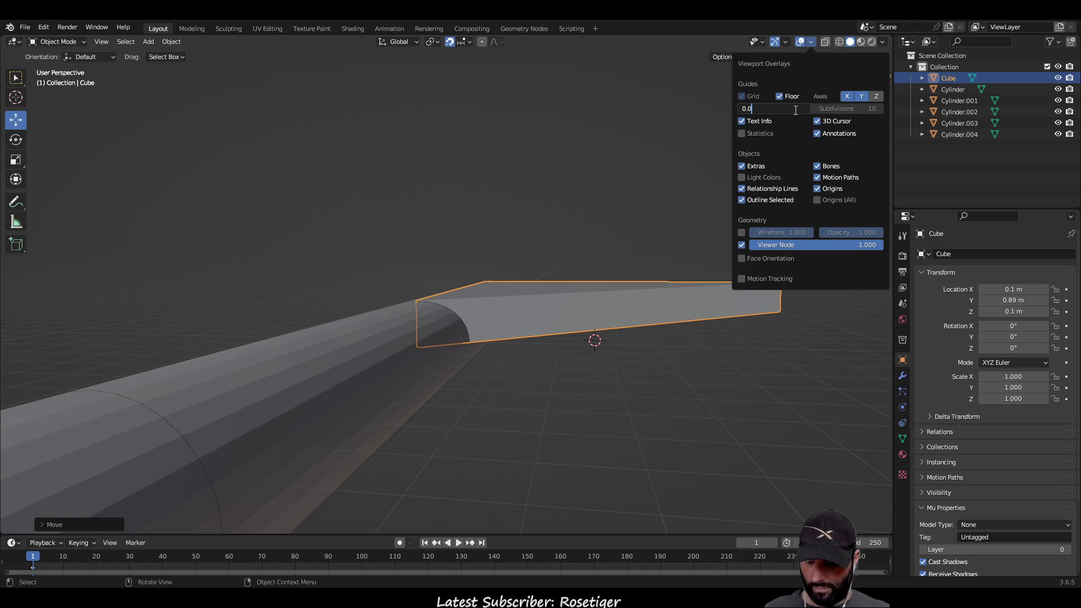
text(5)
key(Return)
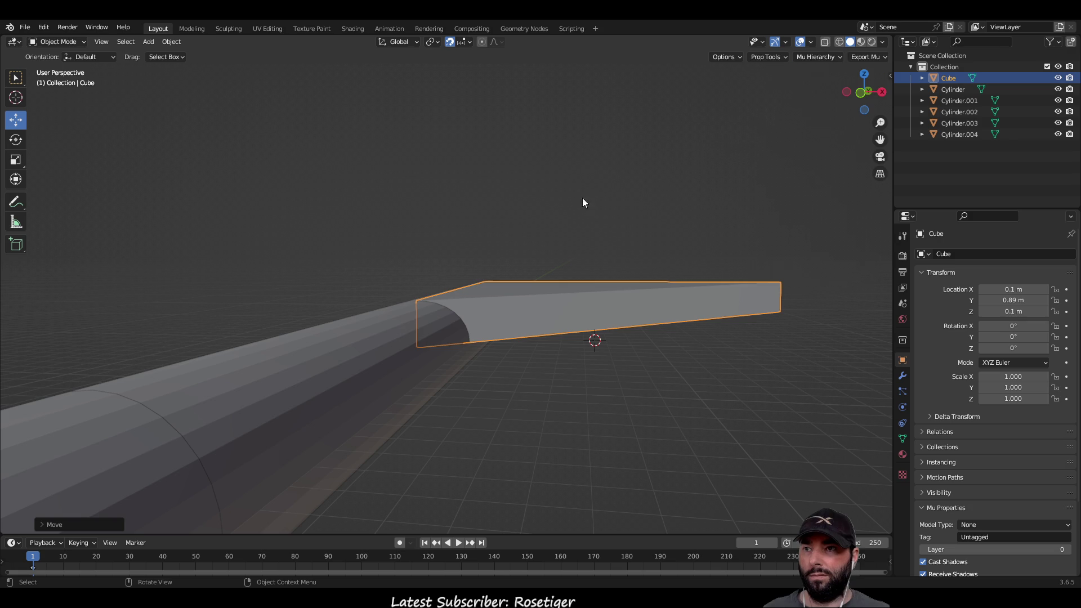
click(567, 255)
click(565, 308)
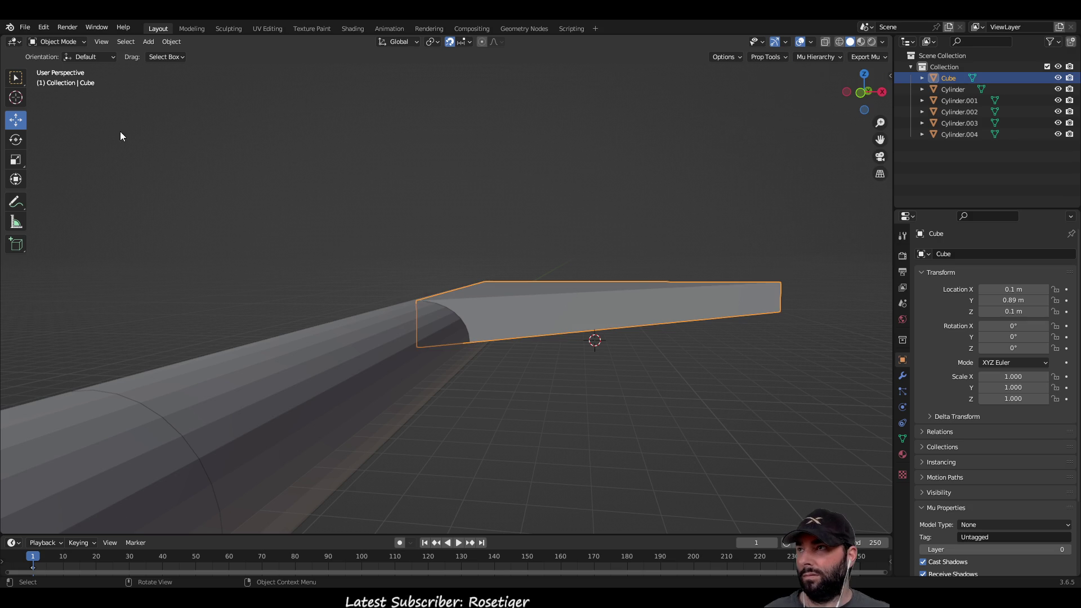
Nudge the fin down to Z 0.095 m and along Y to 0.895 m.
scroll(606, 235, down, 4)
drag(592, 104, 592, 113)
scroll(563, 349, up, 4)
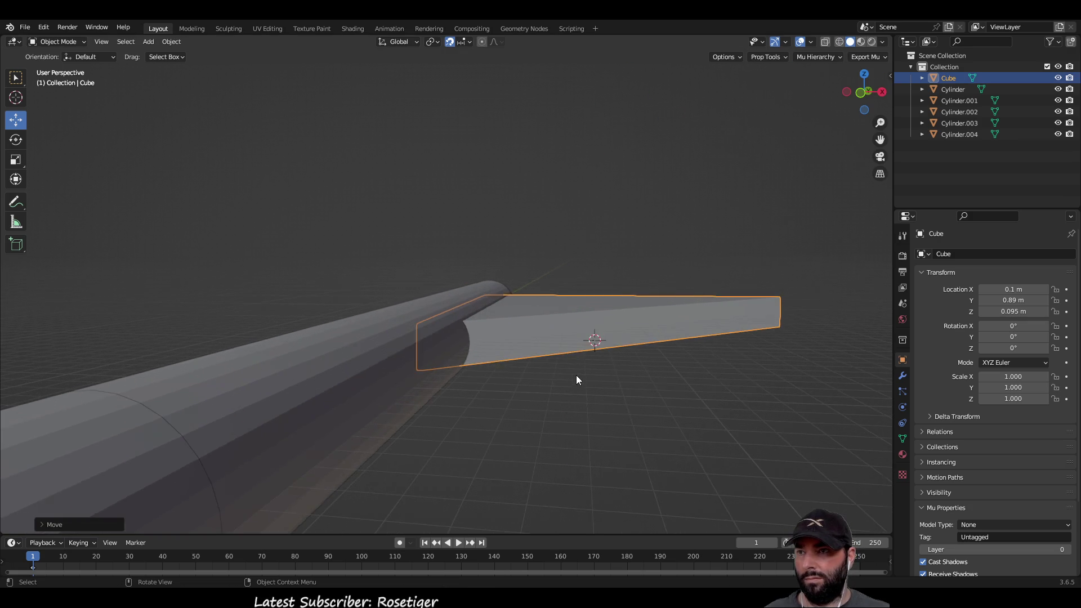
scroll(616, 382, right, 10)
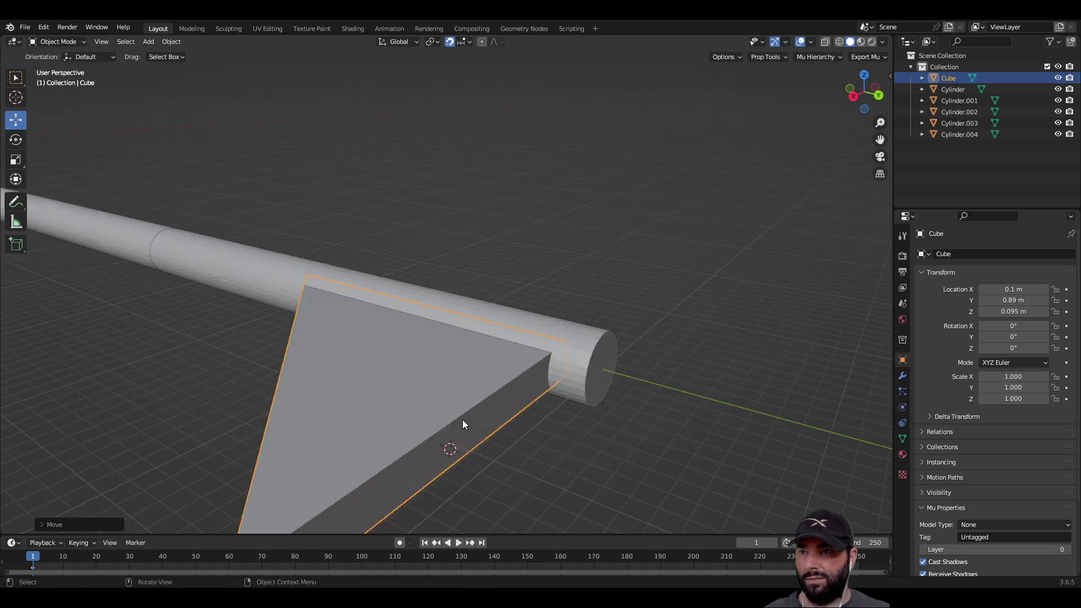
scroll(462, 423, down, 5)
scroll(485, 304, down, 5)
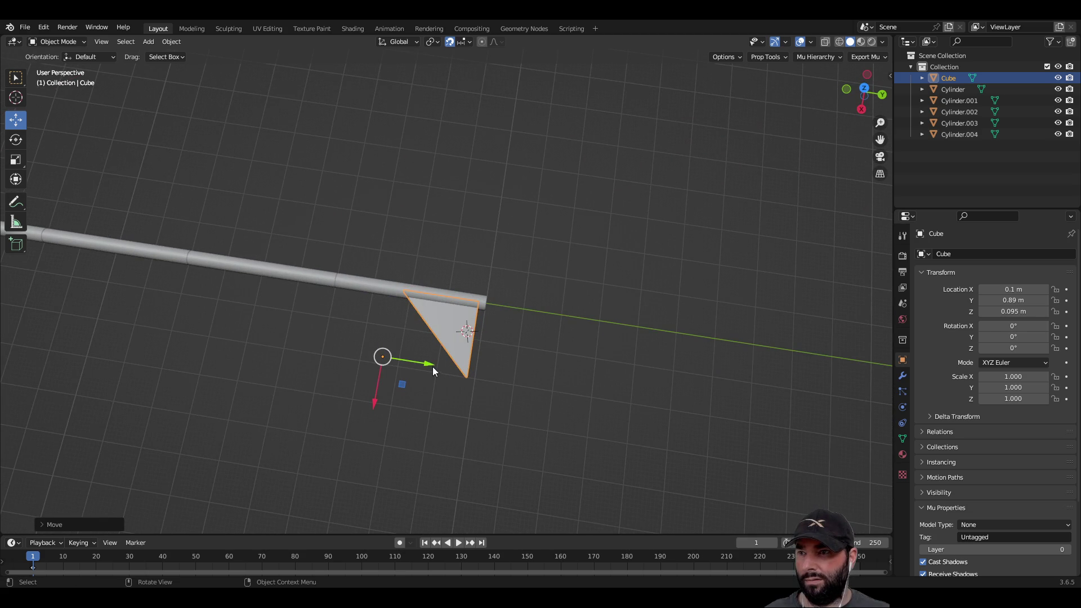
drag(430, 364, 433, 365)
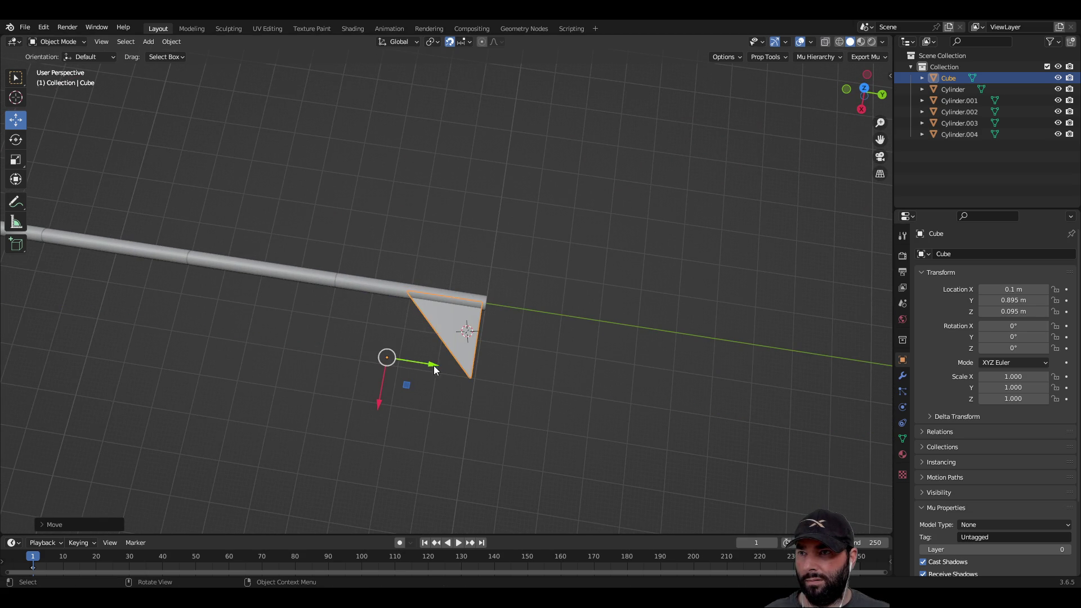
click(568, 336)
Box-select the fin and paste a copy of it as Cube.001.
scroll(568, 337, up, 3)
scroll(629, 336, up, 10)
mouse_move(495, 242)
mouse_down()
mouse_move(596, 262)
mouse_move(651, 312)
mouse_move(472, 366)
mouse_move(437, 353)
mouse_move(630, 288)
mouse_move(574, 368)
mouse_move(583, 335)
mouse_move(598, 348)
mouse_move(592, 369)
mouse_up()
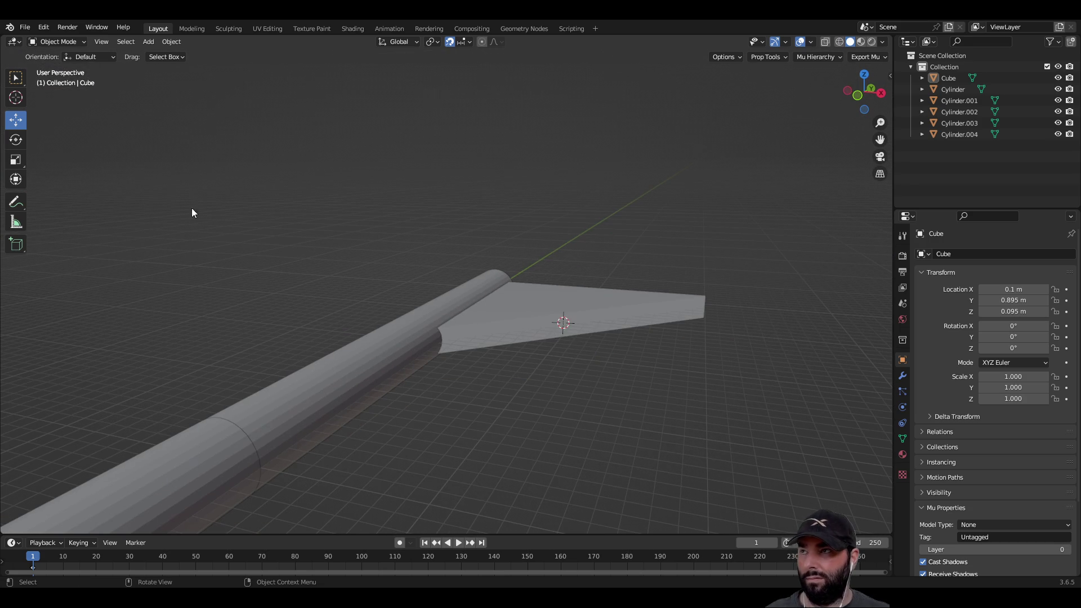
click(16, 77)
click(515, 302)
mouse_move(545, 256)
mouse_down()
mouse_move(563, 226)
mouse_move(585, 260)
mouse_up()
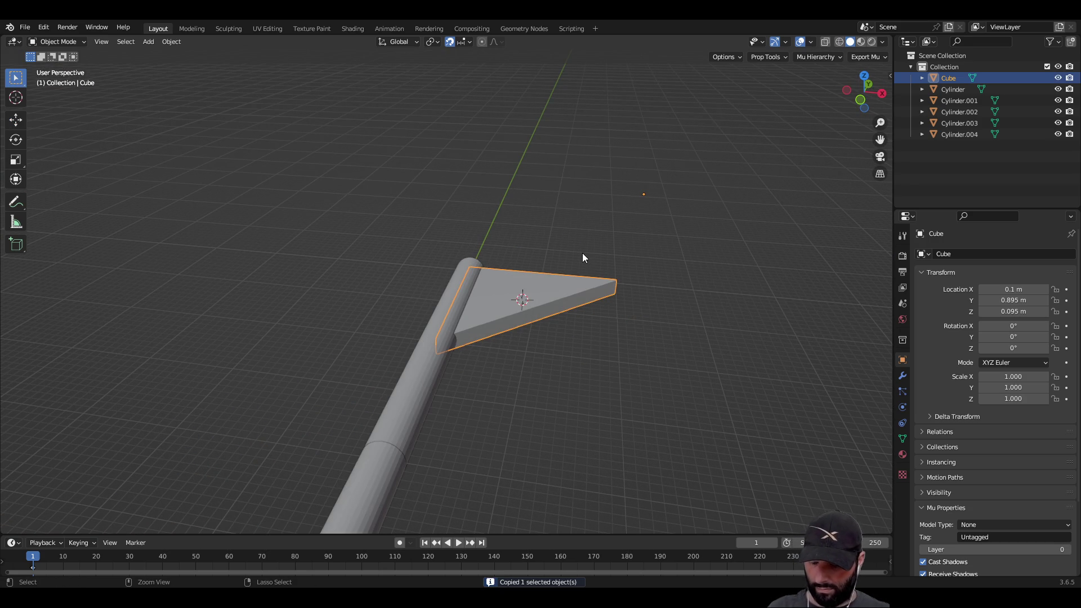
key(ctrl+v)
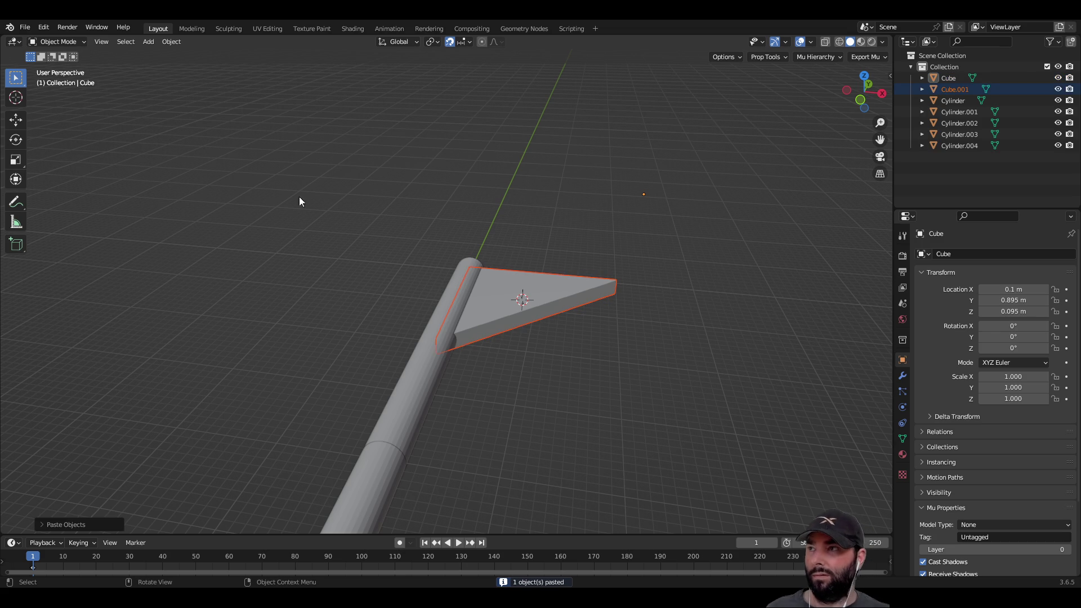
Move the copy Cube.001 to the shaft's opposite side at X -0.015 m, undoing a mistaken rotation.
click(18, 122)
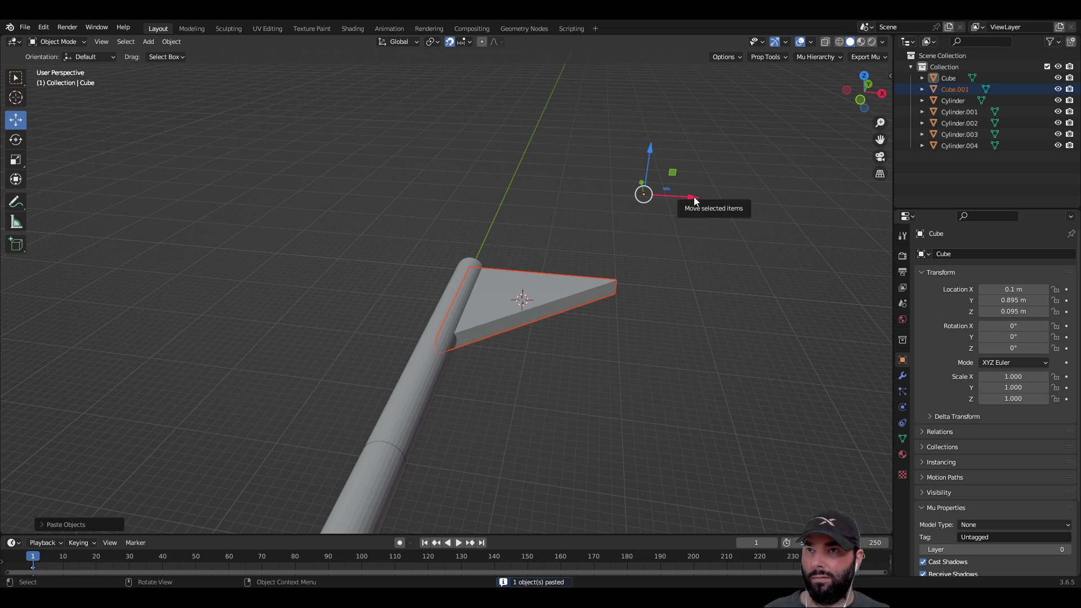
drag(693, 197, 448, 175)
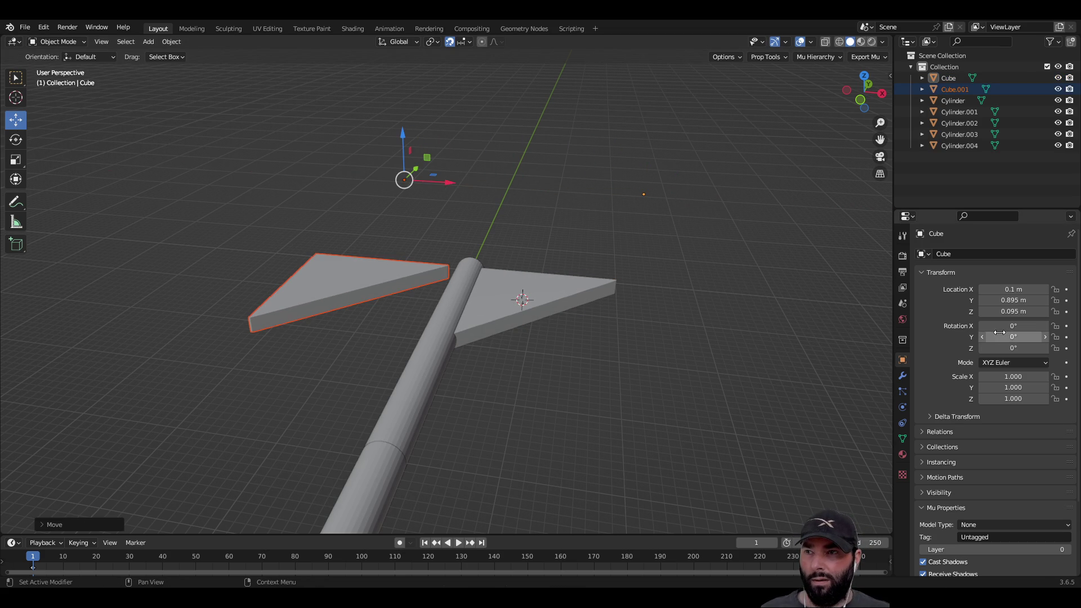
mouse_move(707, 329)
mouse_down()
mouse_move(419, 298)
mouse_move(434, 373)
mouse_move(443, 340)
mouse_move(535, 314)
mouse_move(543, 345)
mouse_move(349, 302)
mouse_move(205, 313)
mouse_move(363, 318)
mouse_move(347, 431)
mouse_move(357, 279)
mouse_move(230, 299)
mouse_move(221, 346)
mouse_move(219, 321)
mouse_move(382, 327)
mouse_move(244, 309)
mouse_up()
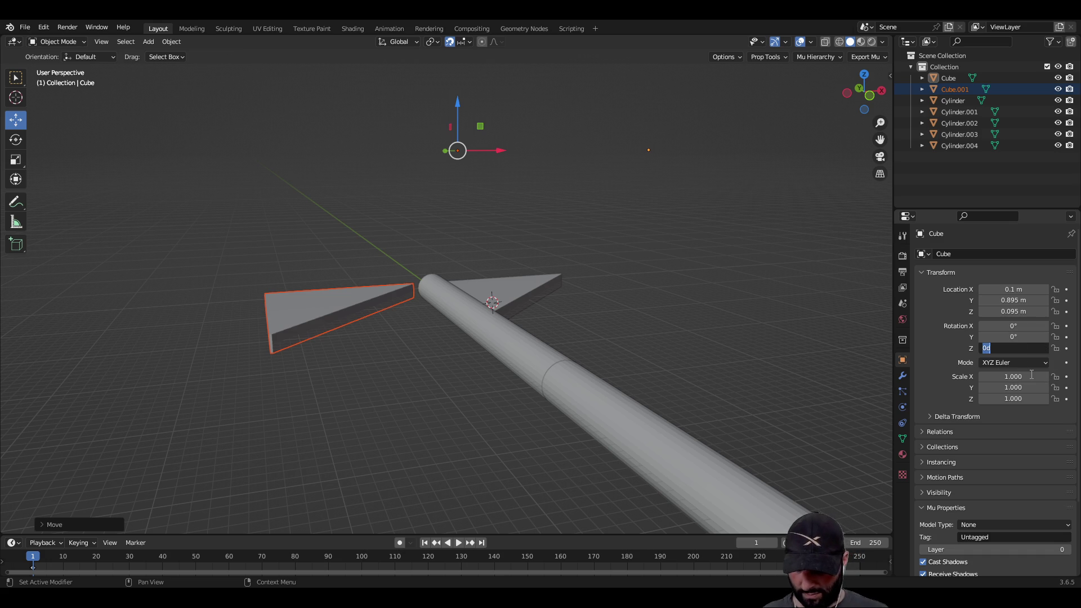
text(180)
key(Return)
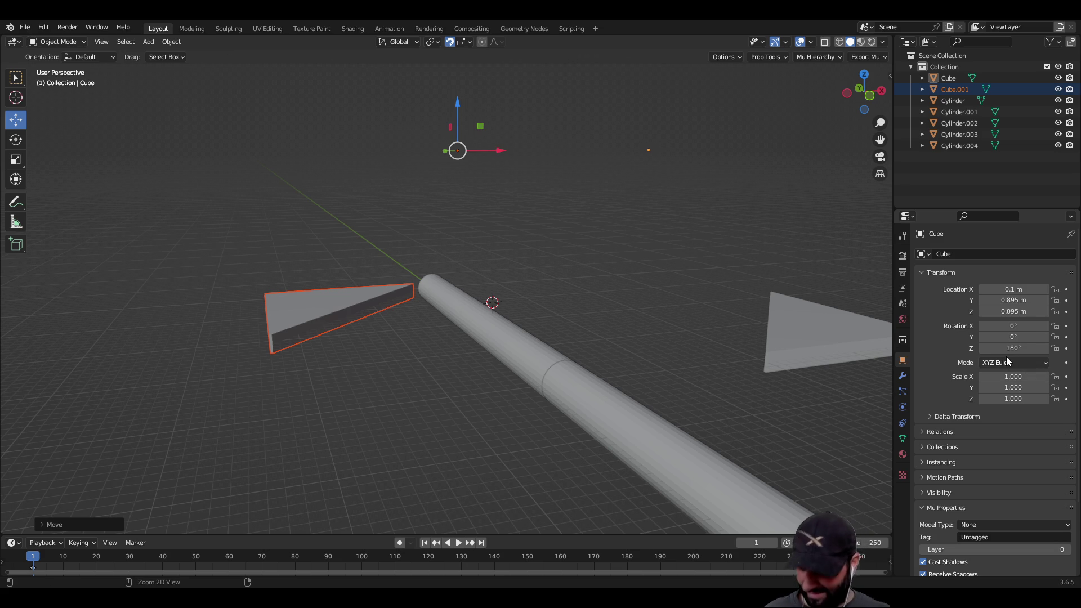
key(ctrl+z)
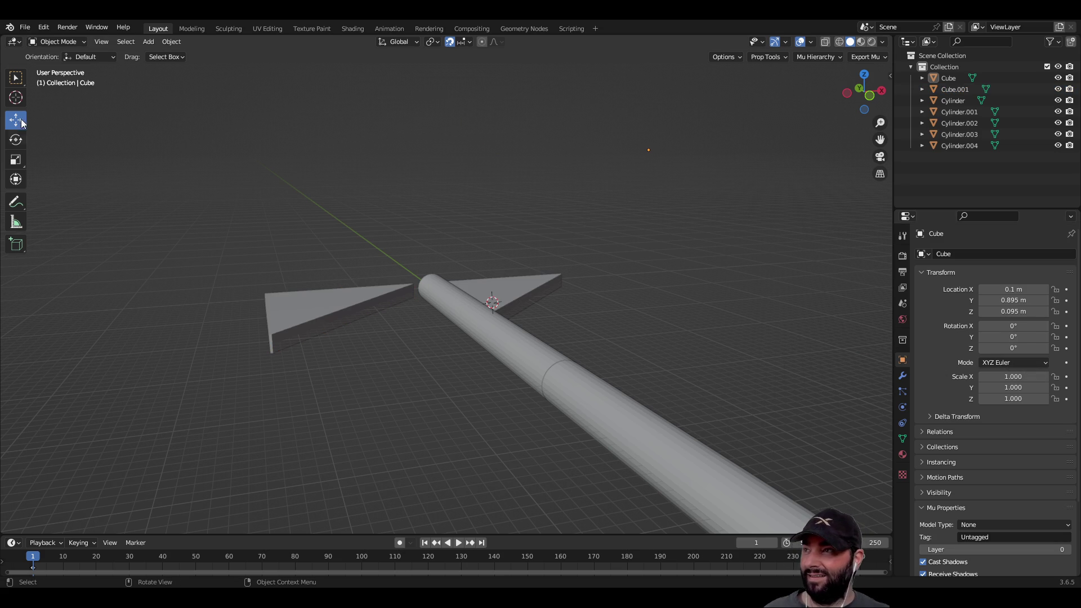
click(20, 83)
Select Cube.001, reset its Z rotation to 0° and set Rotation Y to 180°.
click(343, 303)
click(1020, 346)
text(180)
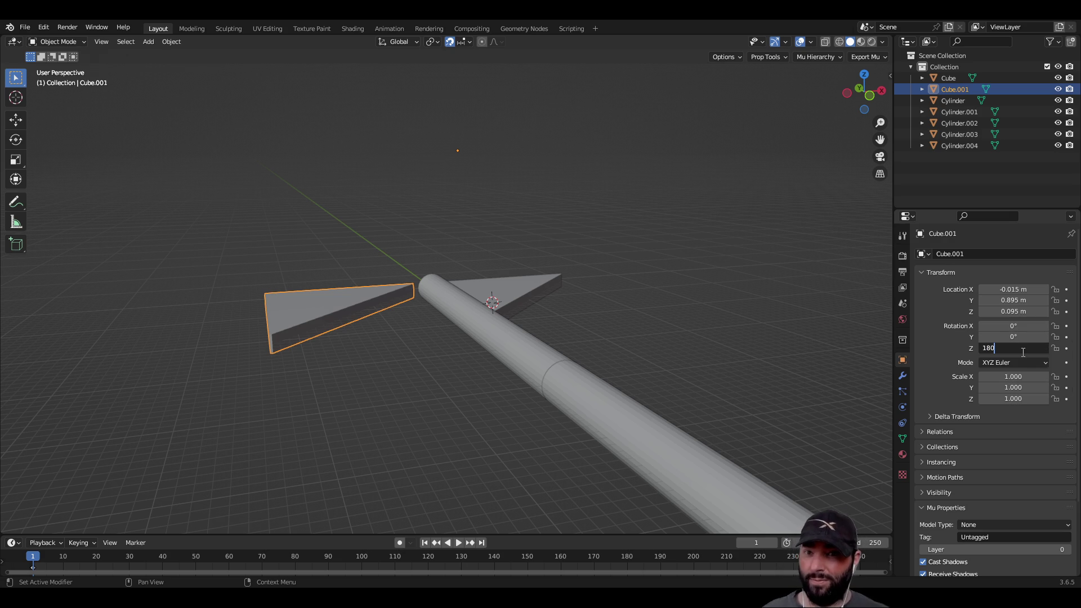
key(Return)
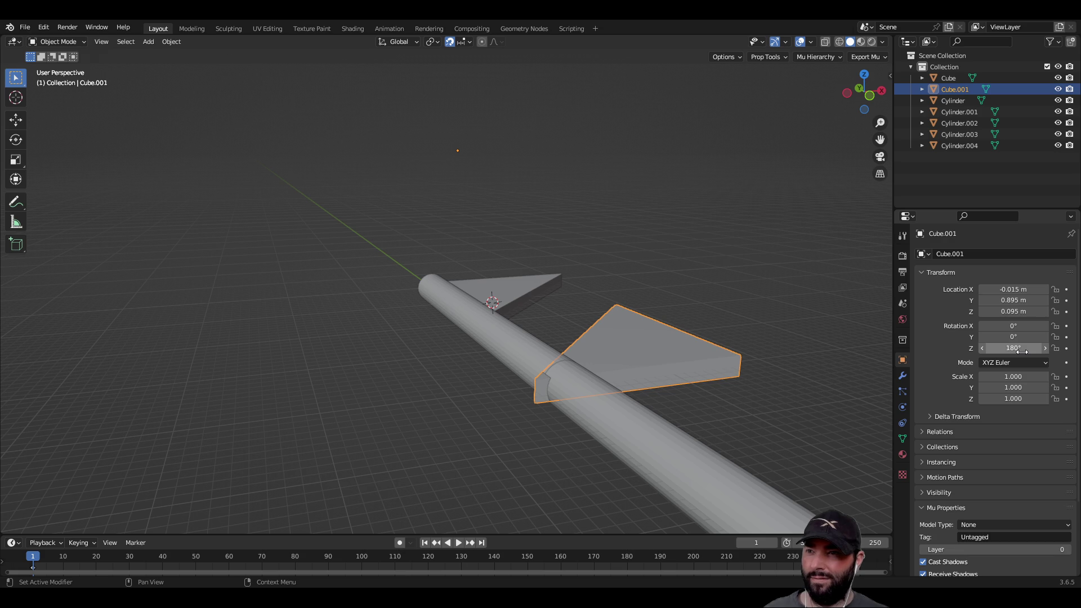
key(ctrl+z)
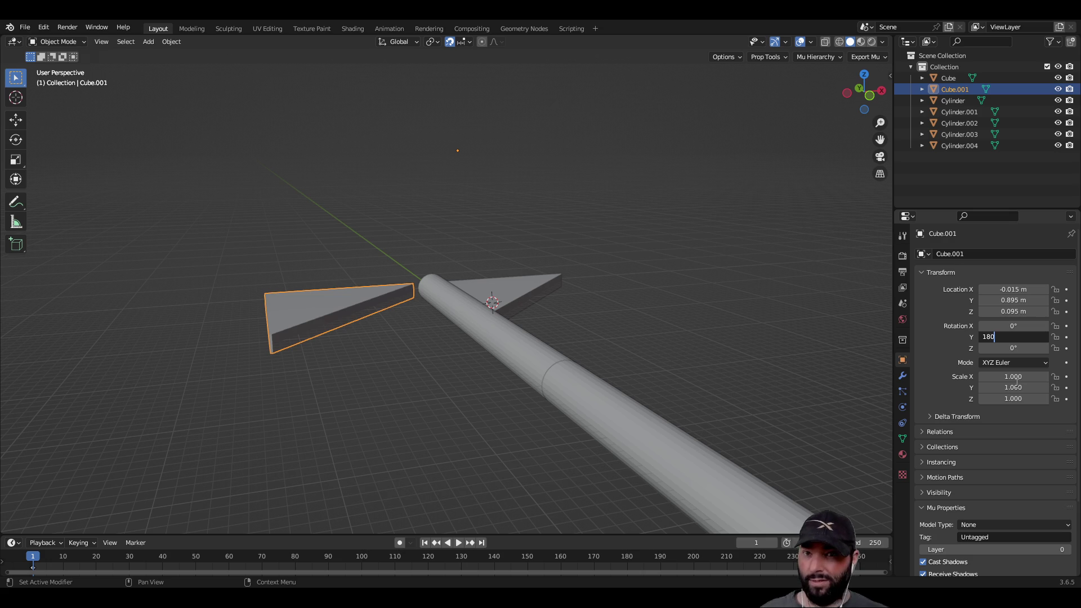
key(Return)
mouse_move(731, 354)
mouse_down()
mouse_move(668, 367)
mouse_move(625, 251)
mouse_move(635, 360)
mouse_move(636, 236)
mouse_move(595, 247)
mouse_move(719, 282)
mouse_move(737, 333)
mouse_move(437, 192)
mouse_up()
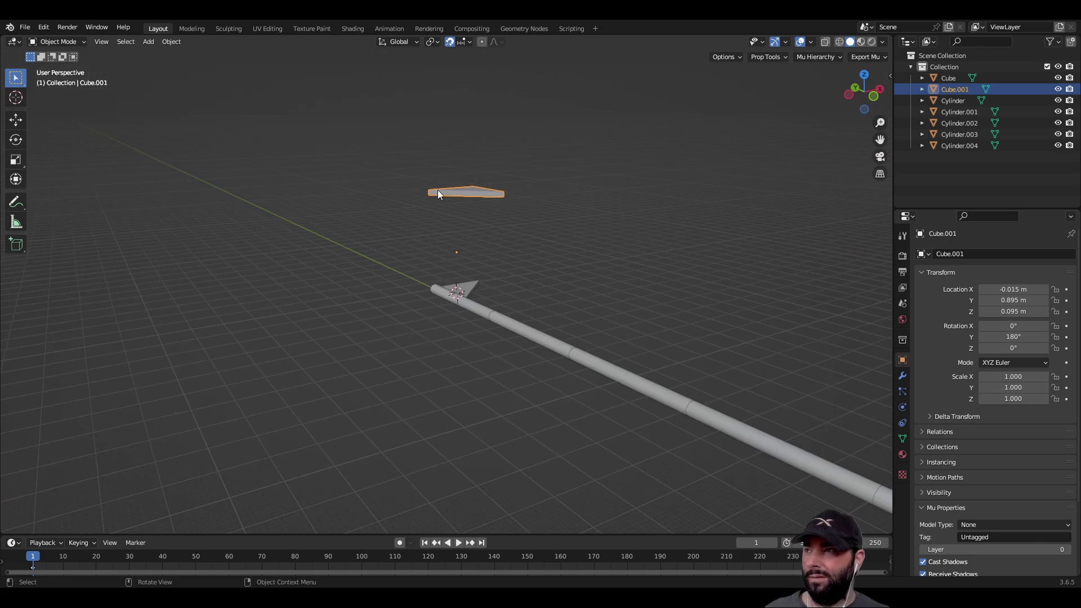
Move Cube.001 along Z and X to sit against the shaft at X -0.1 m, Z -0.095 m.
click(18, 124)
mouse_move(457, 208)
mouse_down()
mouse_move(463, 332)
mouse_move(429, 383)
mouse_move(504, 360)
mouse_move(660, 366)
mouse_move(549, 483)
mouse_move(447, 381)
mouse_move(440, 404)
mouse_up()
mouse_move(410, 349)
mouse_down()
mouse_move(542, 337)
mouse_move(522, 339)
mouse_up()
mouse_move(570, 308)
mouse_down()
mouse_move(561, 238)
mouse_move(620, 461)
mouse_up()
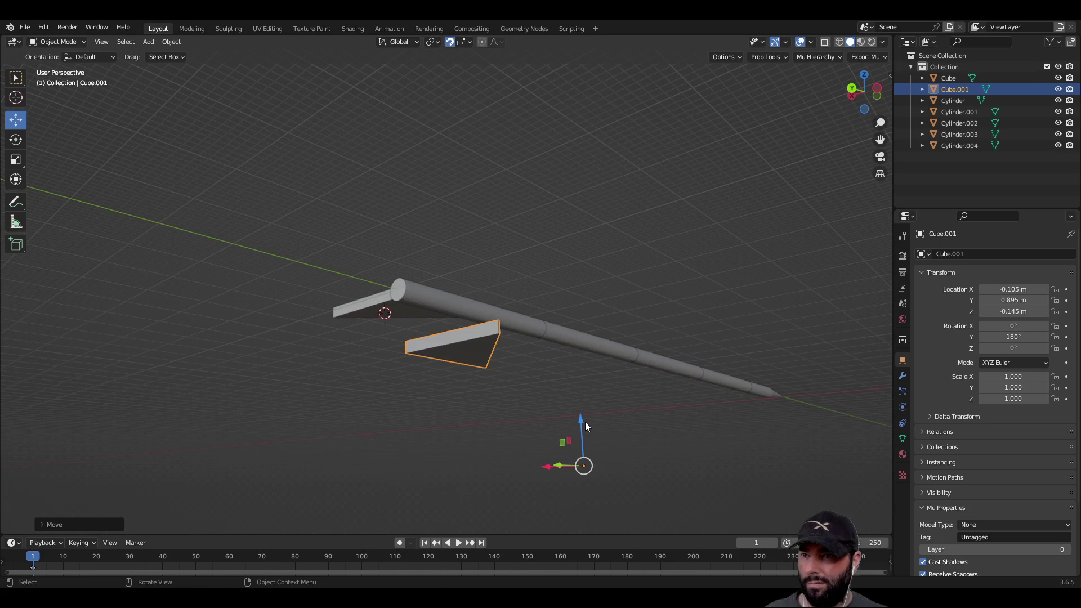
drag(579, 420, 584, 359)
mouse_move(515, 391)
mouse_down()
mouse_move(467, 376)
mouse_move(479, 403)
mouse_move(545, 464)
mouse_move(554, 512)
mouse_move(538, 529)
mouse_up()
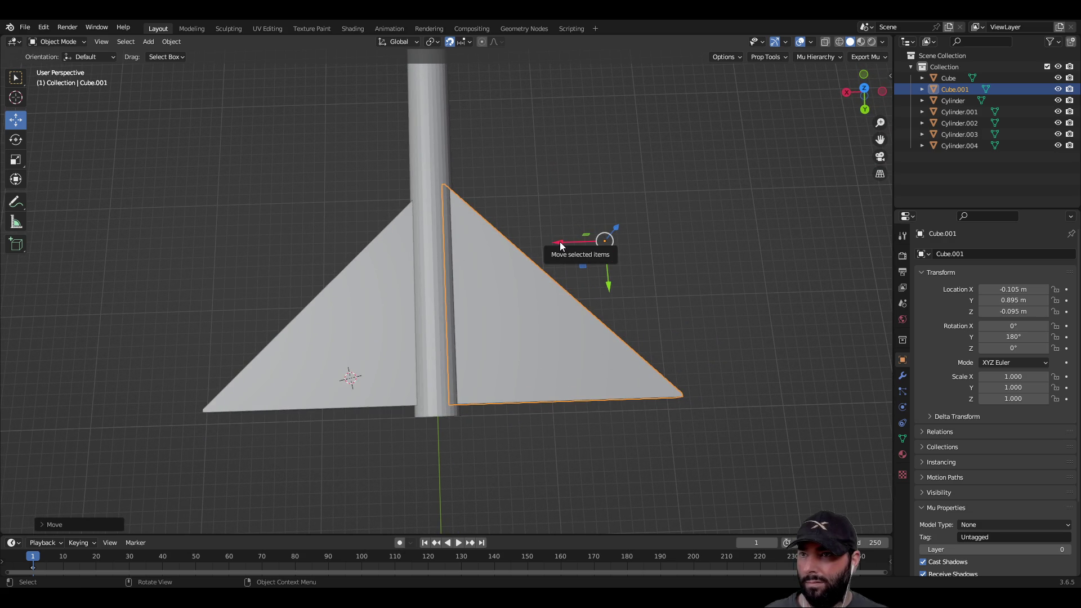
mouse_move(560, 246)
mouse_down()
mouse_move(571, 241)
mouse_move(555, 222)
mouse_move(616, 224)
mouse_move(809, 151)
mouse_up()
Deselect the fin and orbit around the shaft to inspect both fins.
click(539, 188)
mouse_move(673, 345)
mouse_down()
mouse_move(662, 310)
mouse_move(649, 305)
mouse_move(611, 381)
mouse_move(627, 364)
mouse_move(586, 366)
mouse_up()
scroll(586, 394, up, 4)
mouse_move(586, 406)
mouse_down()
mouse_move(613, 374)
mouse_move(606, 398)
mouse_move(452, 256)
mouse_move(521, 343)
mouse_move(559, 280)
mouse_move(444, 359)
mouse_up()
scroll(606, 399, down, 5)
scroll(453, 365, up, 3)
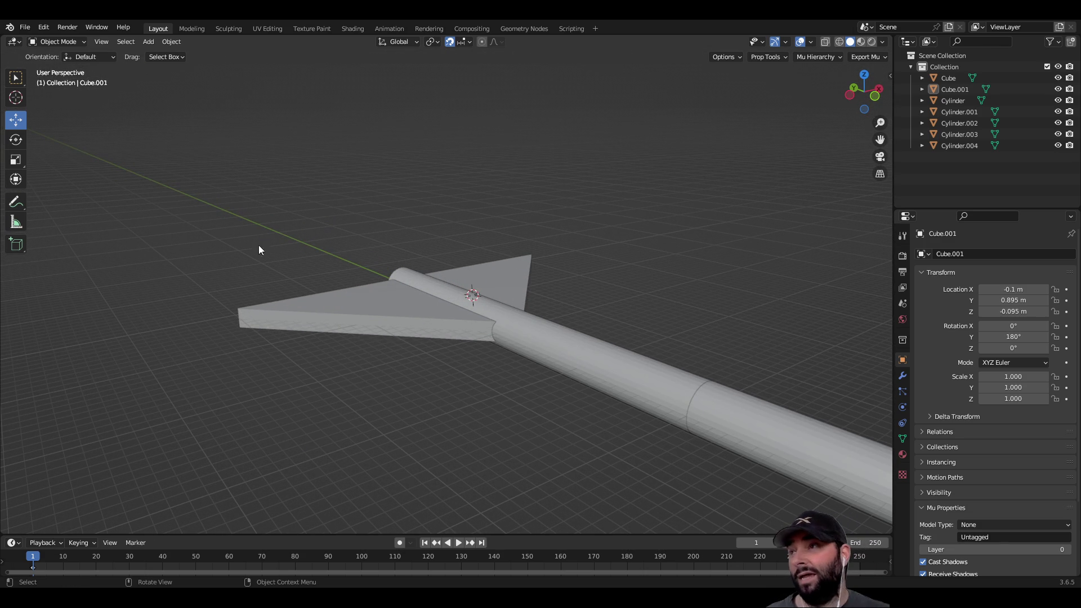
Copy Cube.001, paste it as Cube.002 and lift the copy above the shaft along Z.
click(362, 309)
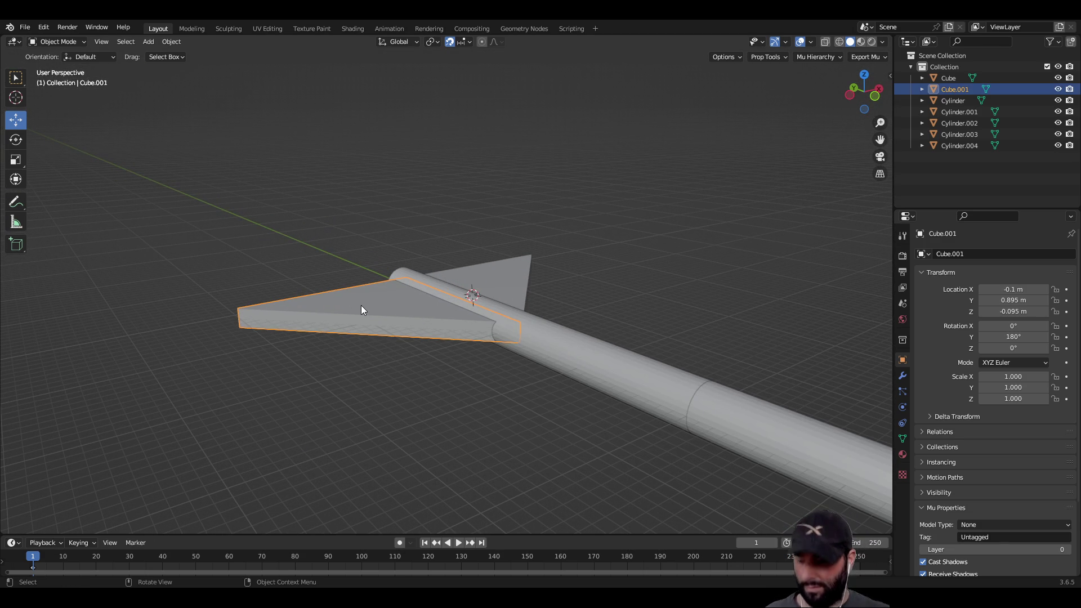
key(ctrl+c)
key(ctrl+v)
scroll(359, 305, down, 3)
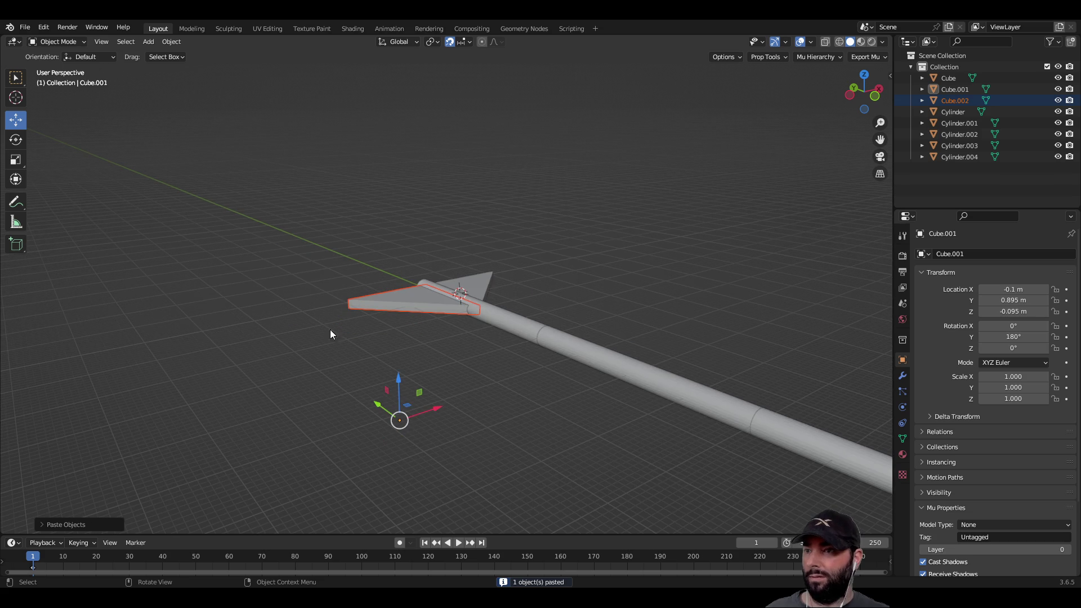
drag(397, 377, 396, 330)
text(90)
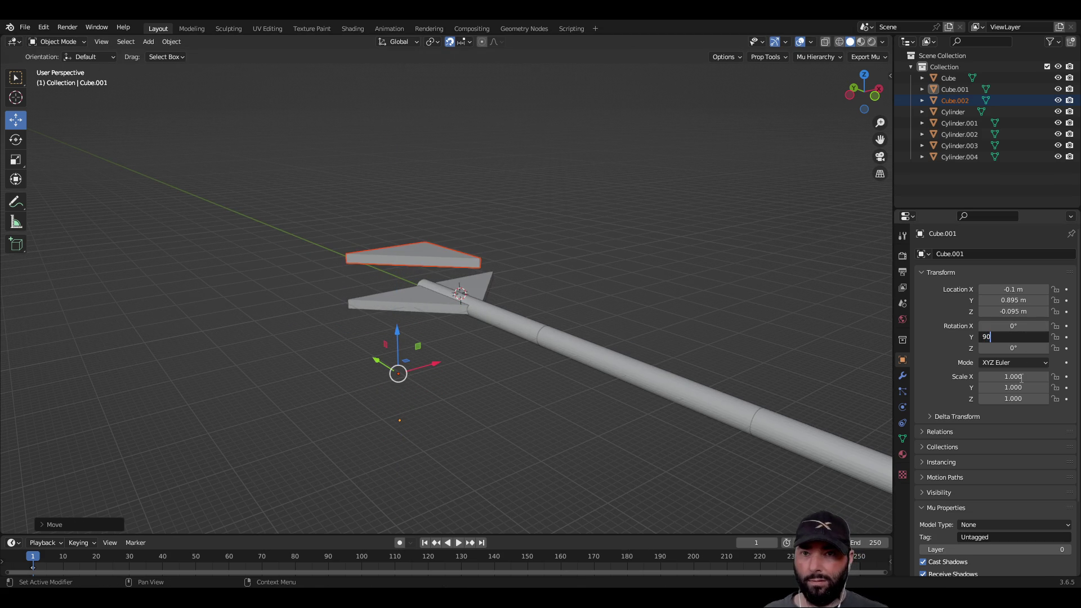
key(Return)
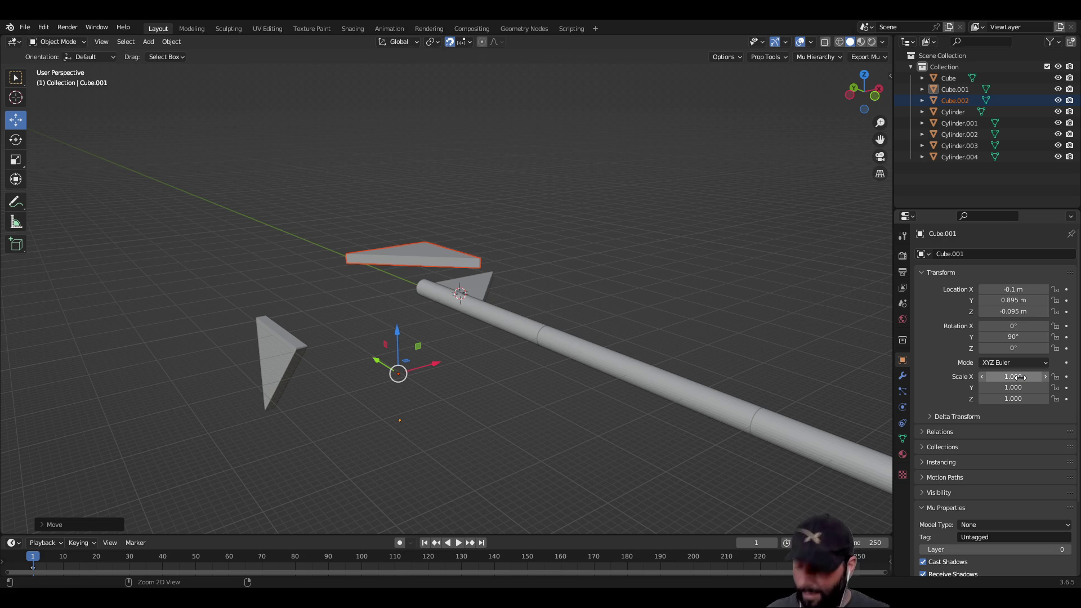
key(ctrl+z)
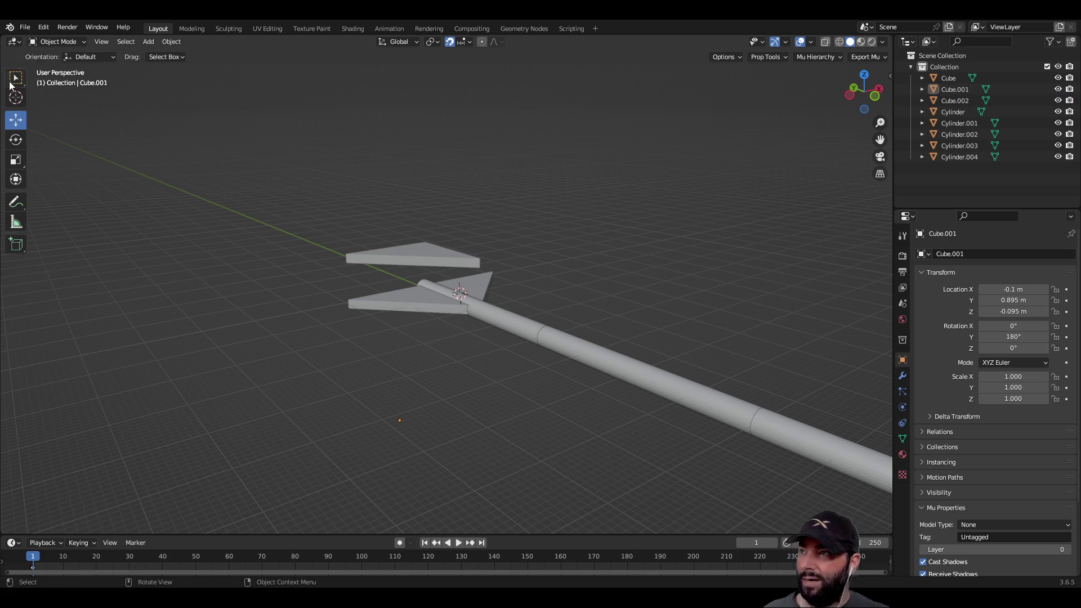
click(14, 79)
Select Cube.002 and set its Rotation Y to -90°.
click(410, 258)
text(90)
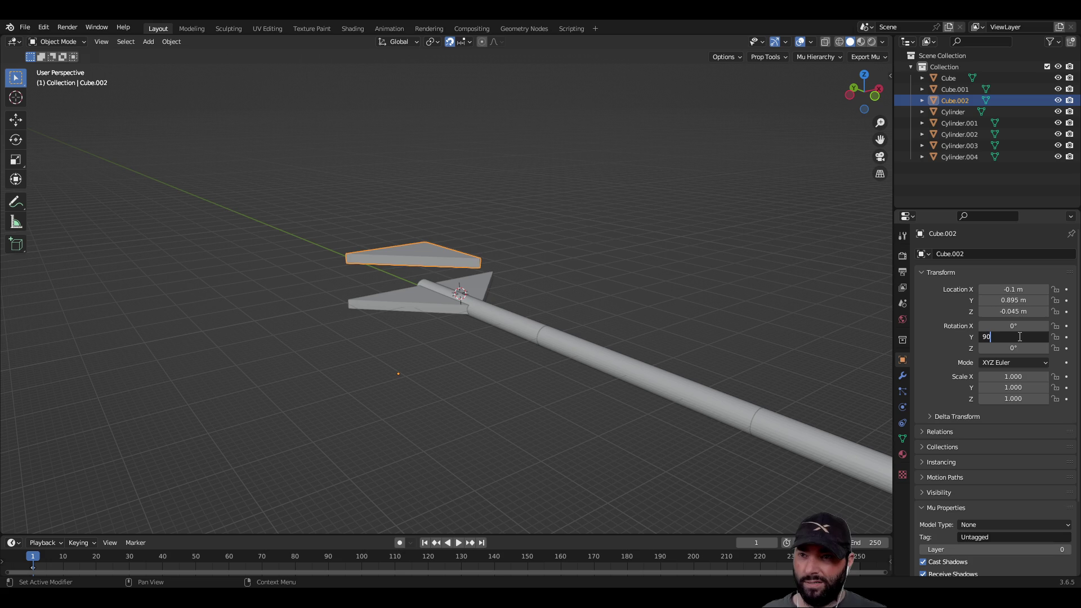
key(Return)
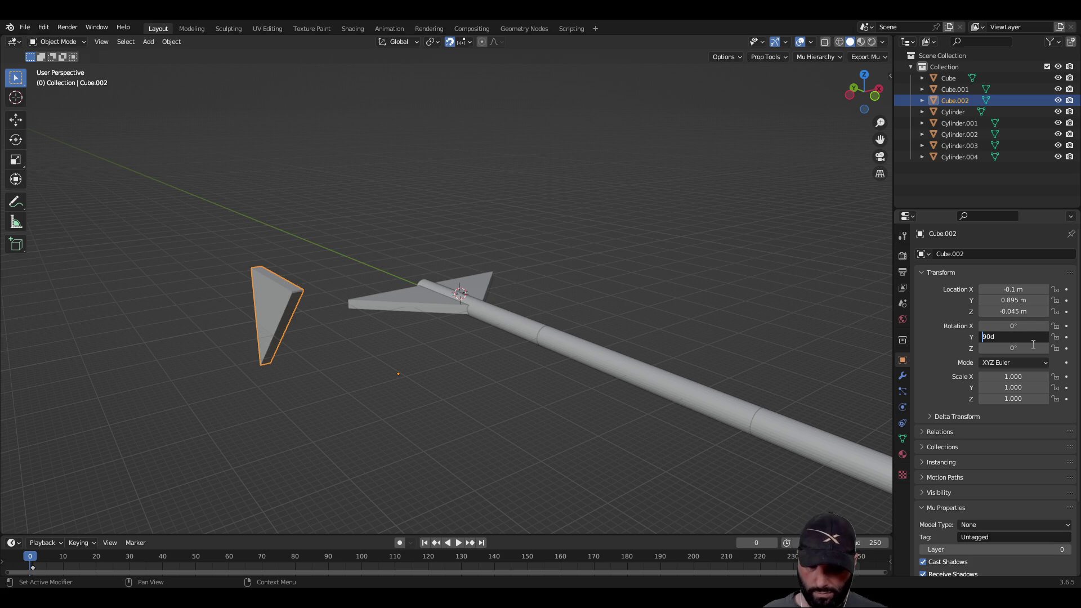
text(-)
key(Return)
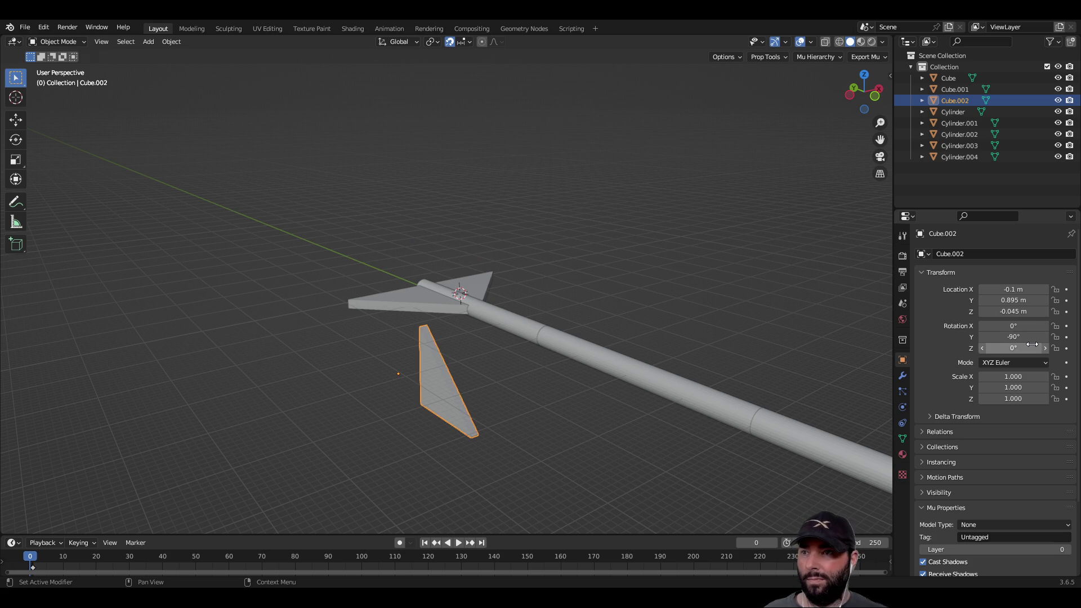
Move the upright fin onto the shaft at X -0.095 m, Y 0.9 m, Z 0.105 m.
click(22, 118)
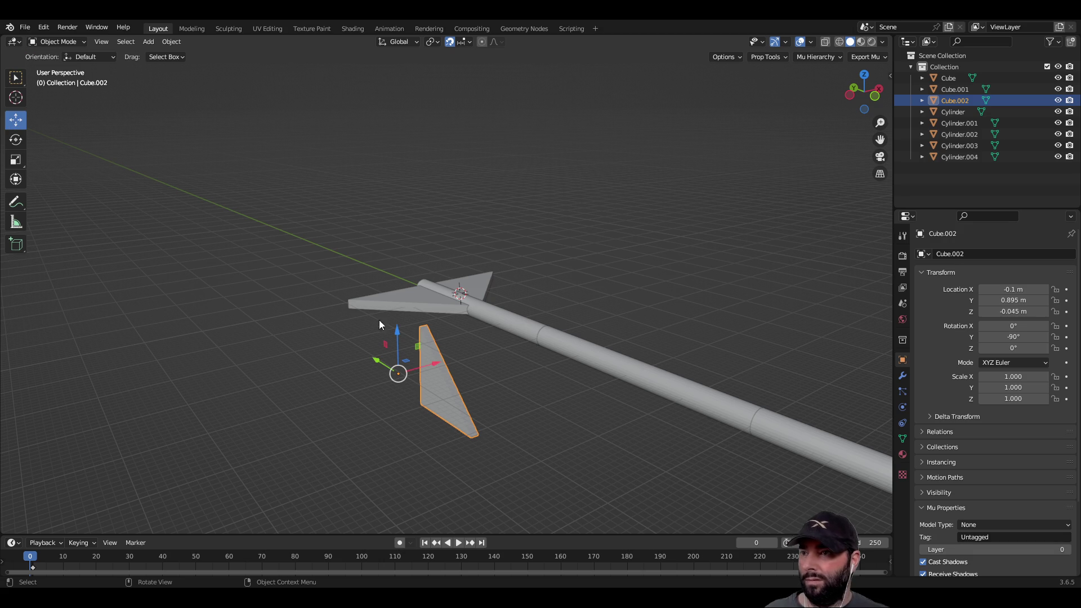
drag(394, 330, 407, 180)
scroll(569, 373, up, 6)
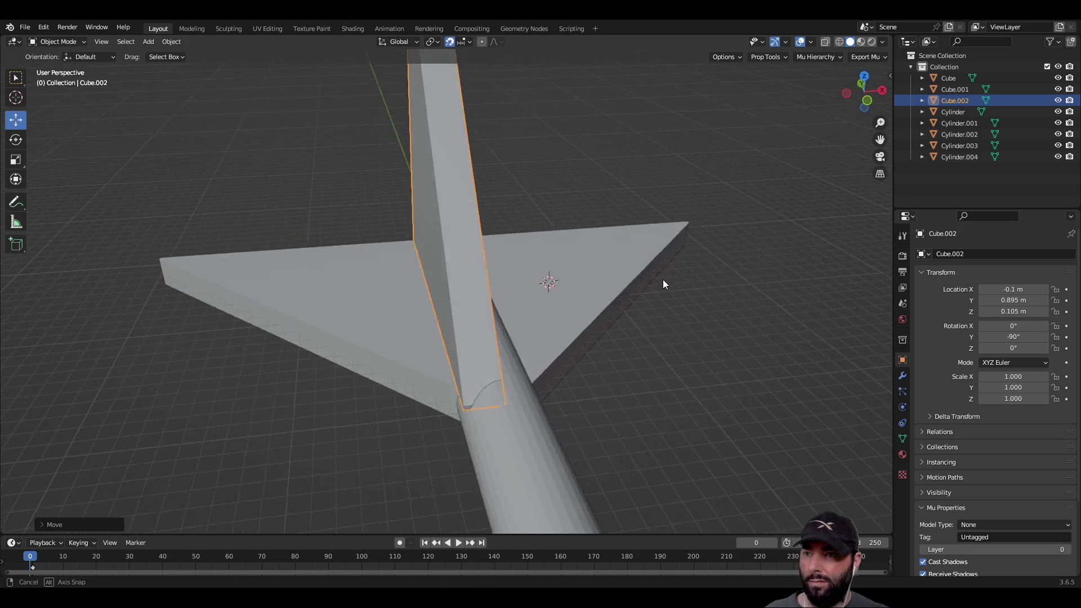
scroll(659, 284, down, 5)
drag(291, 193, 297, 193)
scroll(676, 394, up, 3)
scroll(636, 410, down, 5)
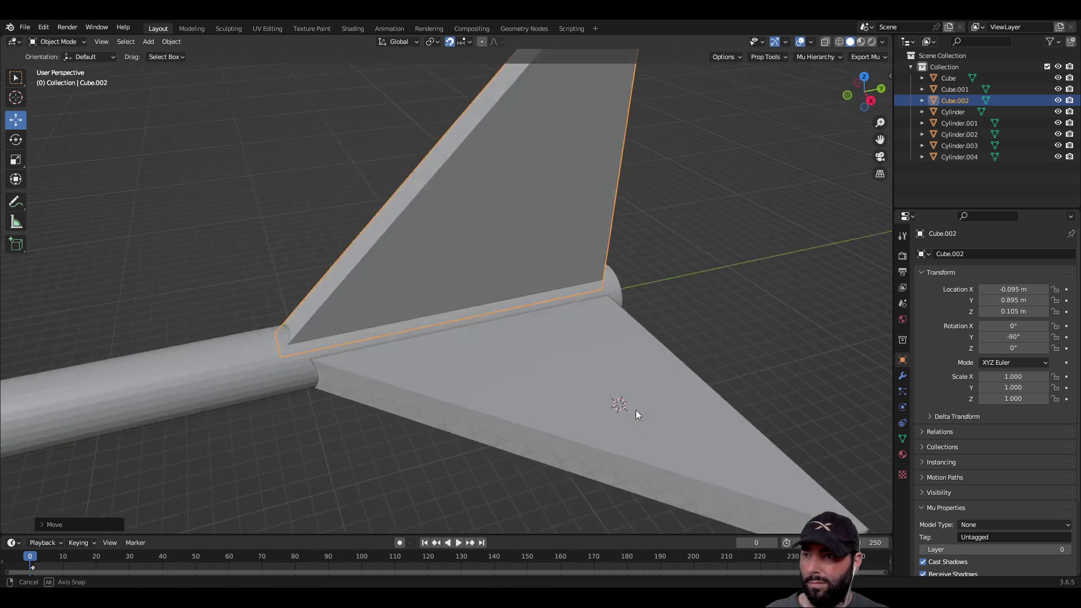
scroll(615, 380, down, 3)
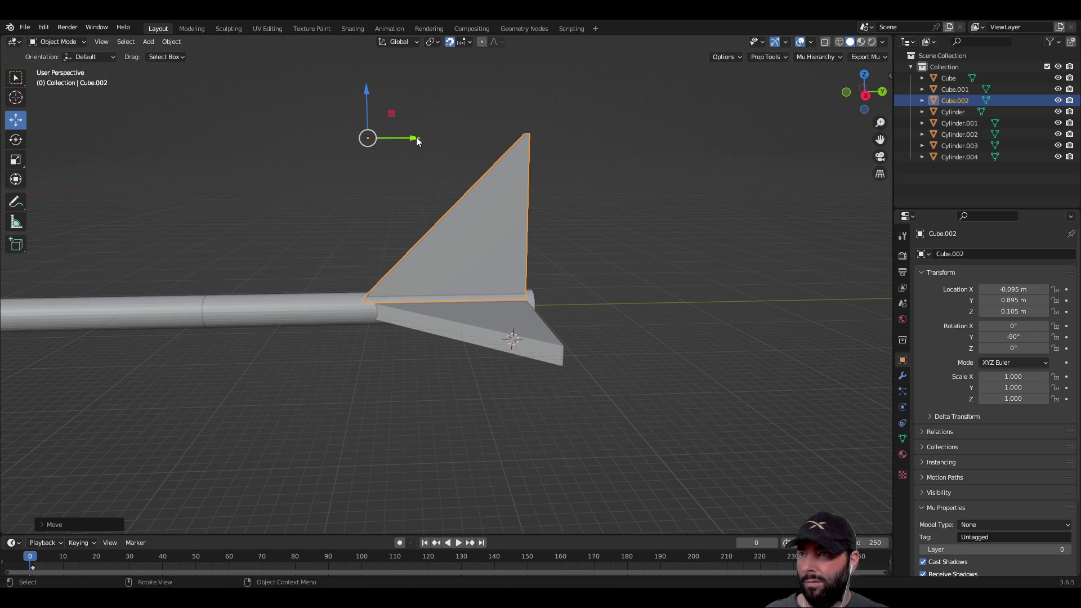
drag(416, 136, 423, 138)
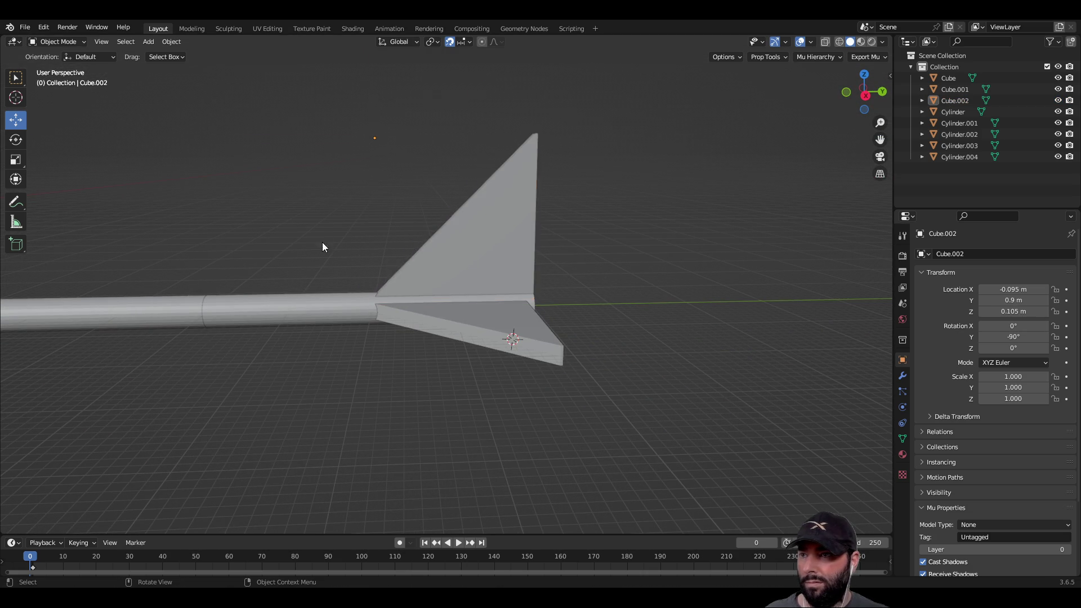
Select the three fins plus Cylinder.004 as the active object and join them with Ctrl+J.
scroll(322, 242, up, 3)
scroll(482, 464, down, 3)
mouse_move(382, 435)
mouse_down()
mouse_move(614, 414)
mouse_move(511, 441)
mouse_move(449, 341)
mouse_up()
click(460, 340)
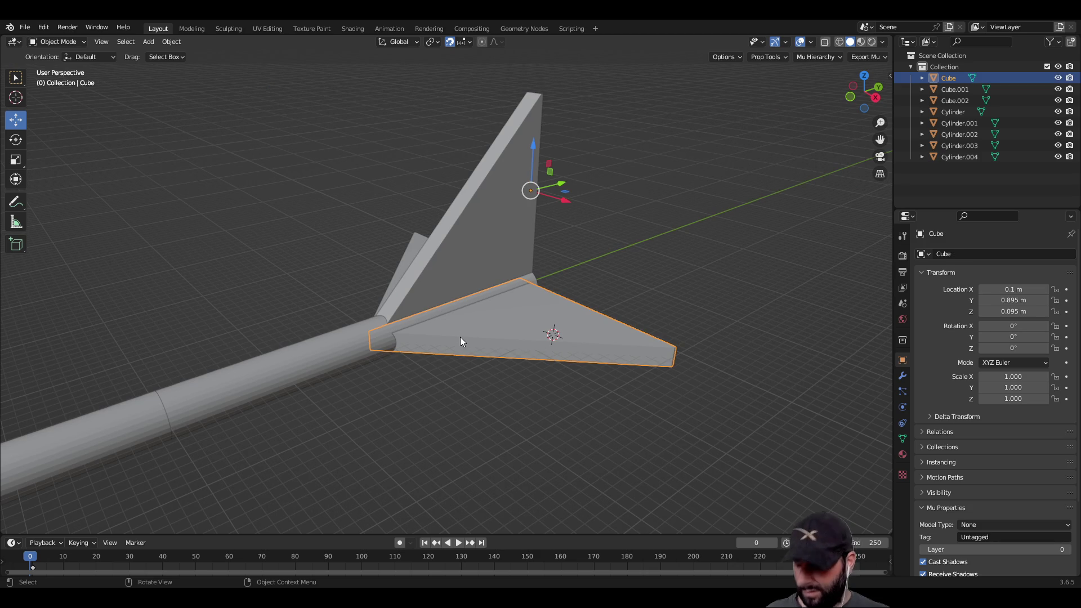
shift+click(448, 249)
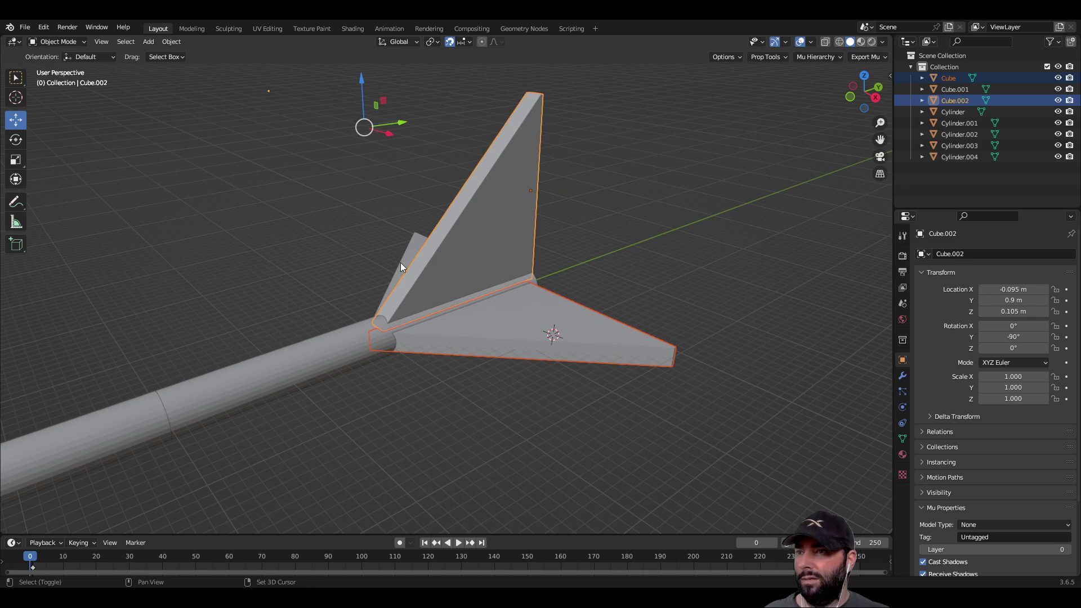
shift+click(396, 284)
shift+click(355, 358)
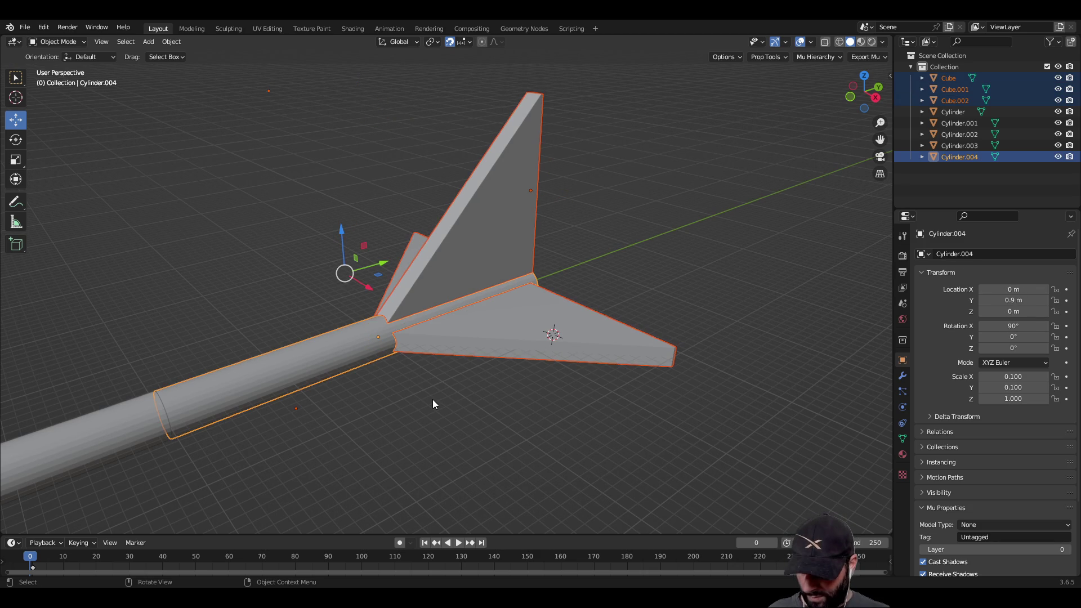
key(ctrl+j)
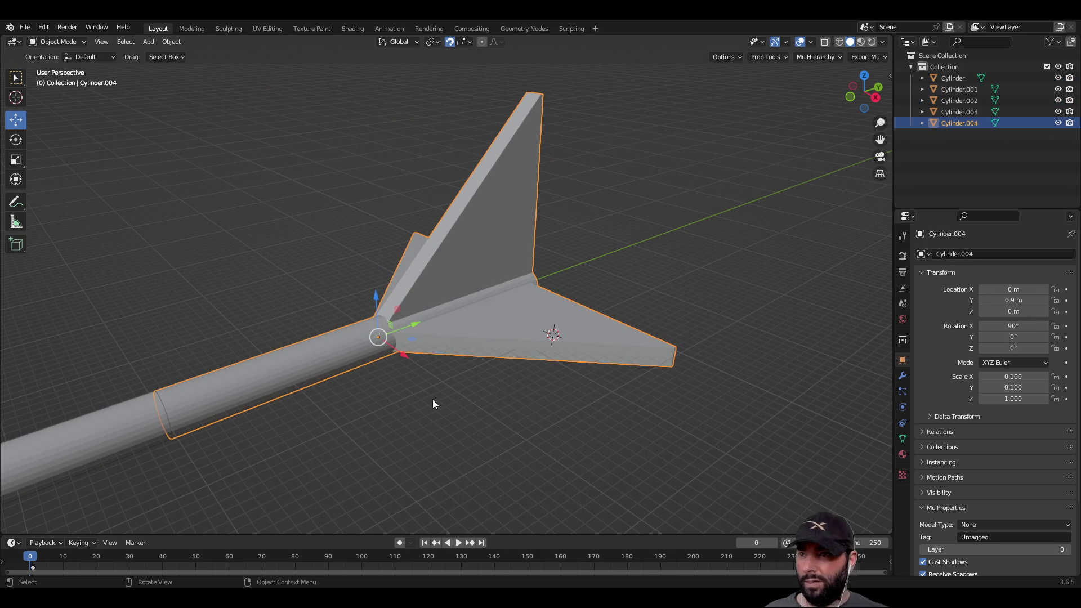
click(427, 403)
scroll(438, 418, down, 8)
mouse_move(354, 417)
mouse_down()
mouse_move(434, 377)
mouse_move(569, 389)
mouse_move(574, 449)
mouse_up()
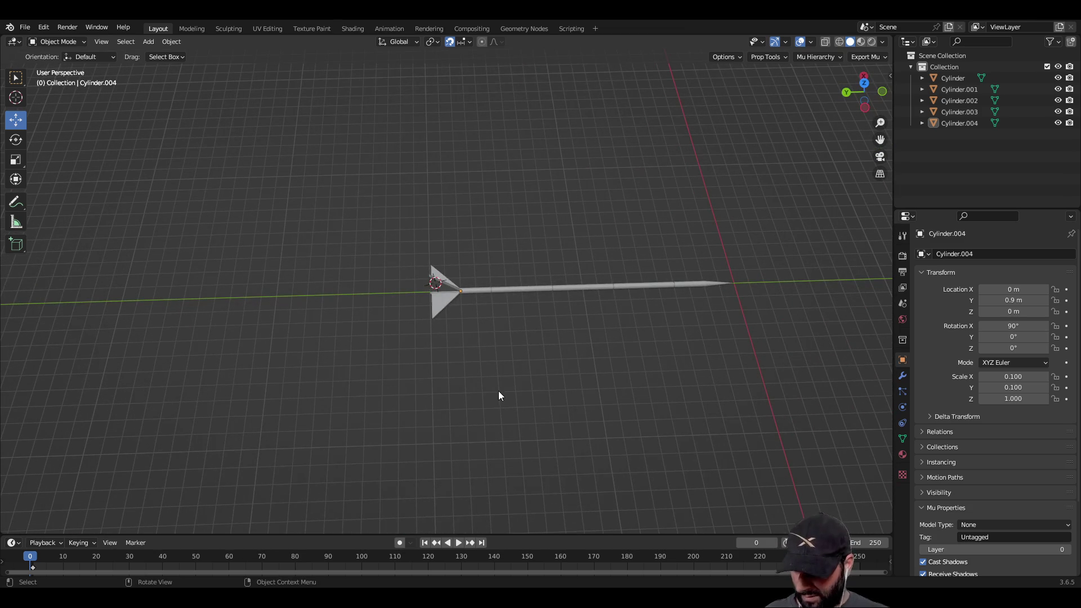
scroll(610, 329, up, 5)
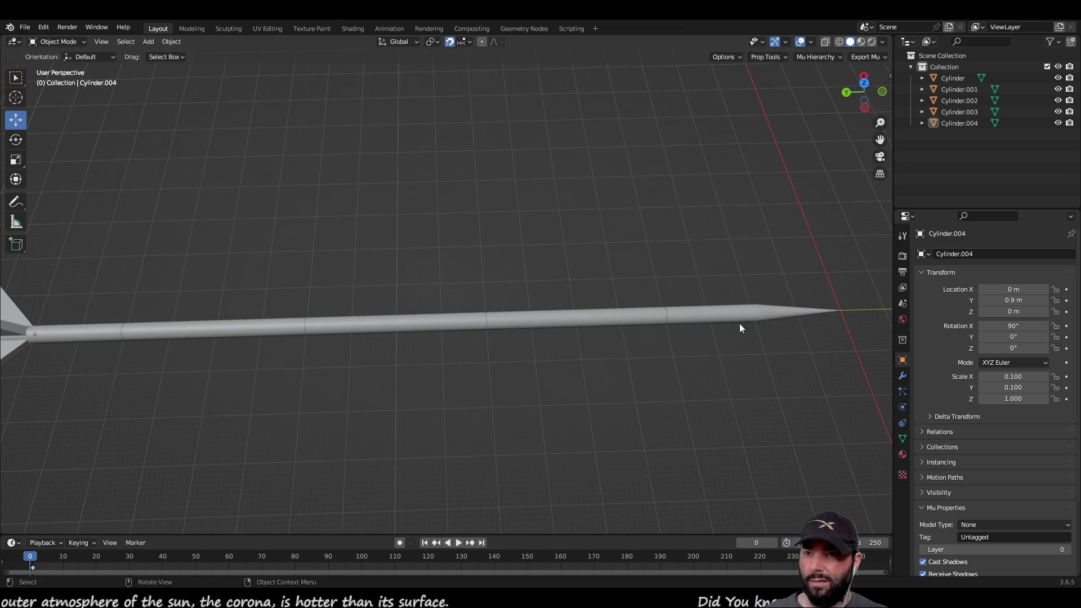
click(754, 314)
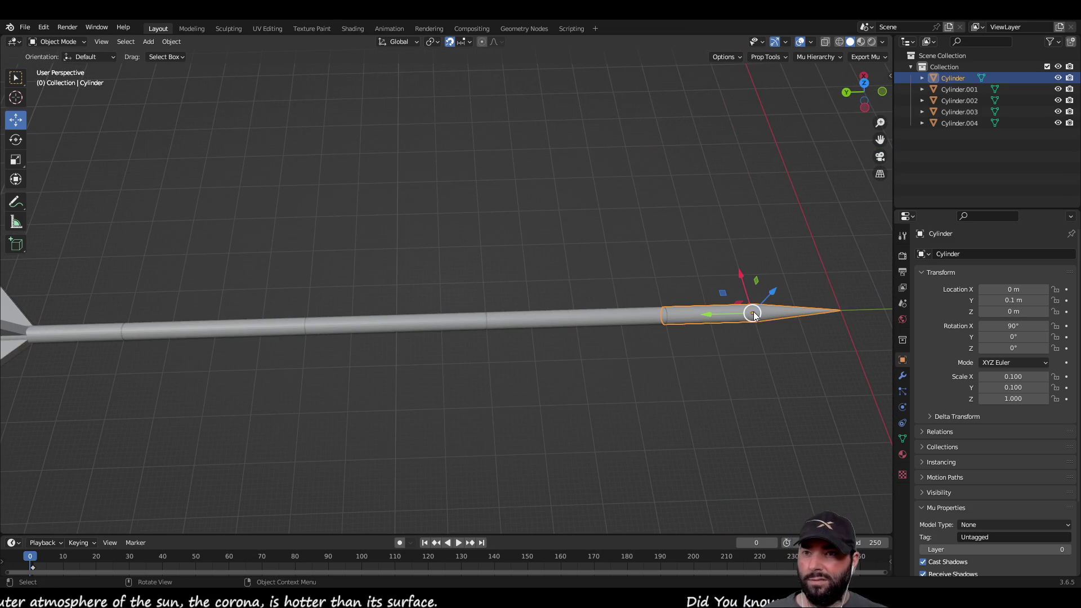
click(1058, 78)
click(965, 90)
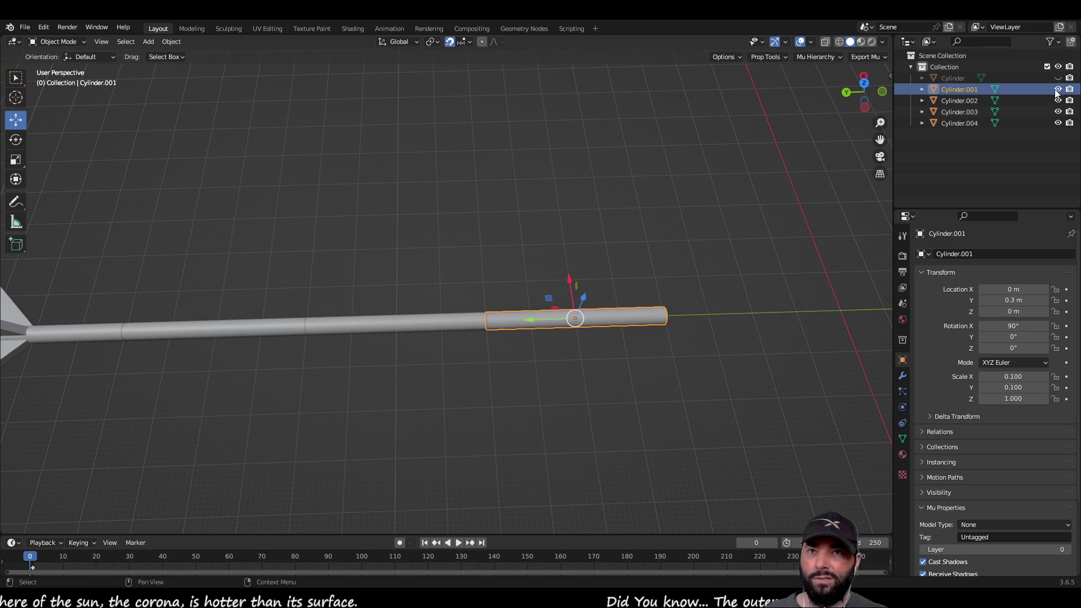
click(1057, 89)
click(1058, 100)
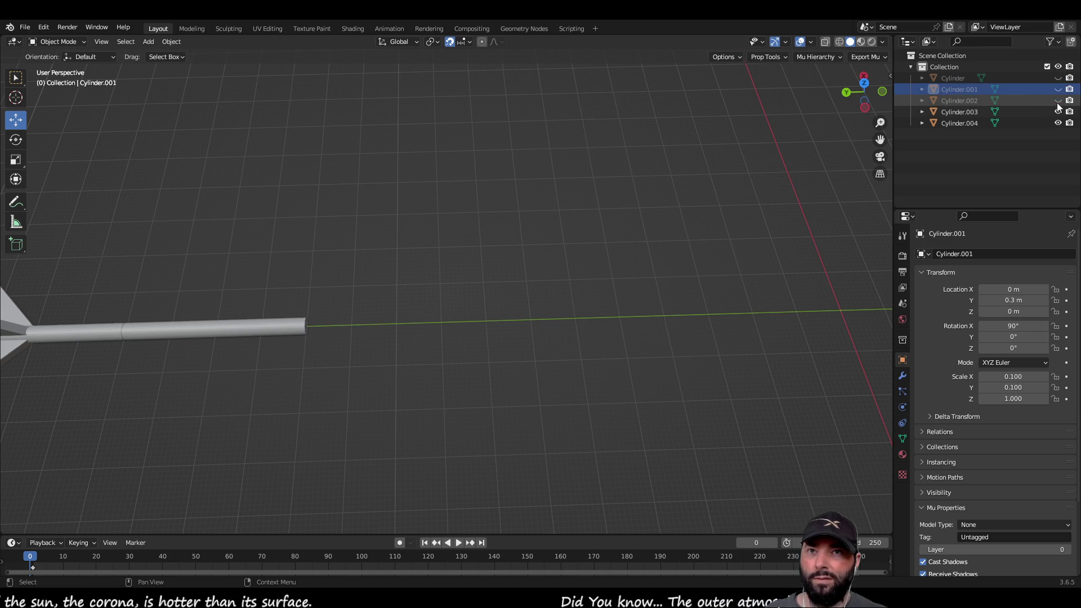
click(1057, 112)
click(1059, 123)
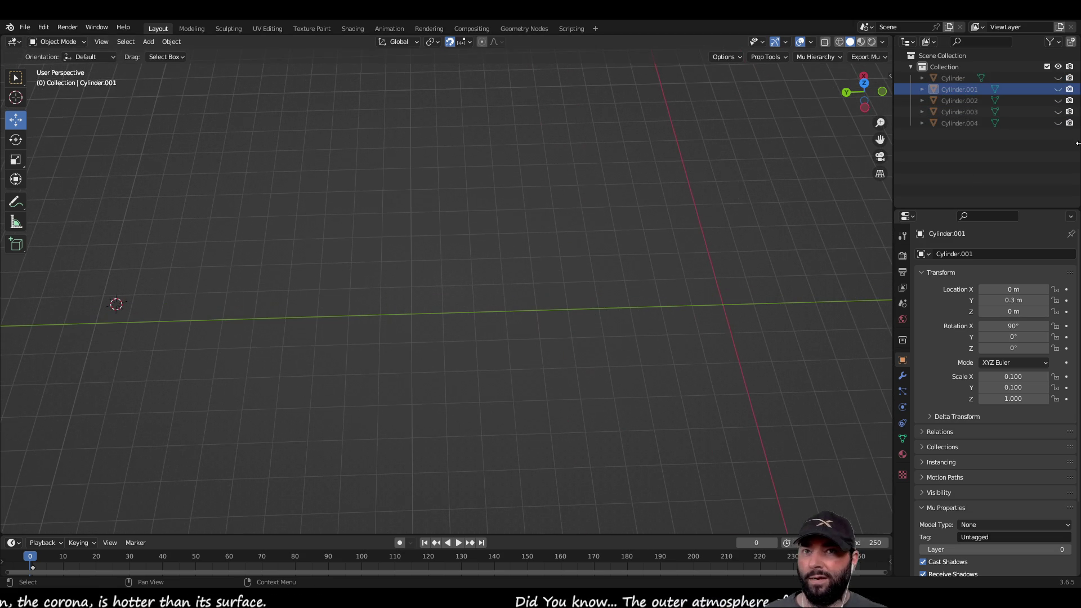
click(1057, 122)
click(1058, 111)
click(1058, 100)
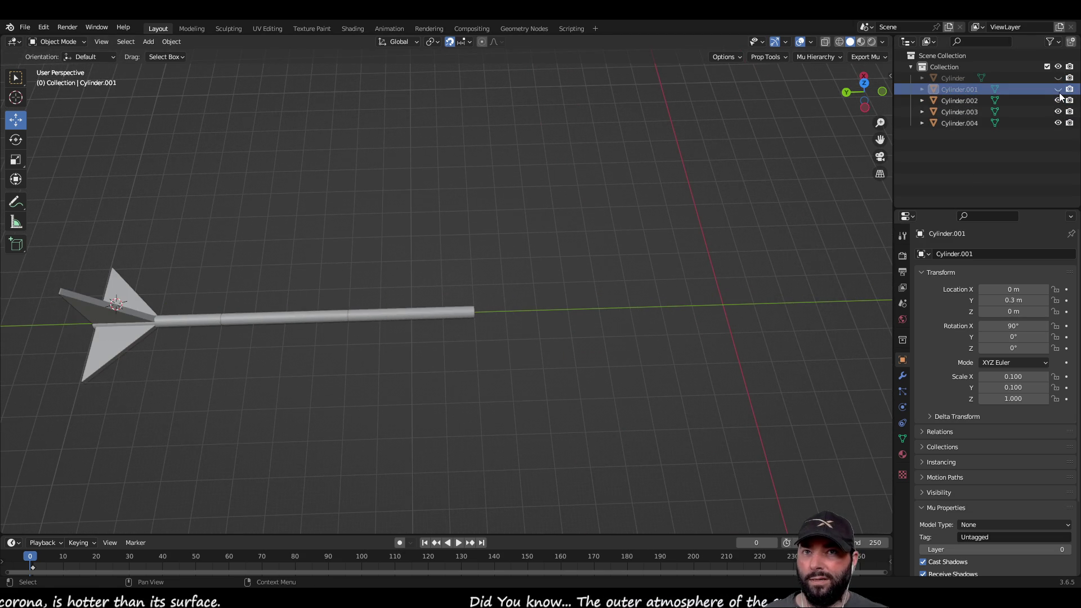
click(1057, 89)
click(1058, 77)
View the arrow from several angles and select its pointed tip Cylinder to edit its Y rotation.
mouse_move(481, 413)
mouse_down()
mouse_move(480, 340)
mouse_move(479, 351)
mouse_up()
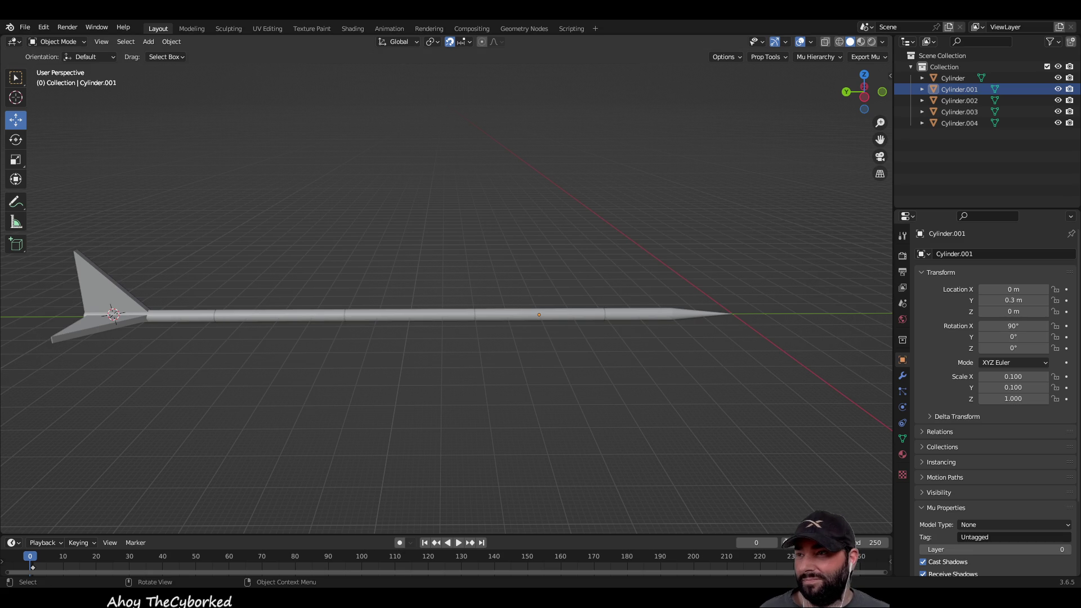
mouse_move(520, 265)
mouse_down()
mouse_move(502, 315)
mouse_move(502, 269)
mouse_move(390, 379)
mouse_move(484, 427)
mouse_move(455, 396)
mouse_up()
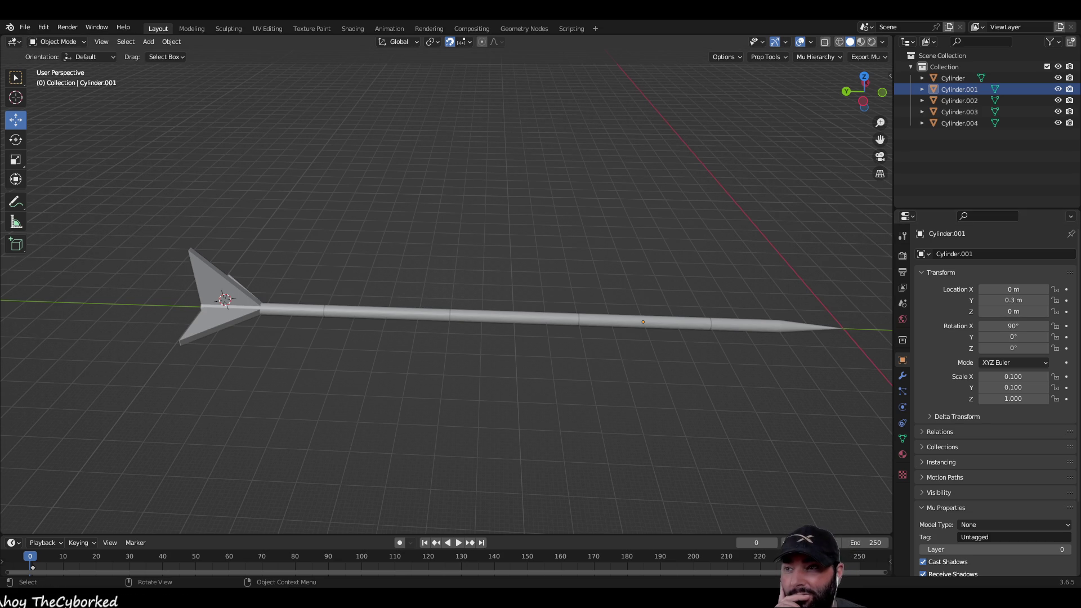
mouse_move(499, 367)
mouse_down()
mouse_move(571, 328)
mouse_move(593, 330)
mouse_move(452, 357)
mouse_move(504, 364)
mouse_move(502, 393)
mouse_move(508, 347)
mouse_up()
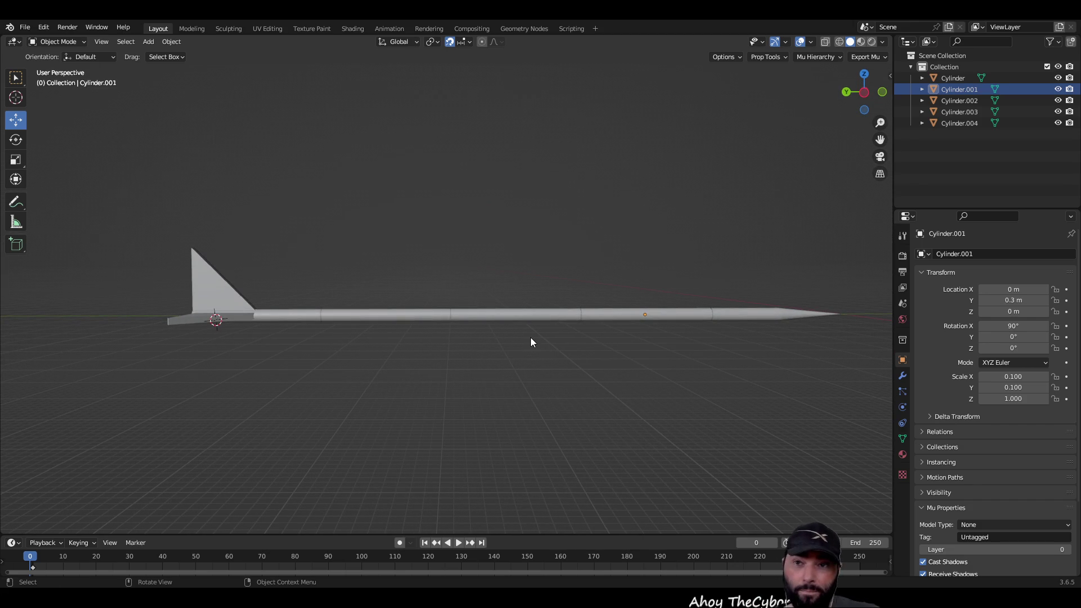
click(745, 316)
drag(694, 360, 636, 379)
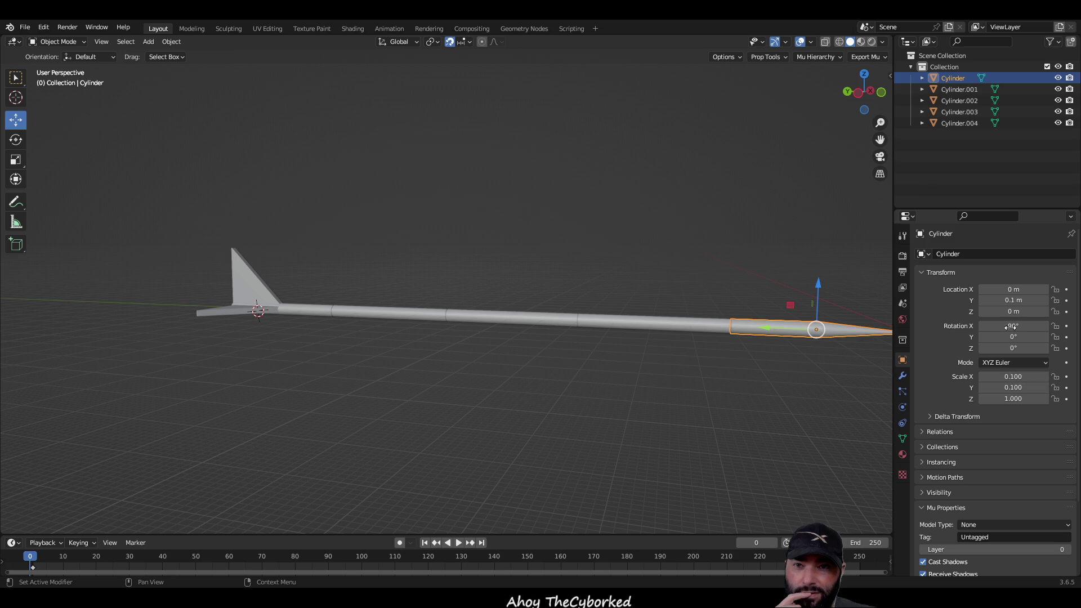
click(1013, 336)
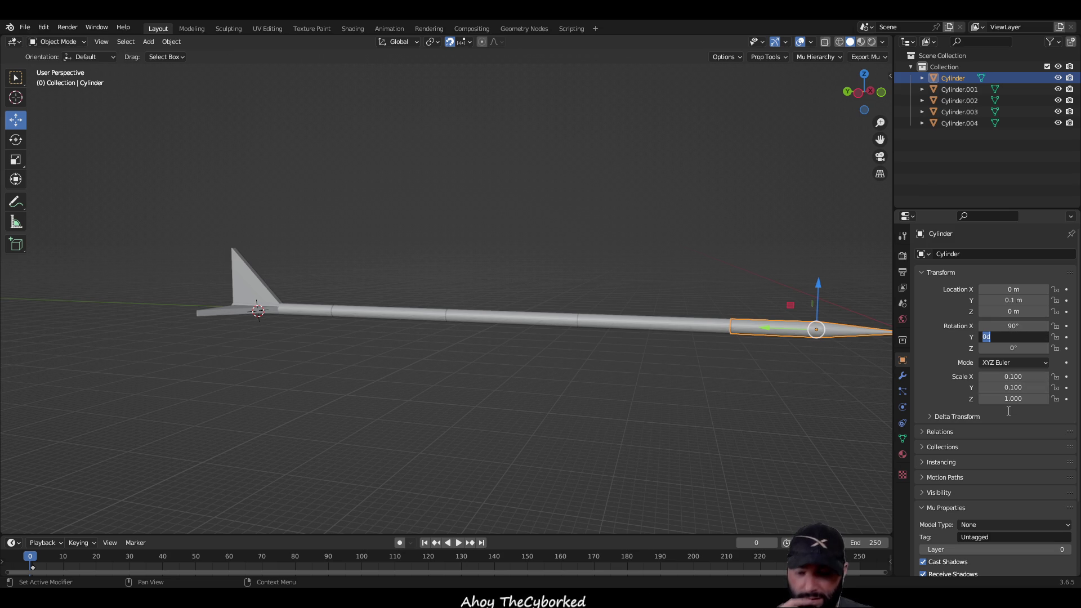
text(1)
key(Return)
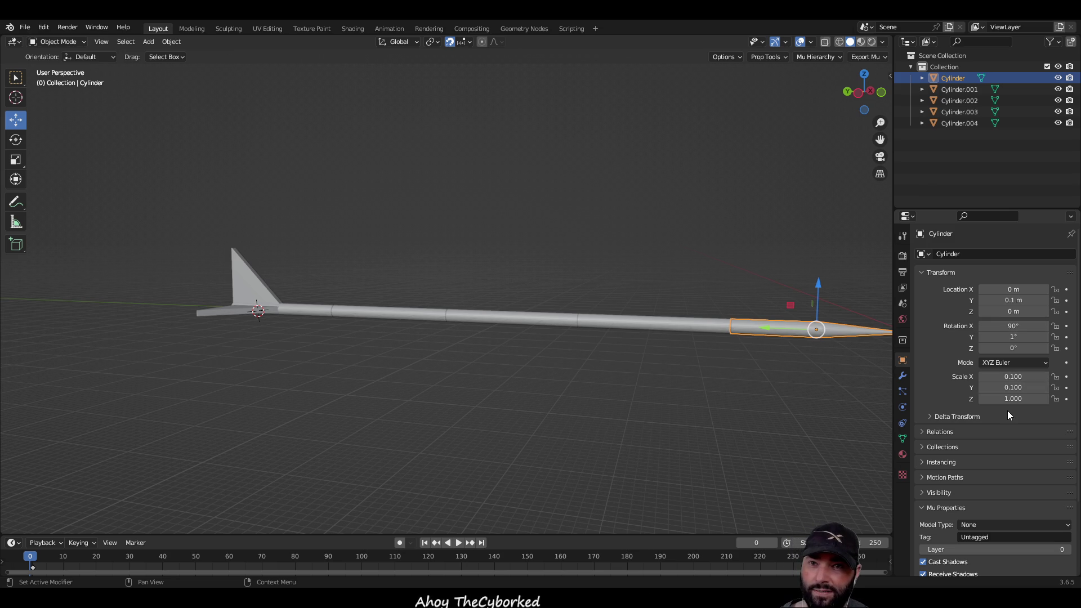
click(1020, 337)
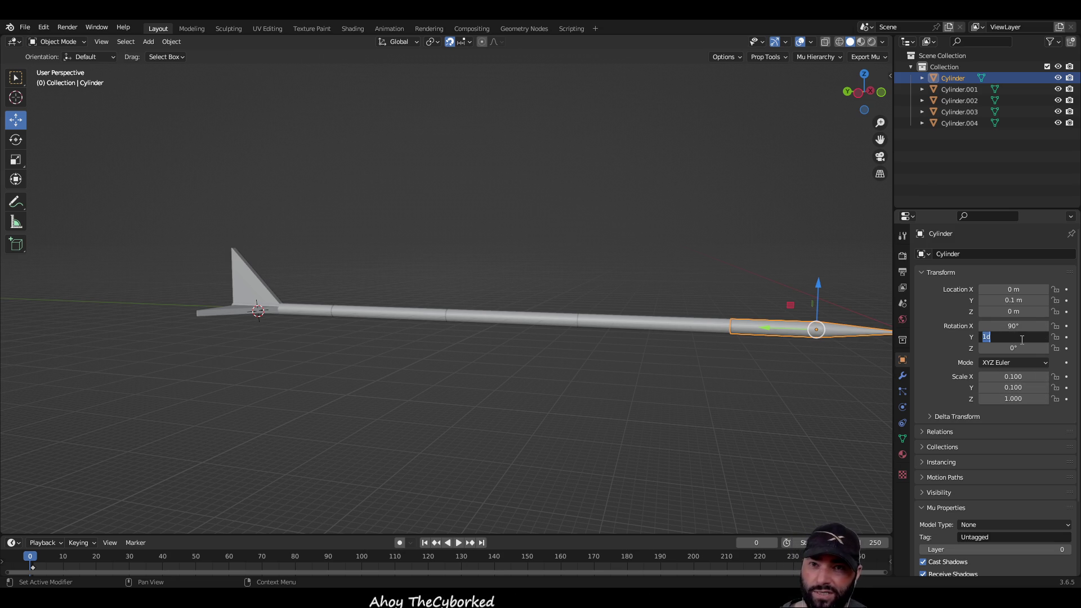
text(5)
key(Return)
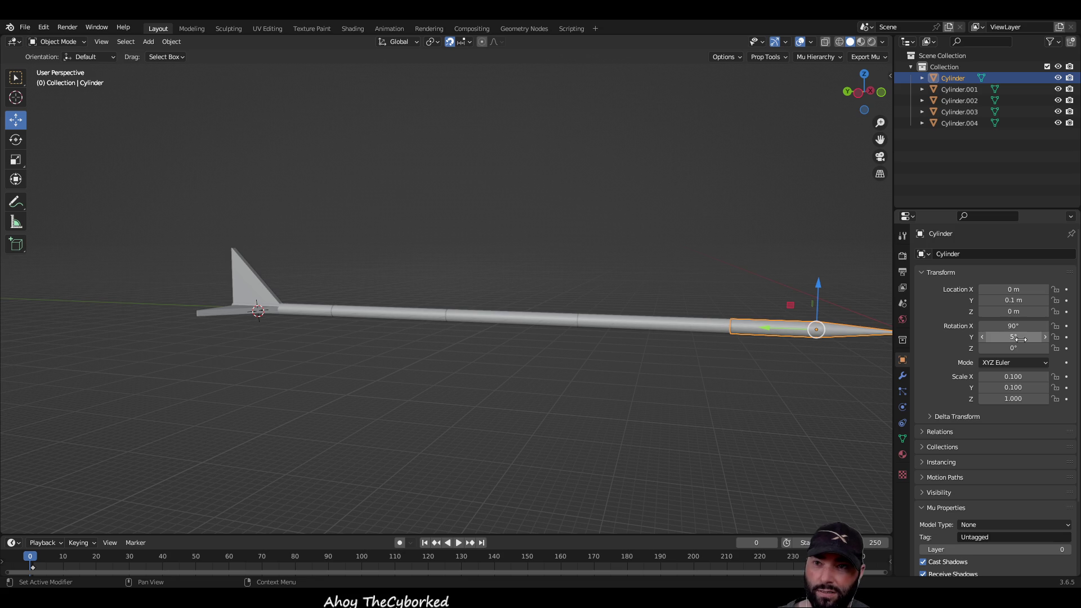
mouse_move(677, 419)
mouse_down()
mouse_move(465, 427)
mouse_move(633, 422)
mouse_move(652, 490)
mouse_move(717, 422)
mouse_move(820, 416)
mouse_move(552, 409)
mouse_up()
mouse_move(577, 376)
mouse_down()
mouse_move(593, 364)
mouse_move(474, 387)
mouse_move(756, 358)
mouse_up()
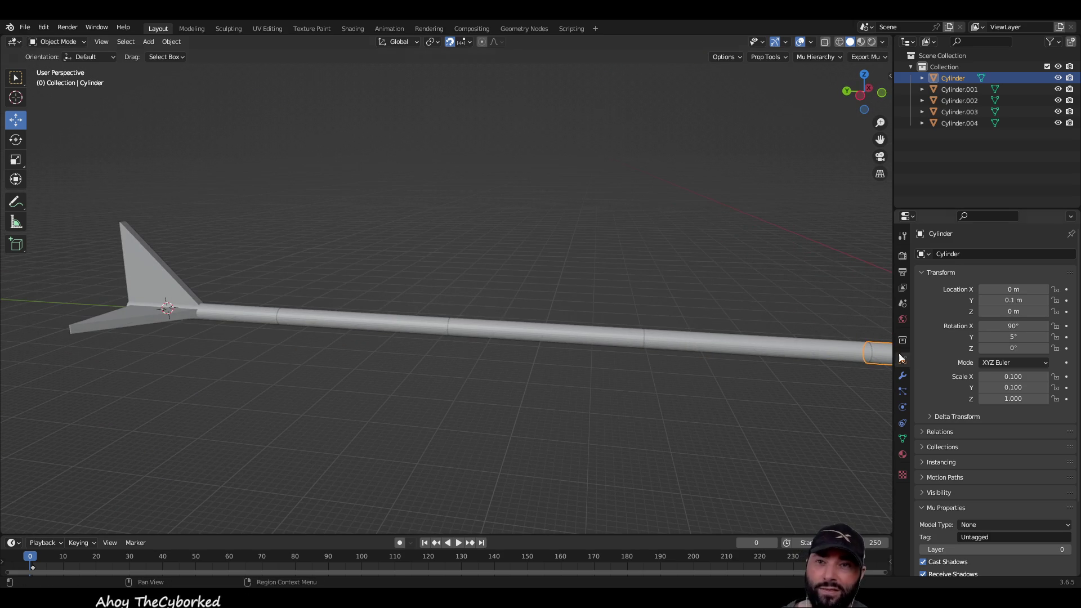
click(1013, 337)
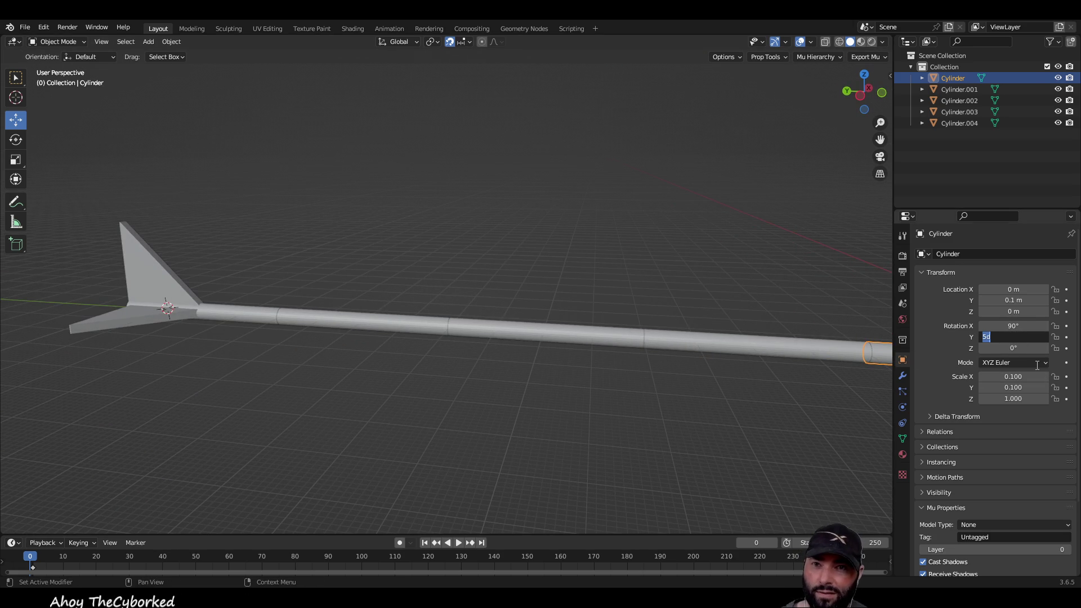
text(15)
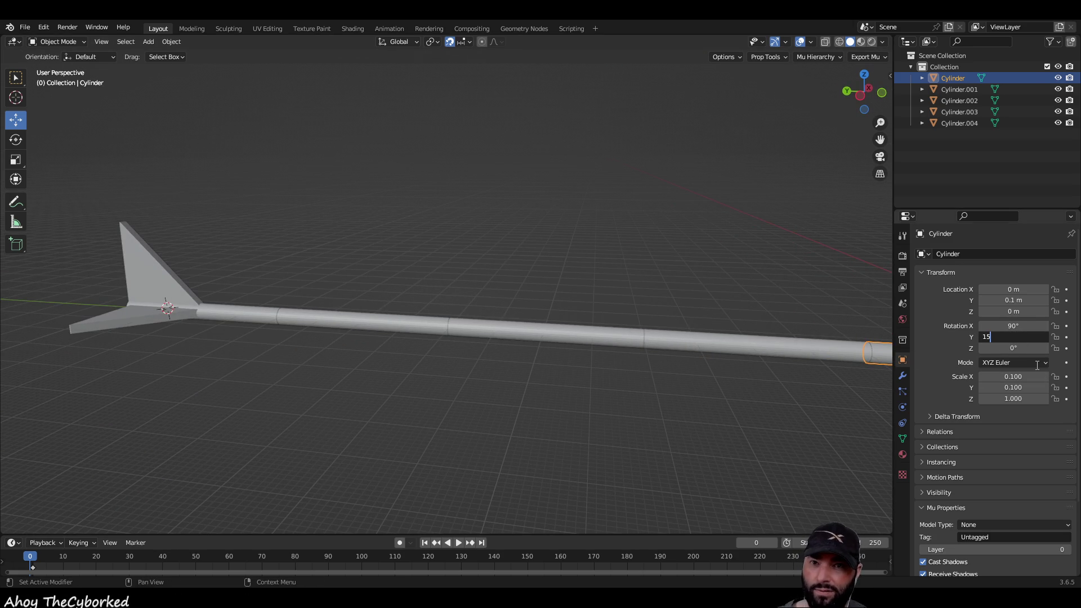
key(Return)
mouse_move(645, 404)
mouse_down()
mouse_move(665, 372)
mouse_move(638, 344)
mouse_move(578, 347)
mouse_move(591, 349)
mouse_move(590, 337)
mouse_move(596, 360)
mouse_up()
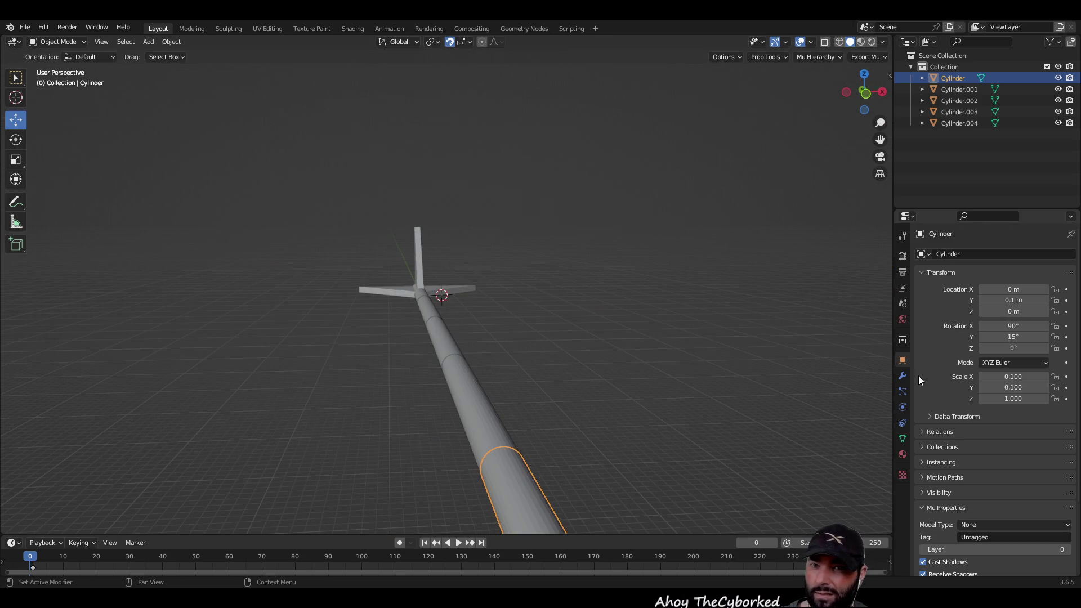
mouse_move(787, 340)
mouse_down()
mouse_move(620, 346)
mouse_move(896, 356)
mouse_up()
click(1019, 337)
text(90)
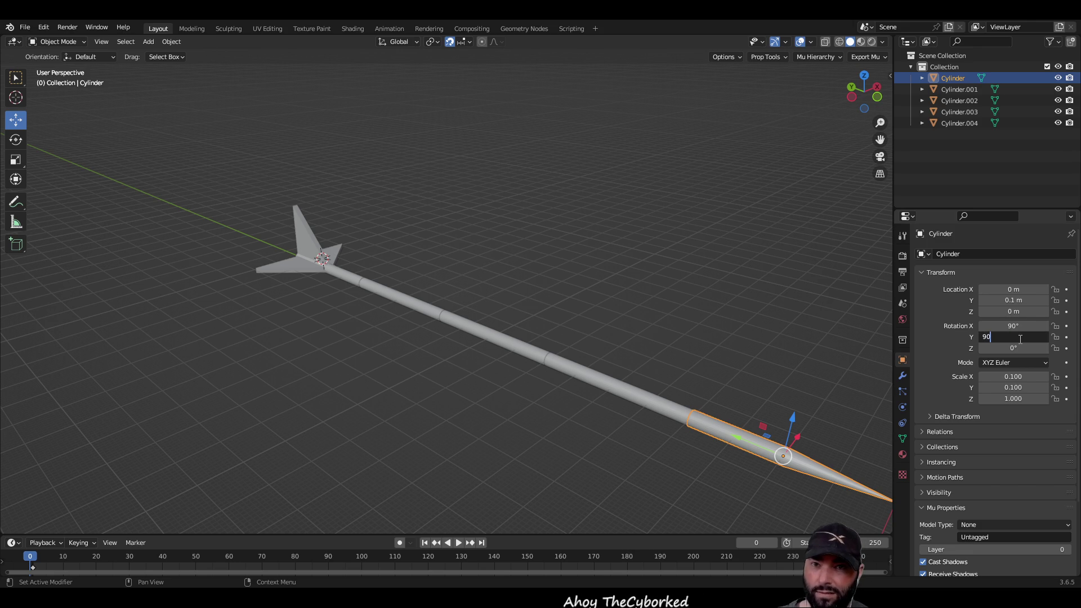
key(Return)
click(1018, 337)
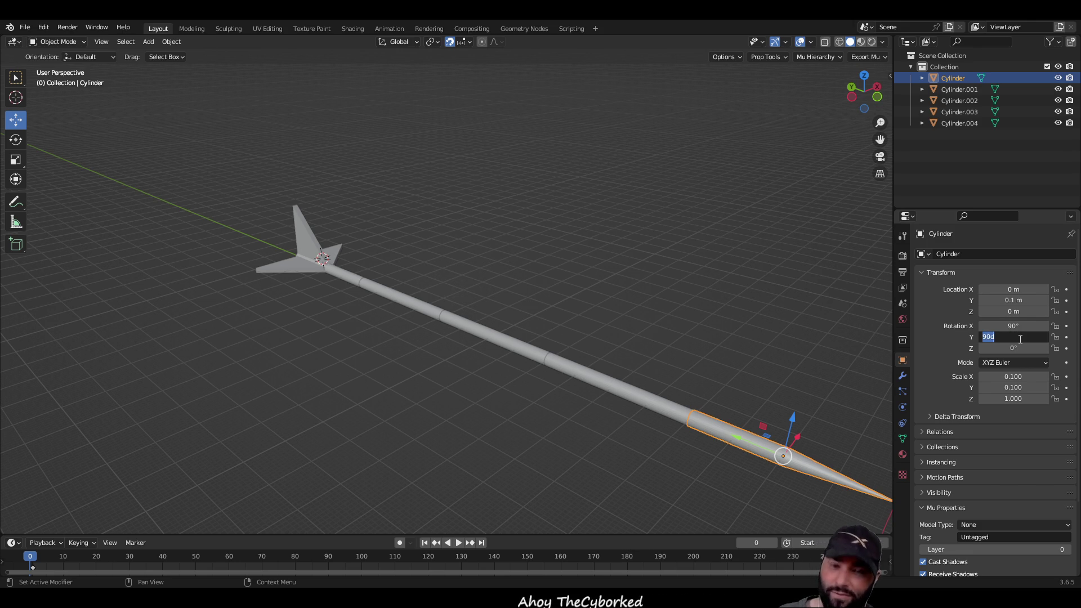
text(0)
key(Return)
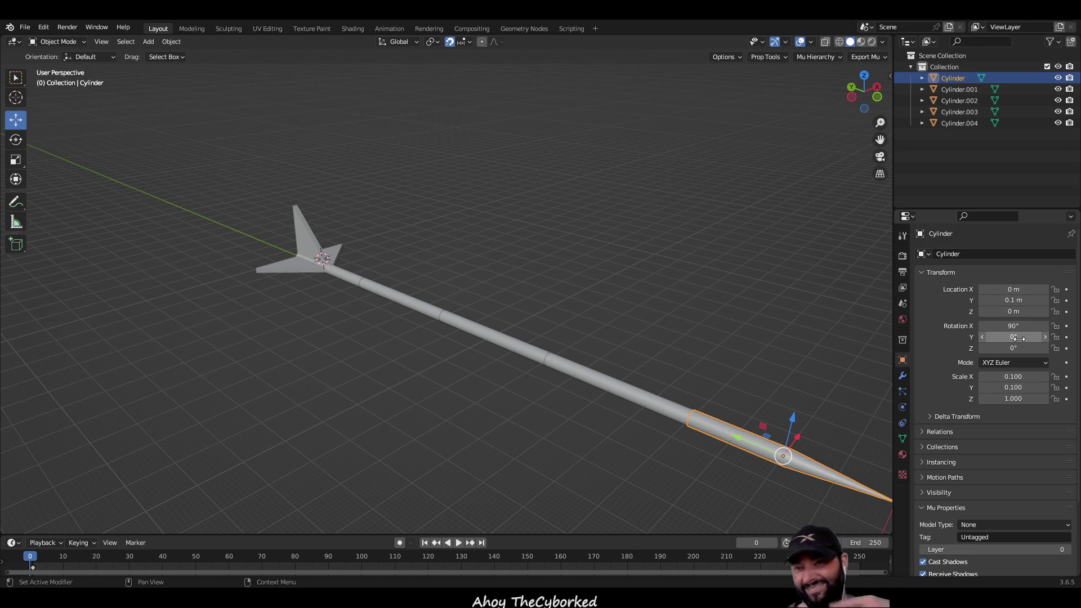
click(1021, 347)
text(5)
key(Return)
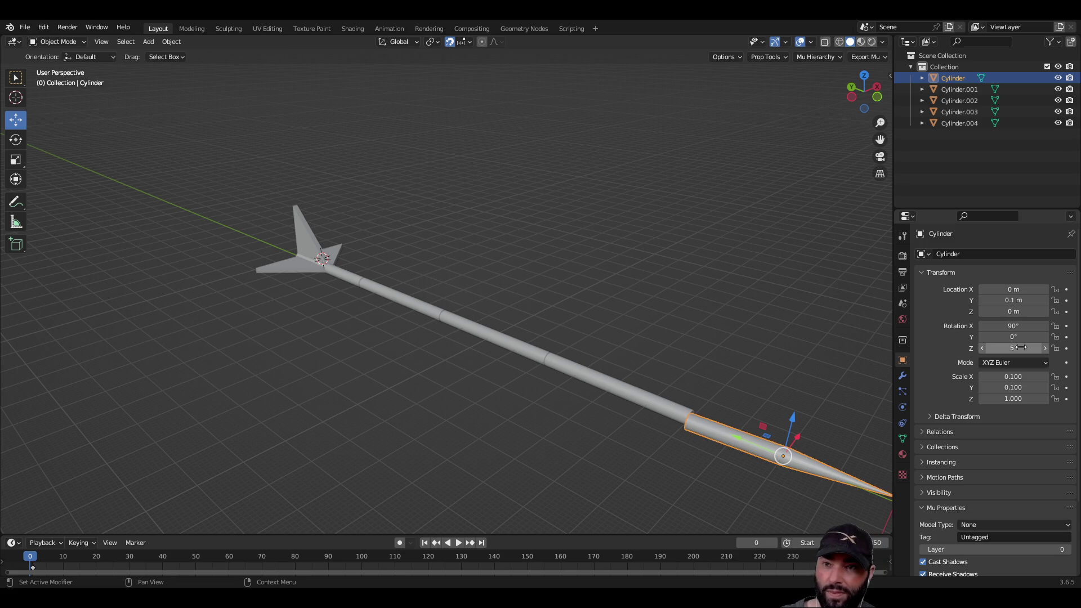
mouse_move(720, 313)
mouse_down()
mouse_move(670, 288)
mouse_move(641, 289)
mouse_move(657, 305)
mouse_up()
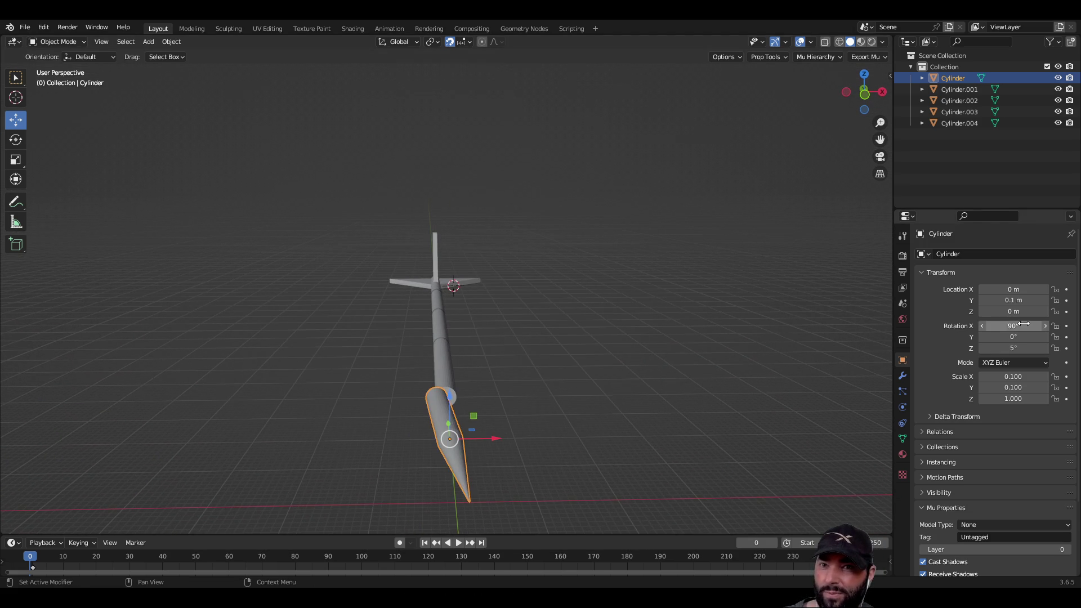
click(1024, 350)
text(0)
key(Return)
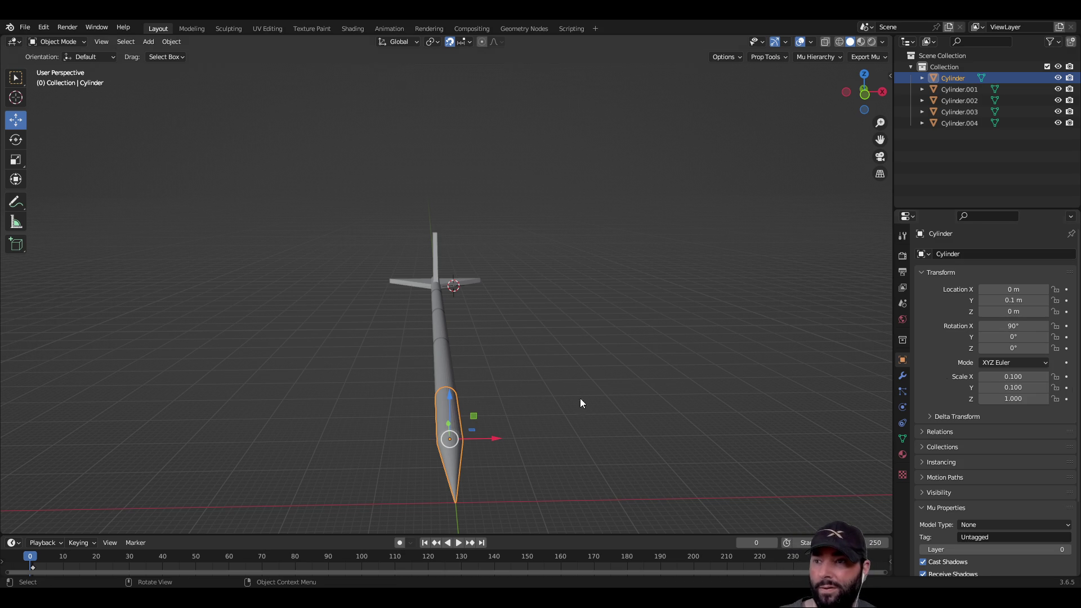
mouse_move(489, 359)
mouse_down()
mouse_move(555, 356)
mouse_move(552, 400)
mouse_up()
click(552, 401)
mouse_move(412, 404)
mouse_down()
mouse_move(472, 405)
mouse_move(464, 444)
mouse_move(475, 415)
mouse_up()
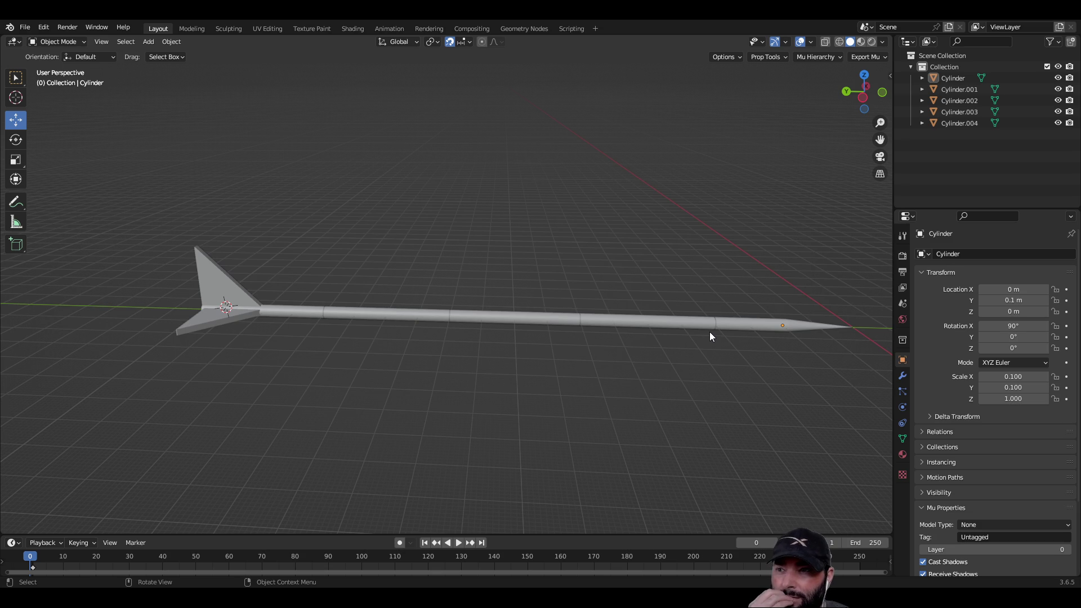
click(25, 27)
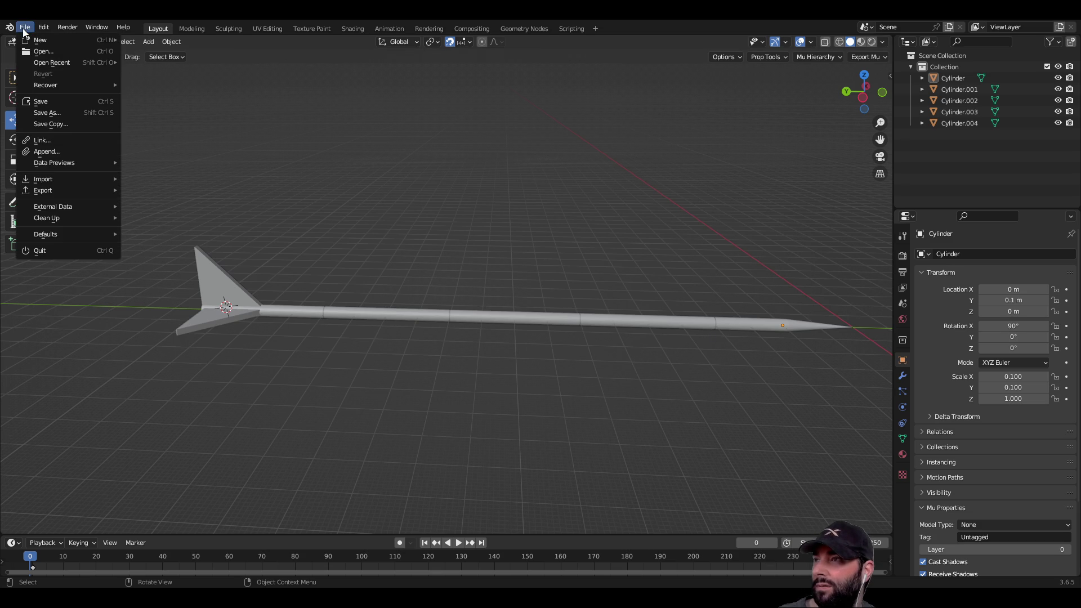
Save the Blender arrow model under the new name bolt.blend.
click(72, 112)
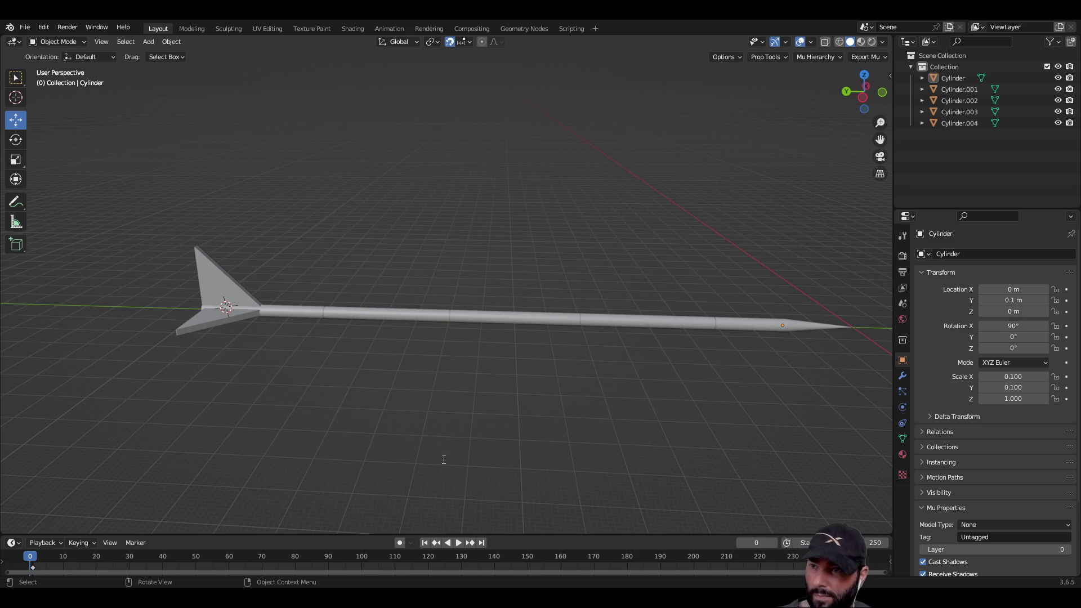
key(ctrl+s)
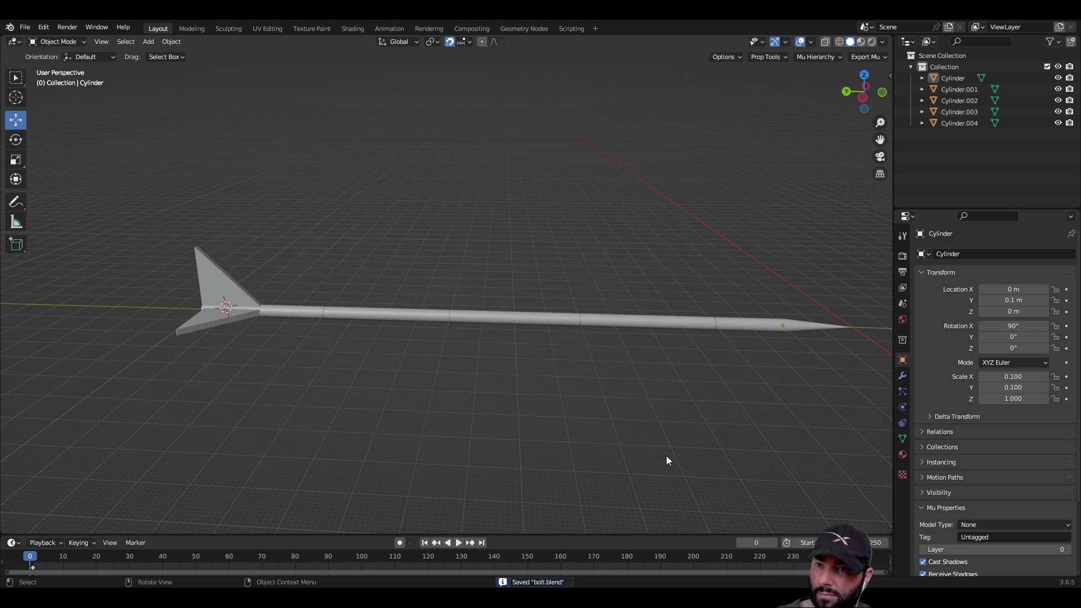
mouse_move(420, 404)
mouse_down()
mouse_move(387, 409)
mouse_move(379, 371)
mouse_move(616, 371)
mouse_move(488, 373)
mouse_up()
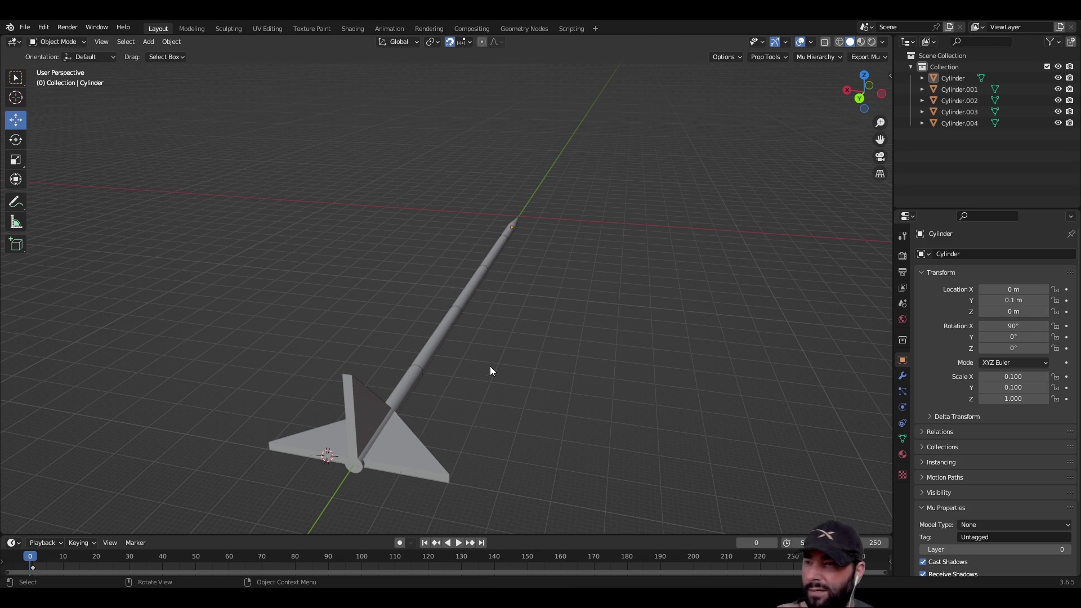
mouse_move(580, 344)
mouse_down()
mouse_move(591, 350)
mouse_move(492, 415)
mouse_move(505, 338)
mouse_up()
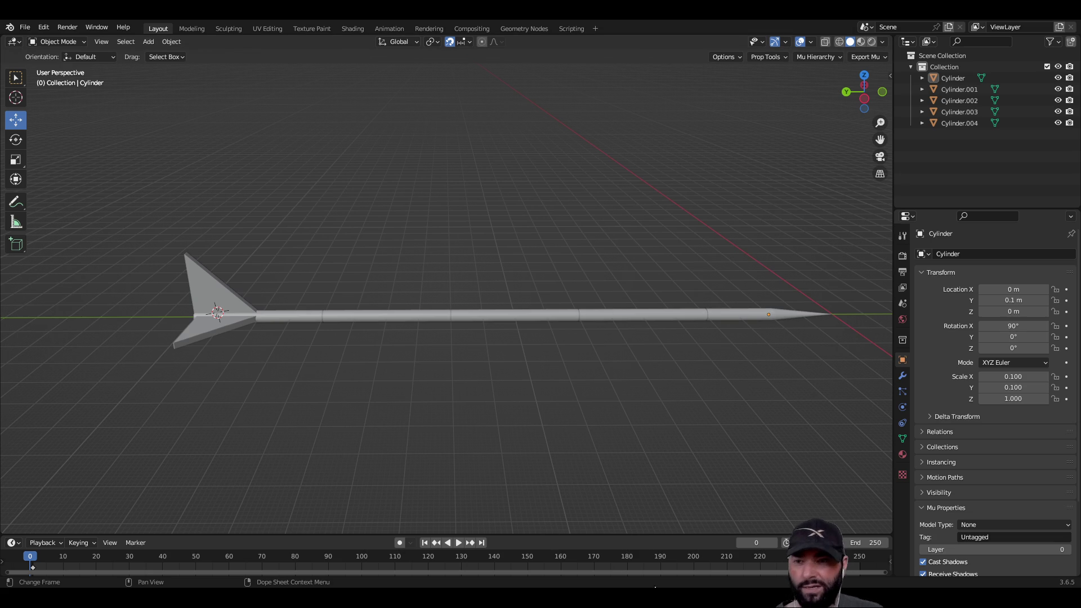
mouse_move(557, 474)
mouse_down()
mouse_move(498, 366)
mouse_move(396, 431)
mouse_move(392, 394)
mouse_up()
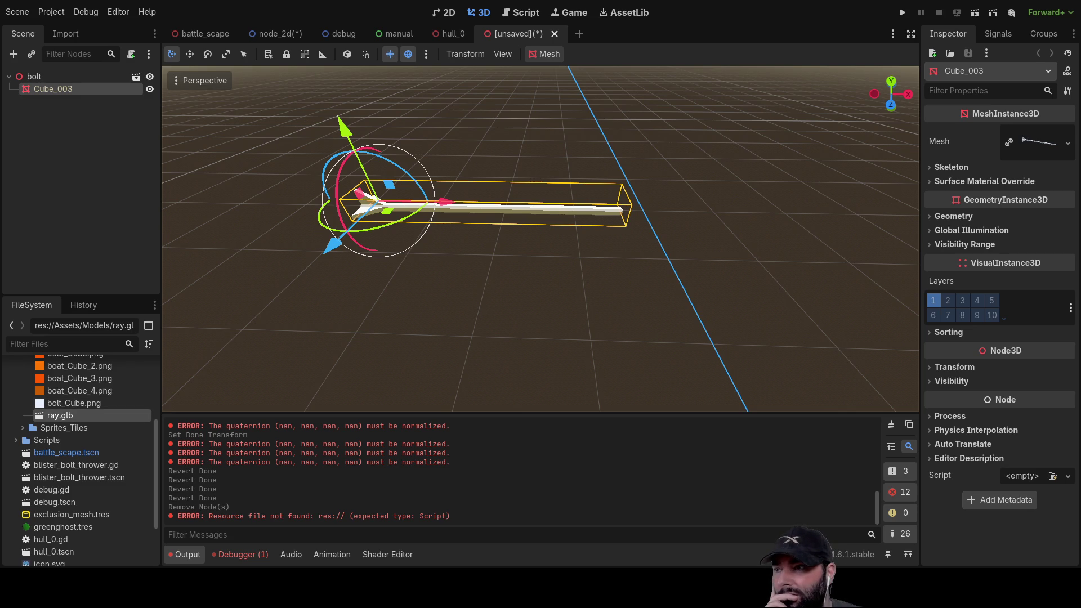
click(76, 403)
scroll(82, 411, up, 4)
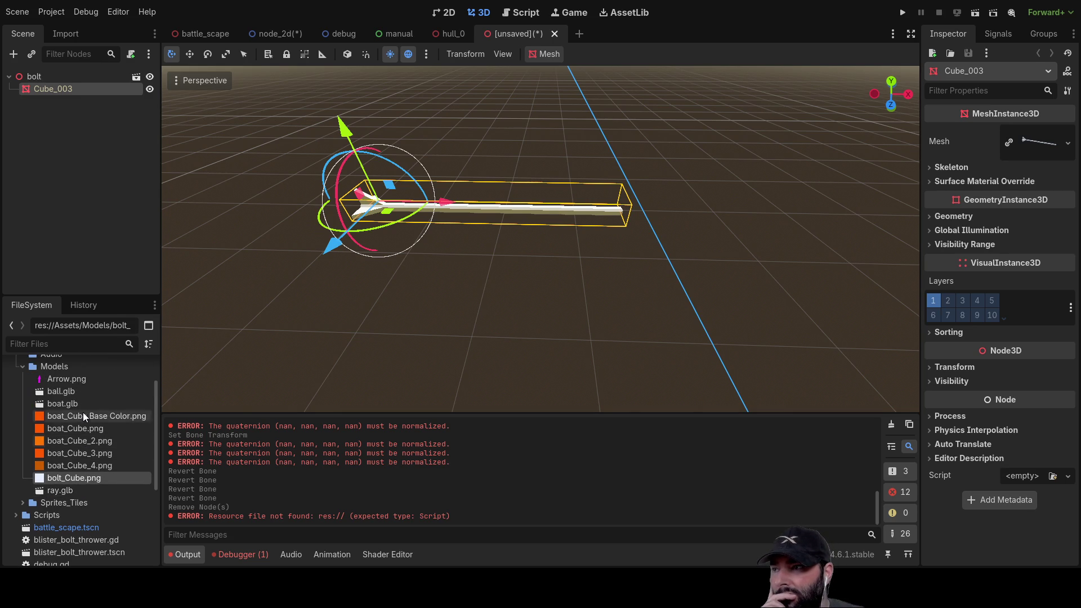
click(81, 453)
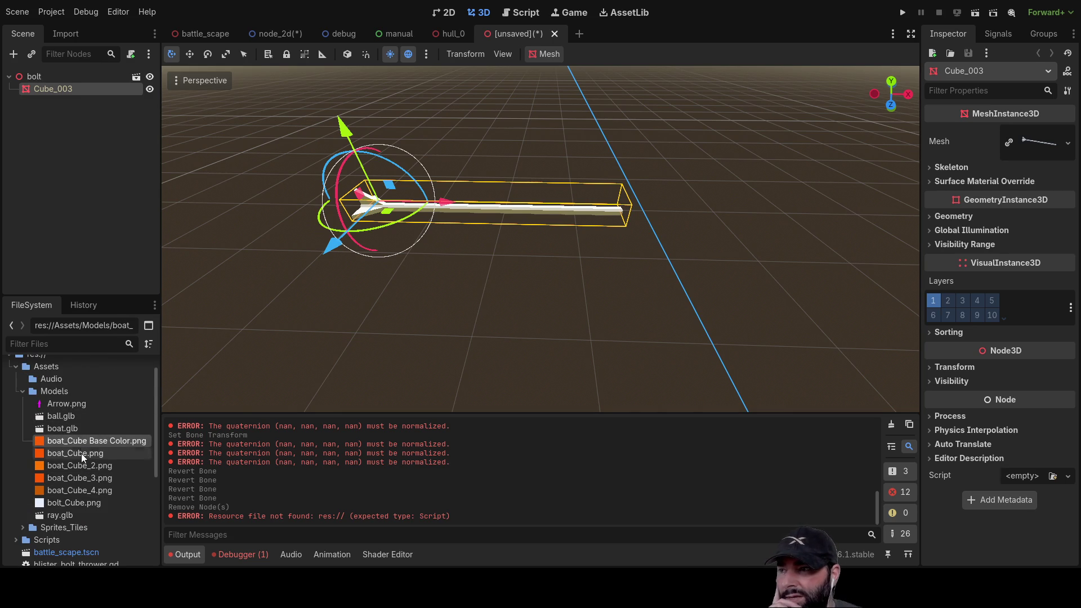
click(77, 502)
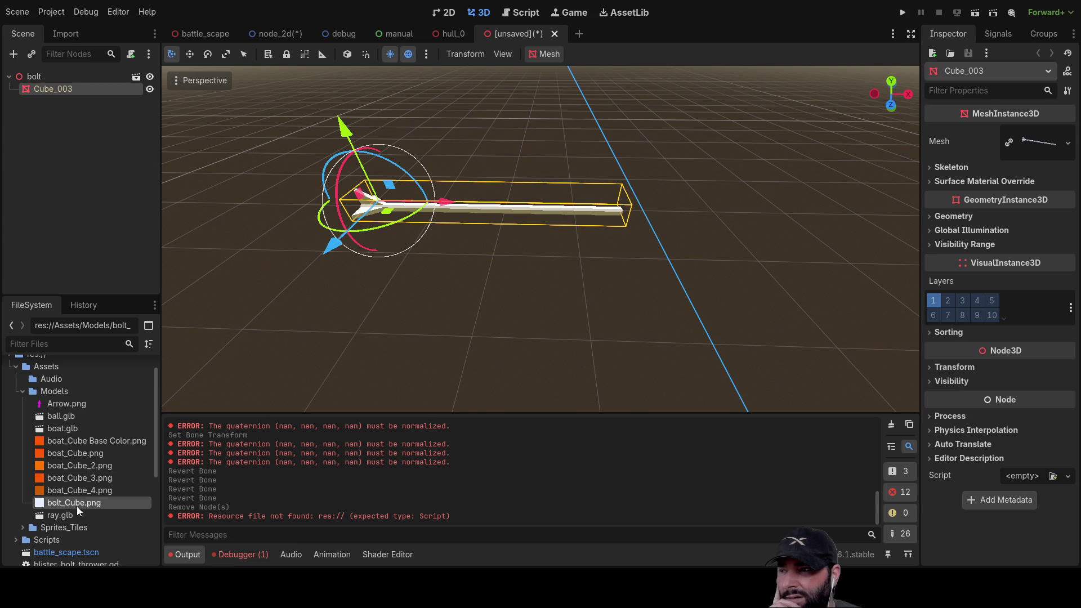
click(70, 442)
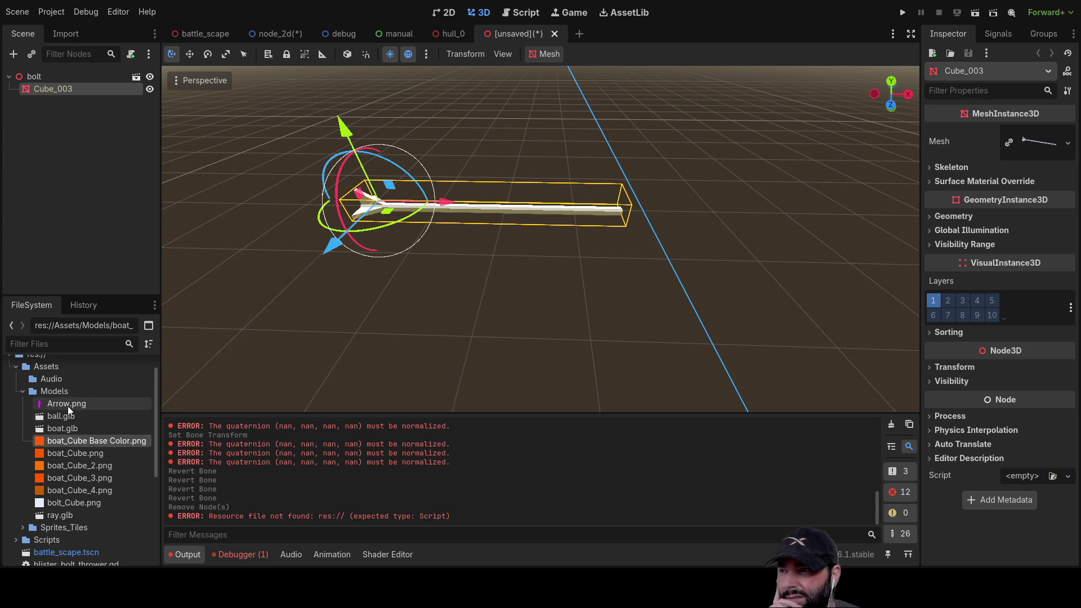
scroll(66, 458, down, 3)
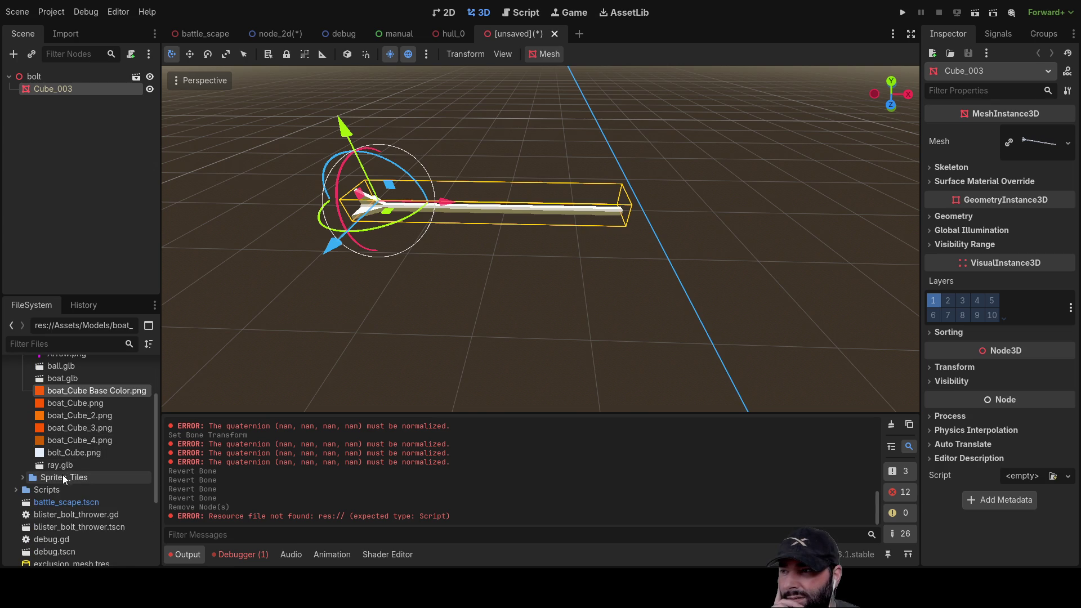
click(66, 465)
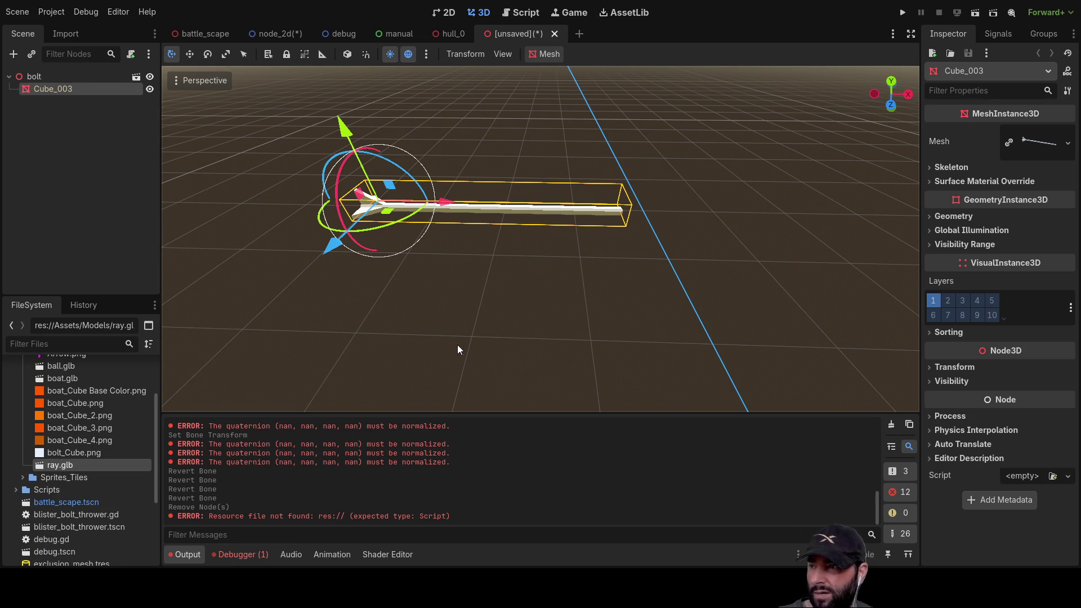
scroll(77, 425, up, 2)
click(66, 405)
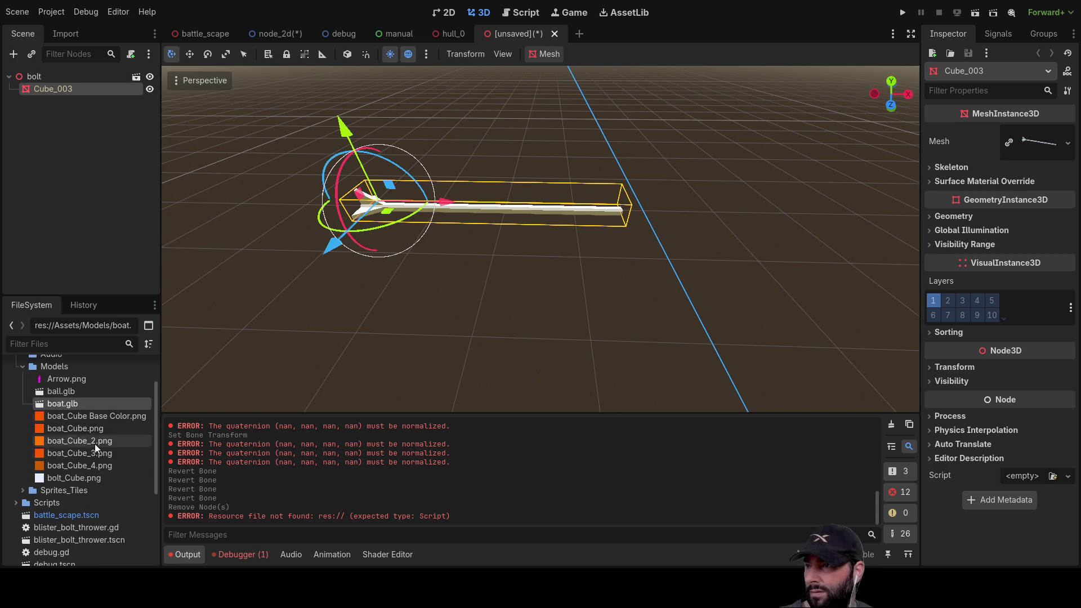
click(69, 393)
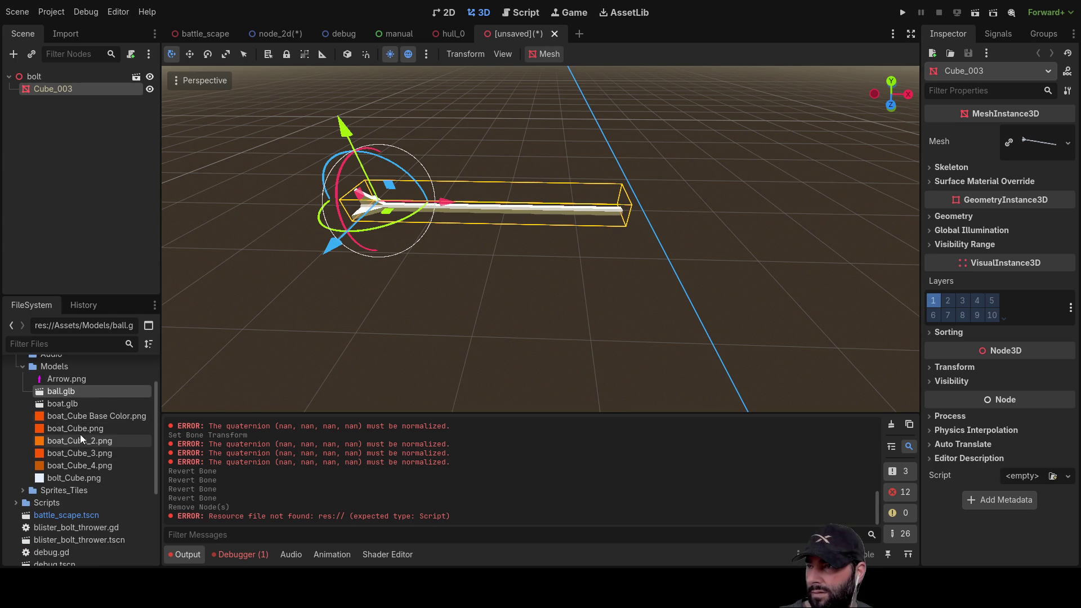
click(79, 383)
scroll(76, 421, up, 2)
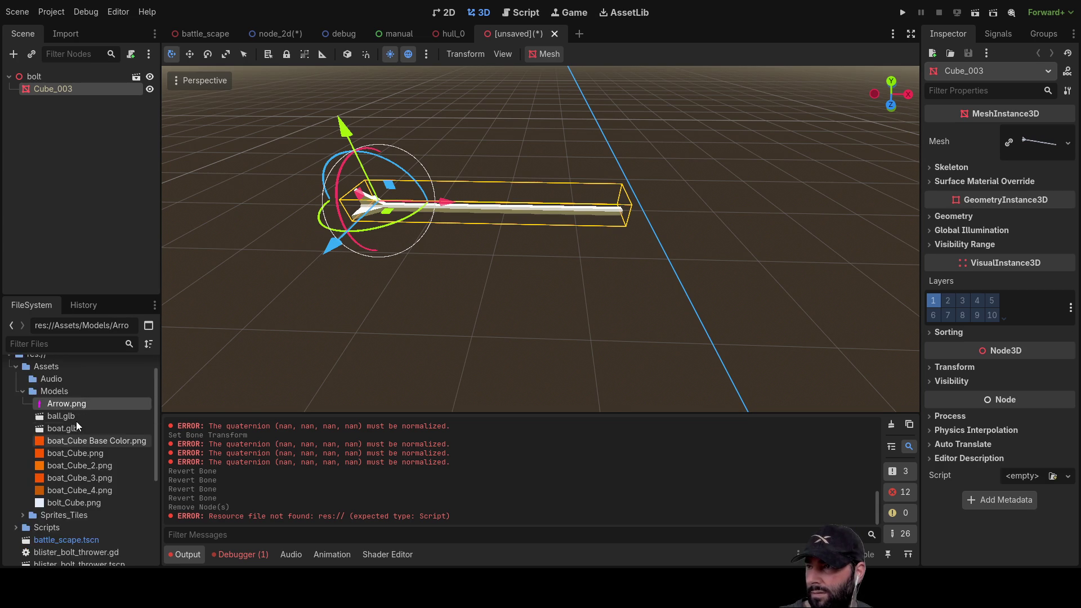
scroll(76, 421, down, 3)
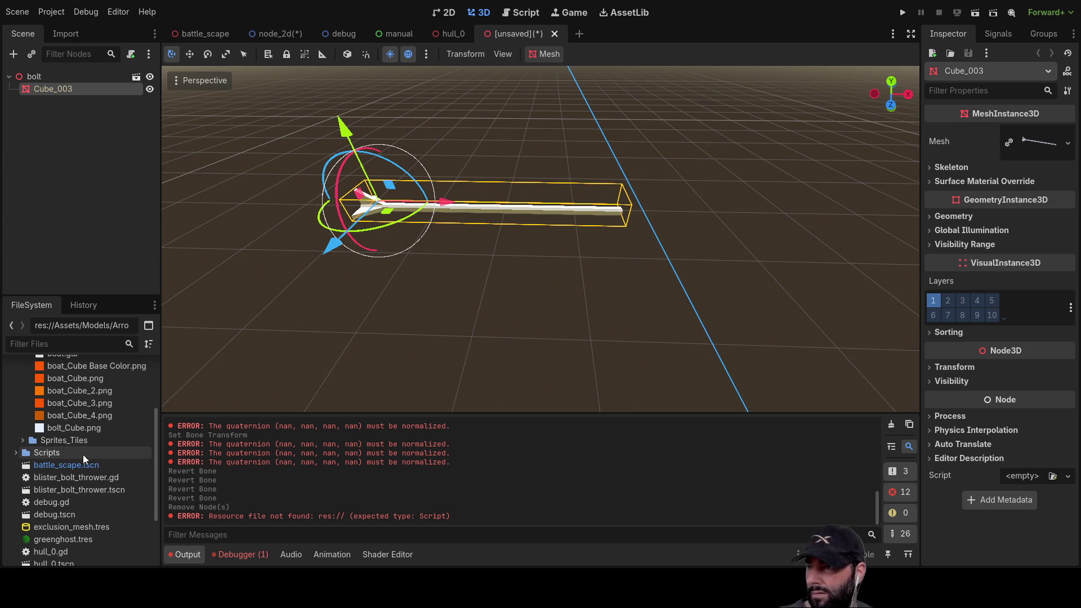
click(21, 440)
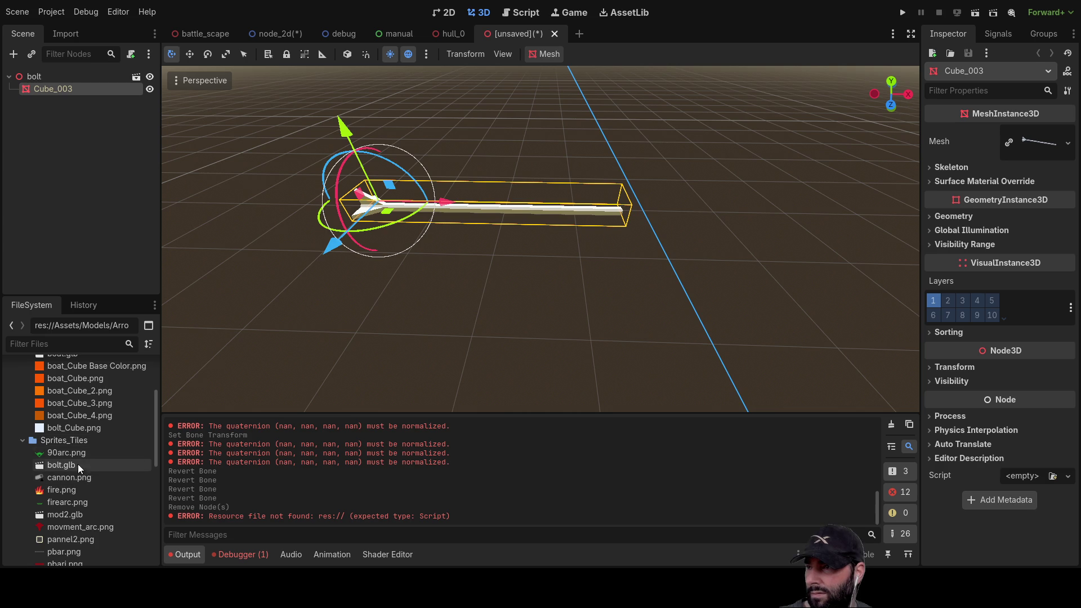
click(21, 441)
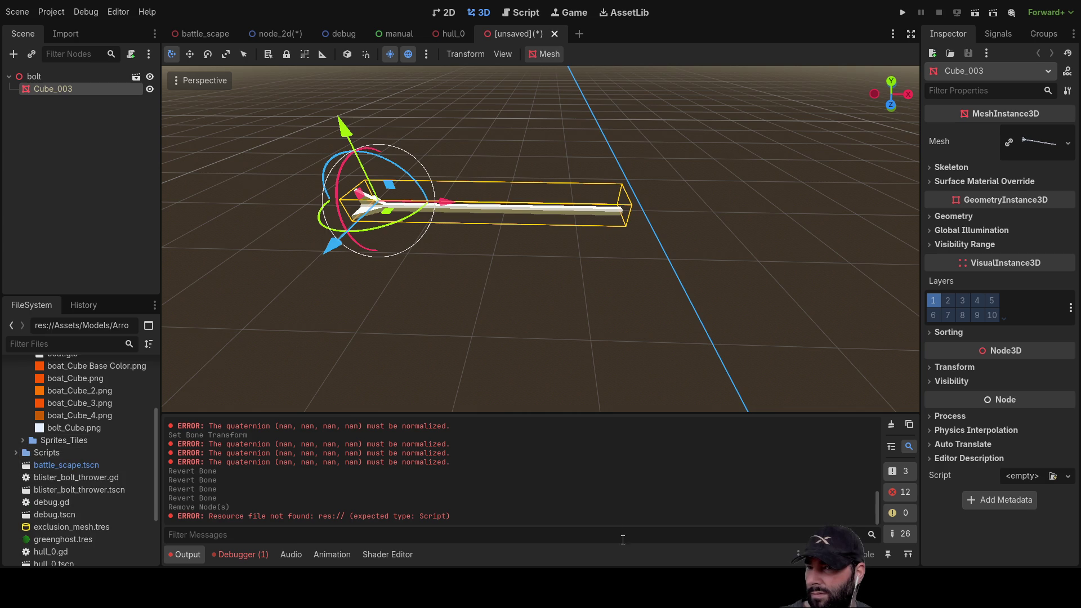
click(24, 442)
click(89, 465)
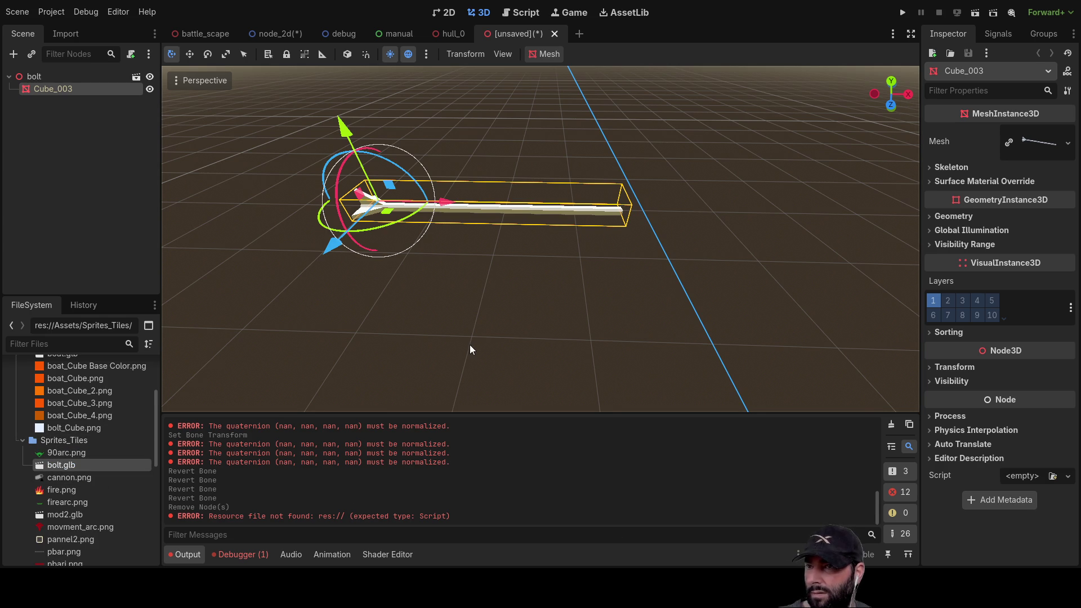
click(65, 514)
scroll(56, 453, down, 2)
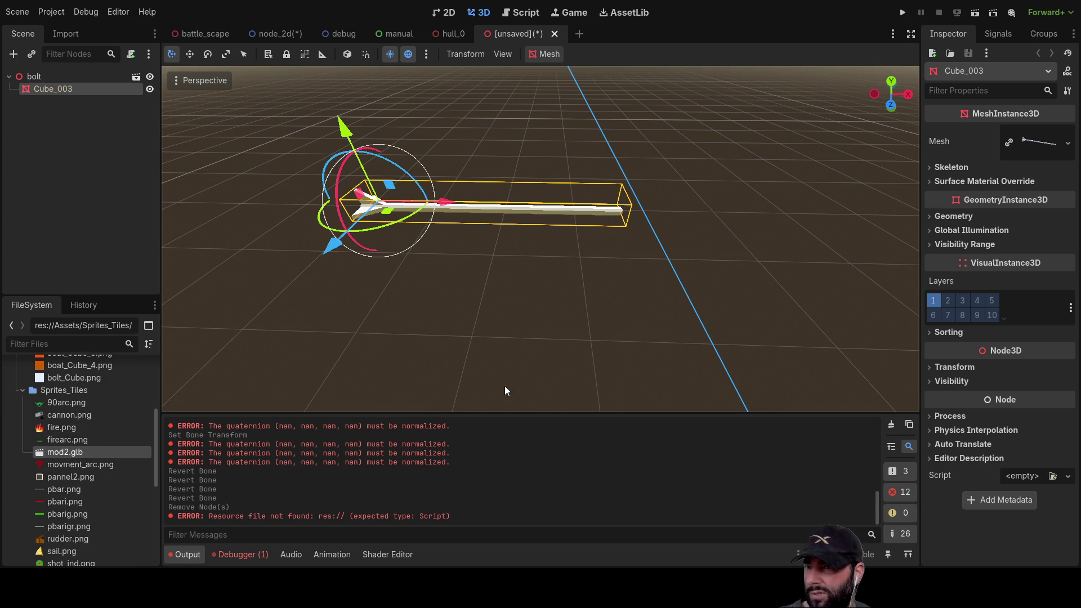
scroll(104, 444, down, 3)
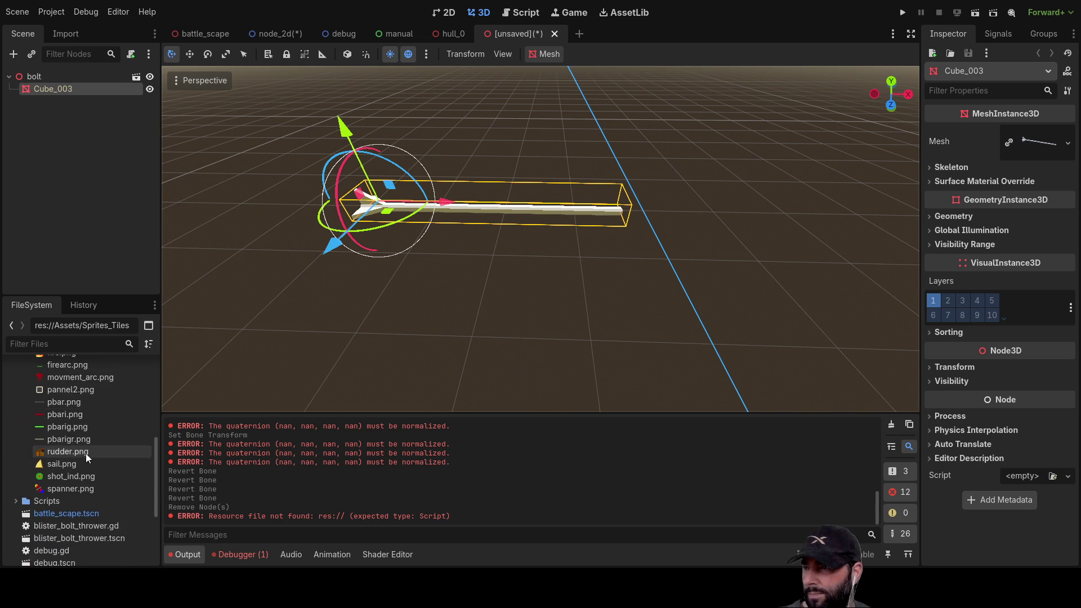
scroll(86, 453, up, 4)
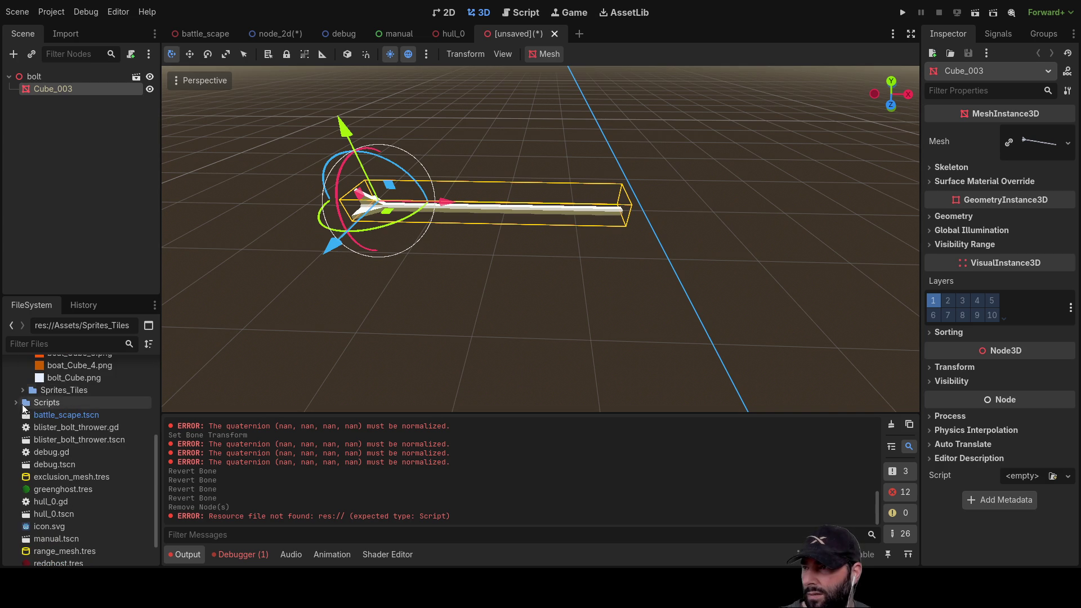
scroll(59, 448, down, 2)
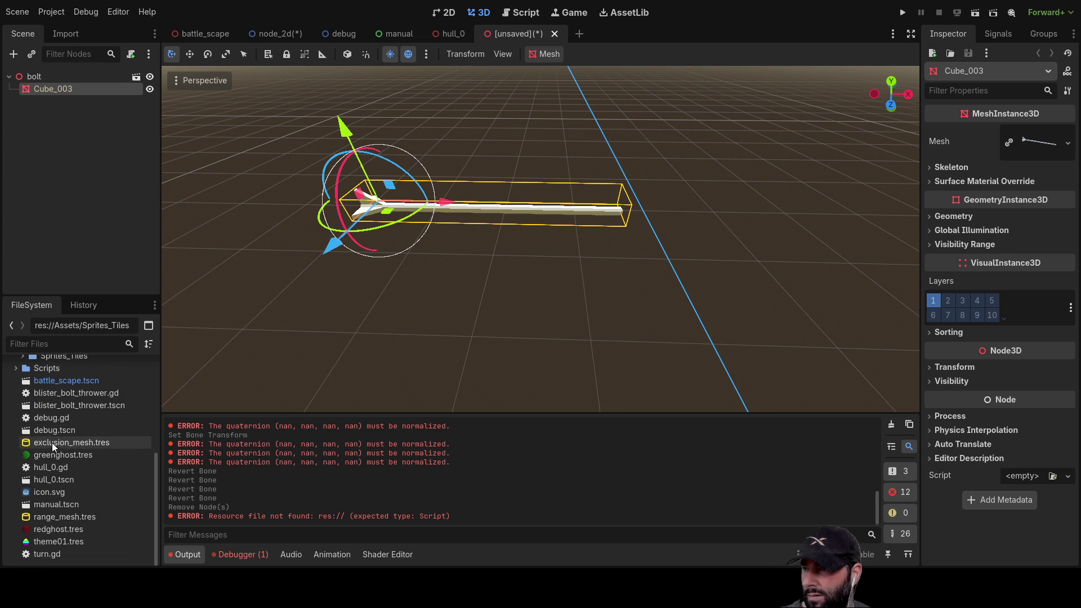
scroll(51, 444, up, 5)
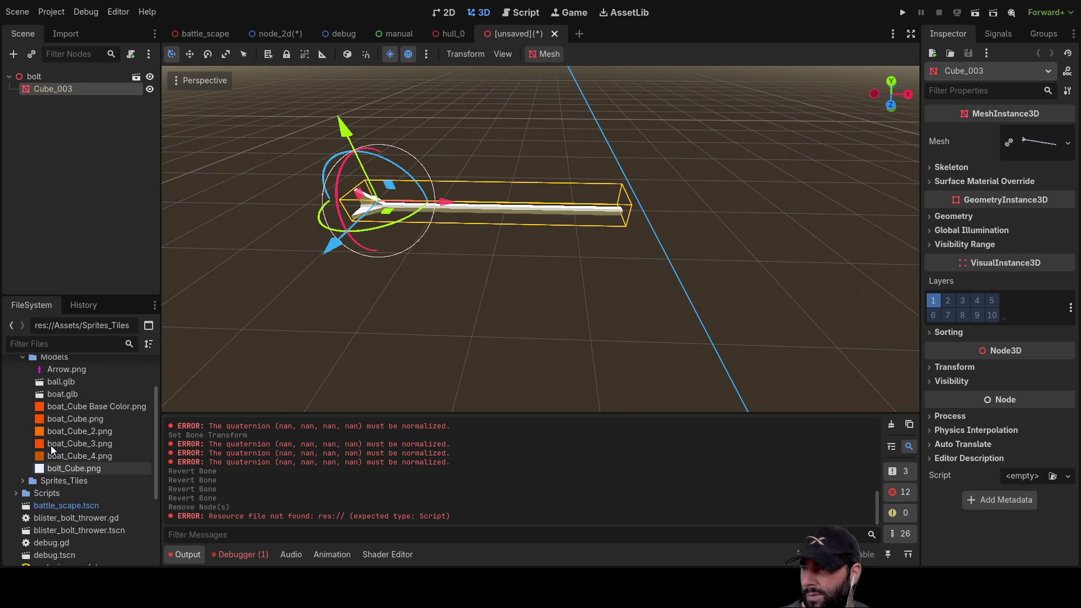
scroll(50, 444, up, 3)
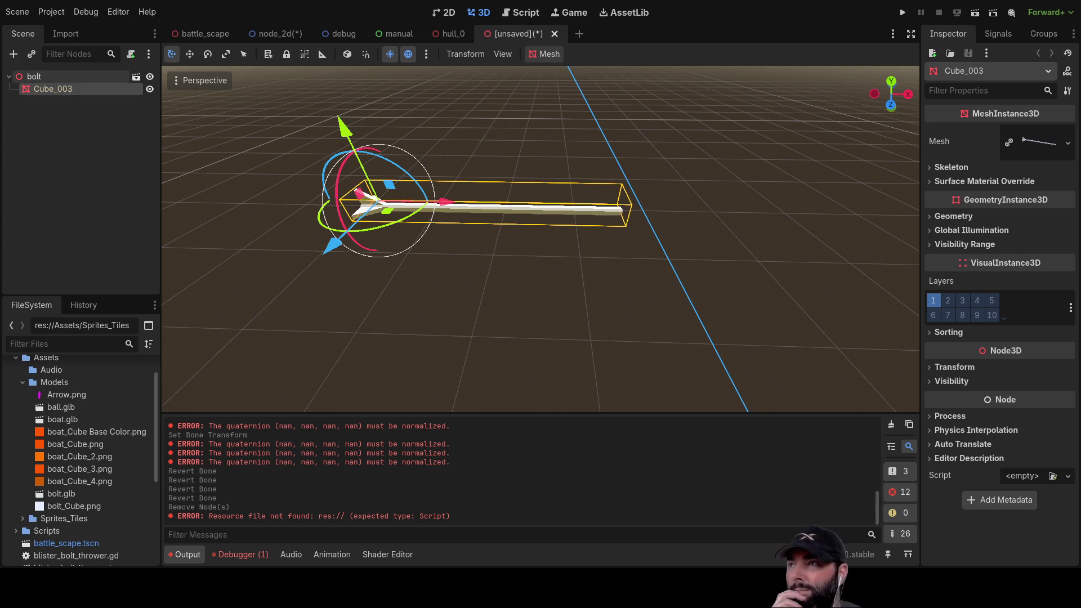
click(33, 78)
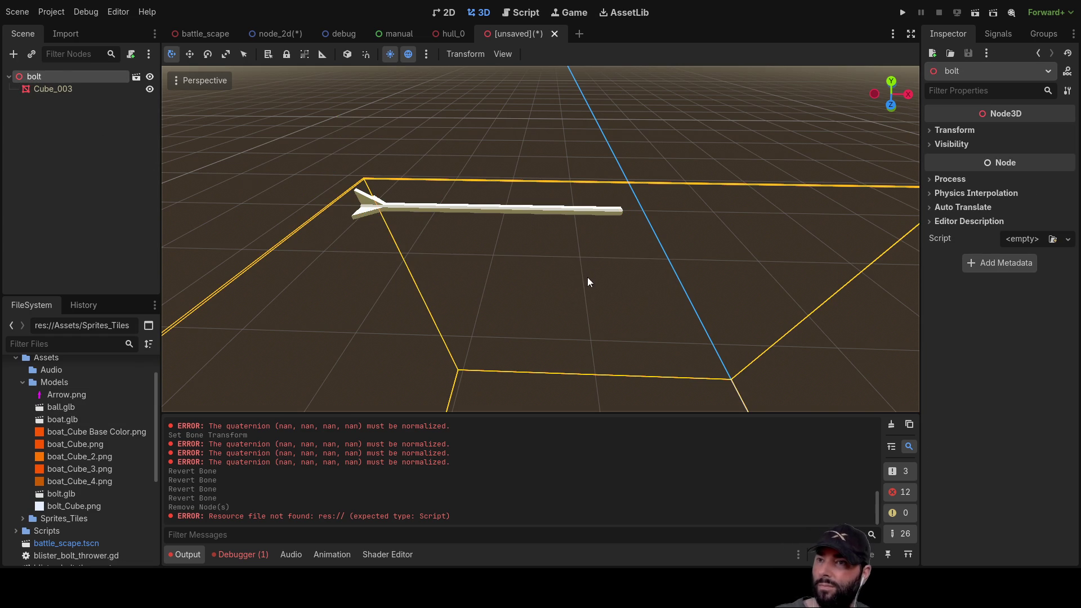
key(Delete)
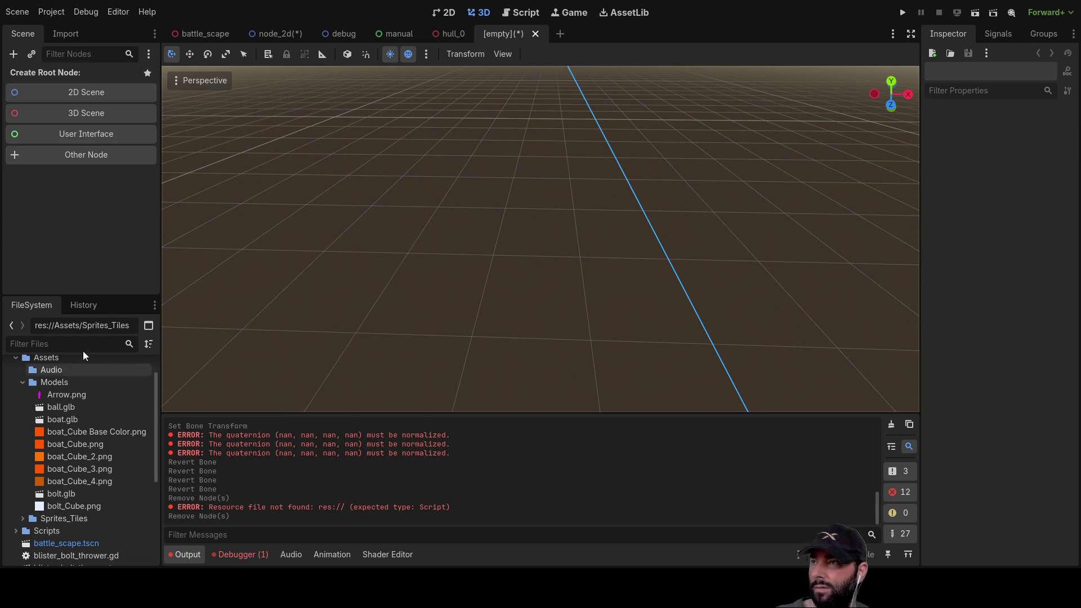
Close the empty scene and try opening blister_bolt_thrower.tscn from the FileSystem dock.
click(538, 35)
scroll(69, 424, down, 5)
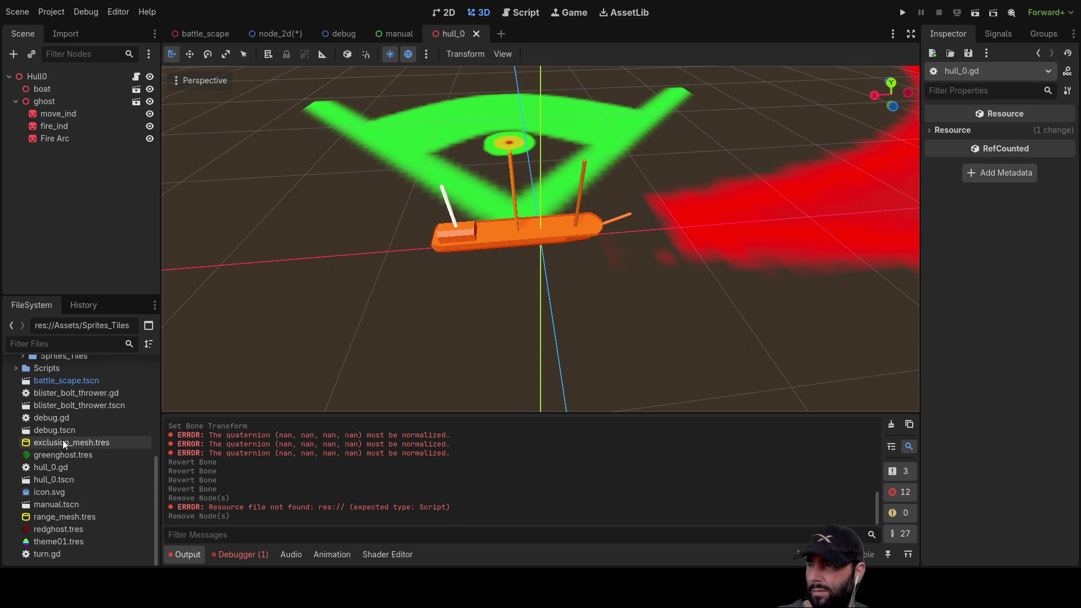
scroll(62, 440, up, 1)
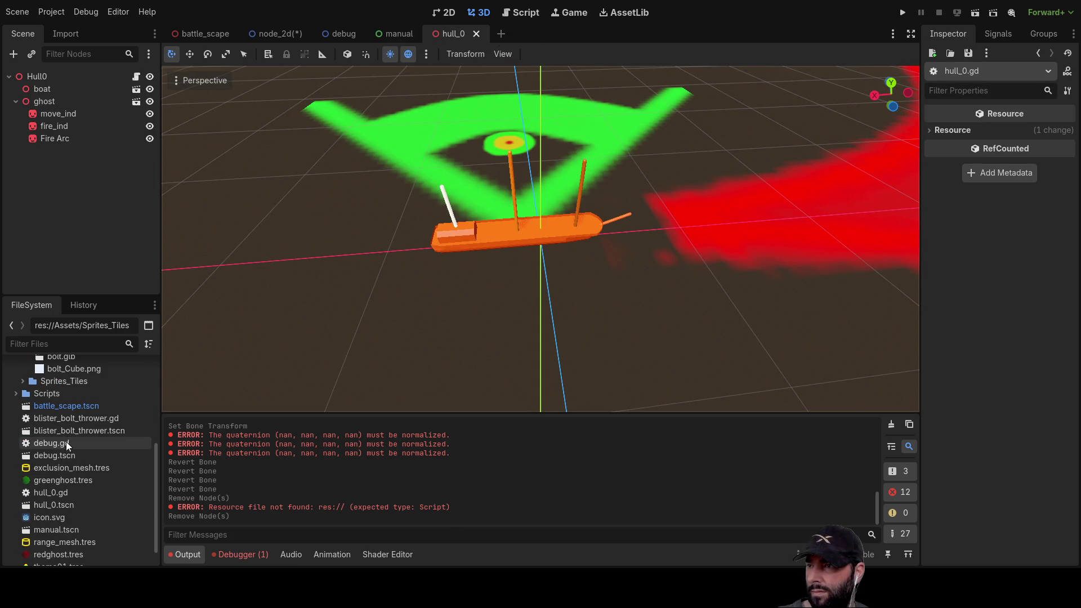
click(62, 430)
double_click(62, 430)
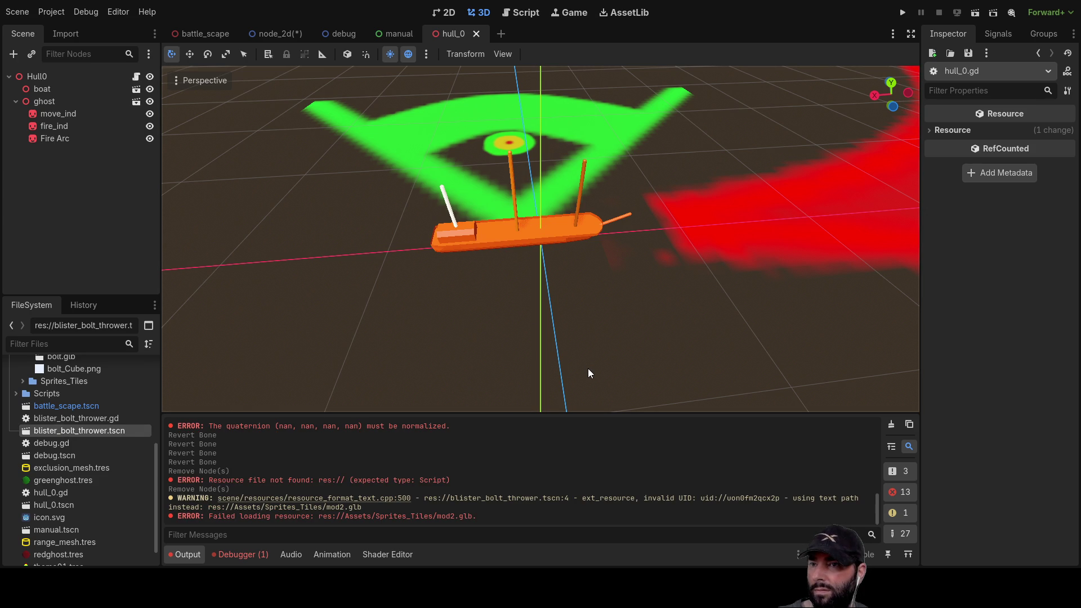
Check the blister_bolt_thrower files, then switch to the debug menu scene.
click(64, 420)
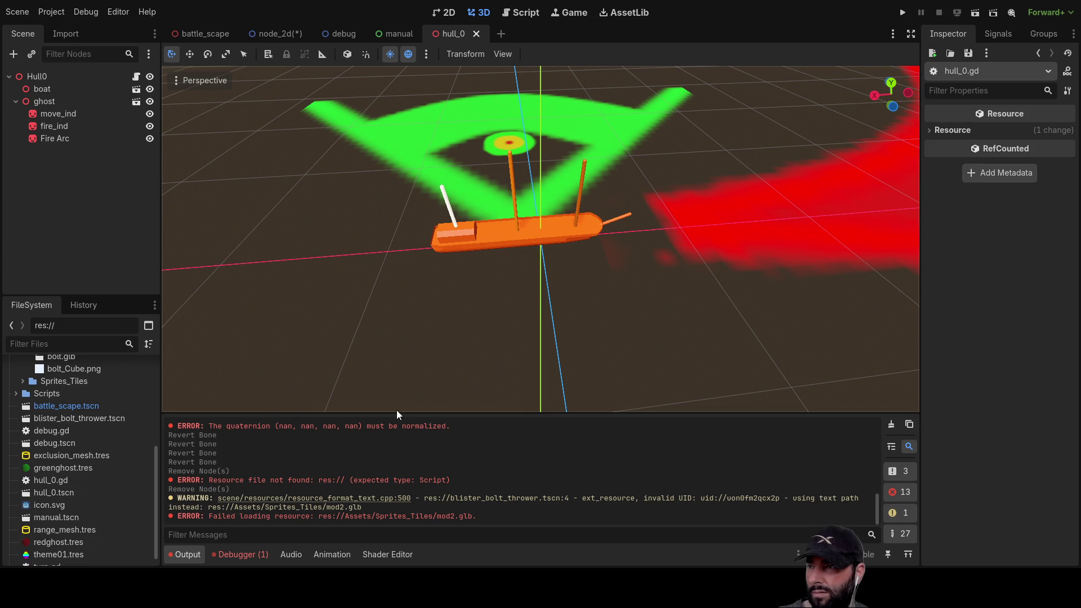
click(86, 419)
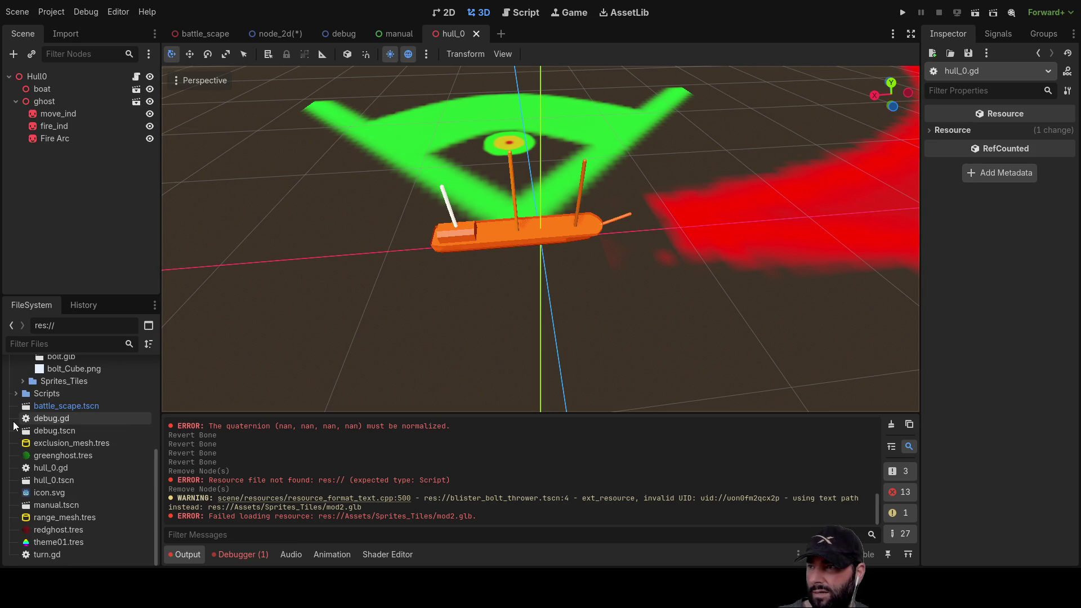
click(79, 428)
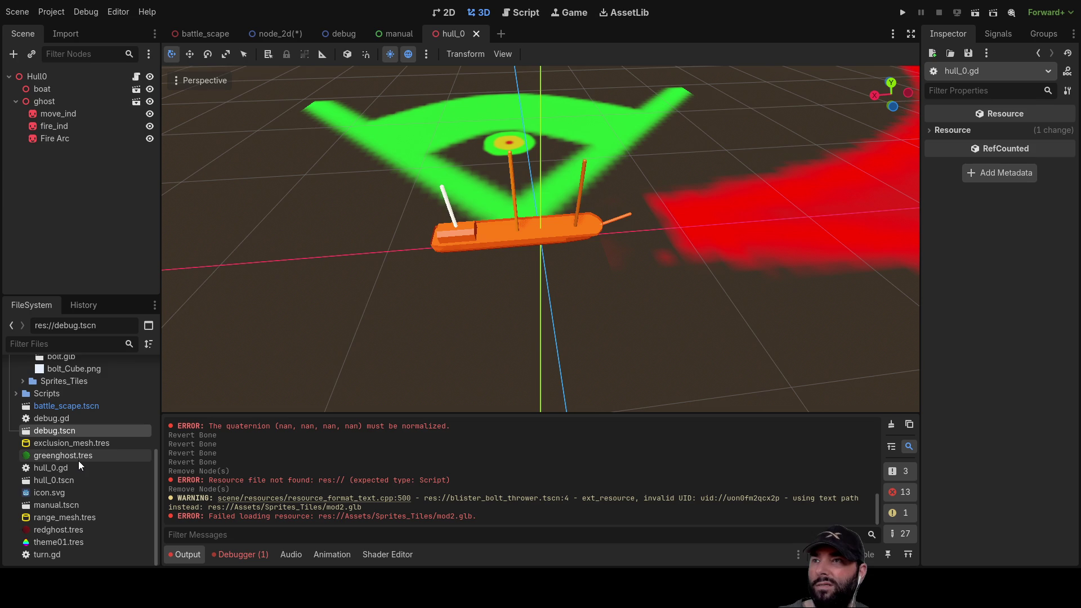
click(353, 35)
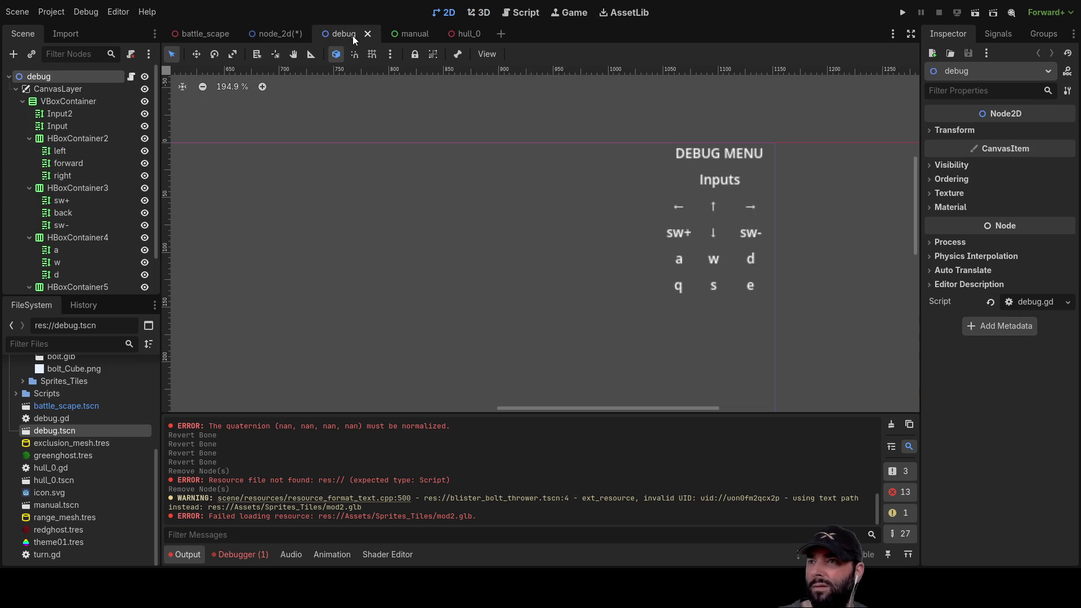
Browse the FileSystem dock, re-expand the Models folder and select bolt.glb.
scroll(437, 252, down, 5)
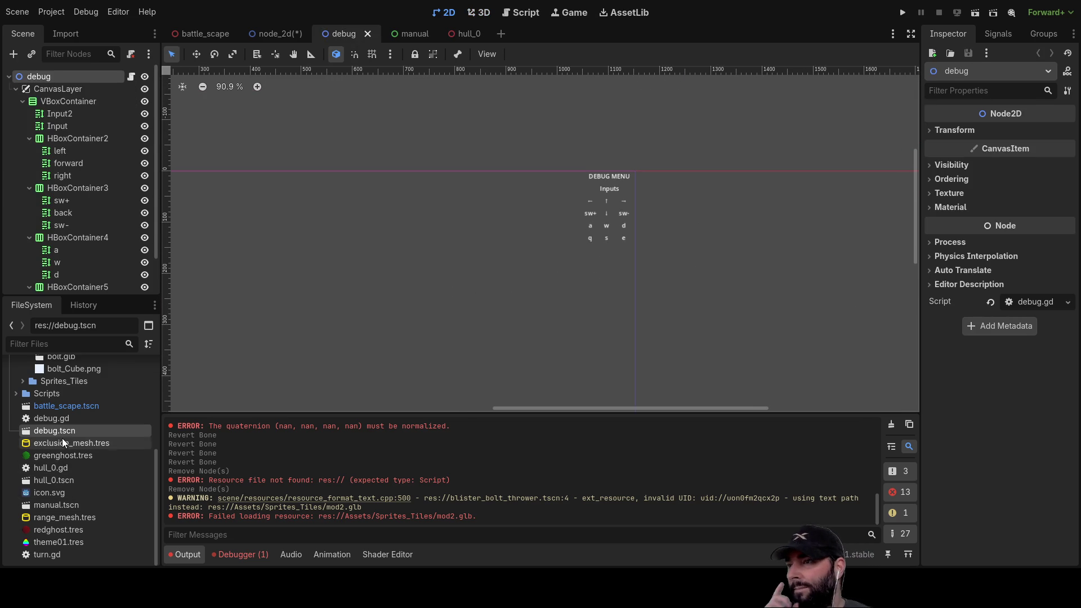
click(62, 419)
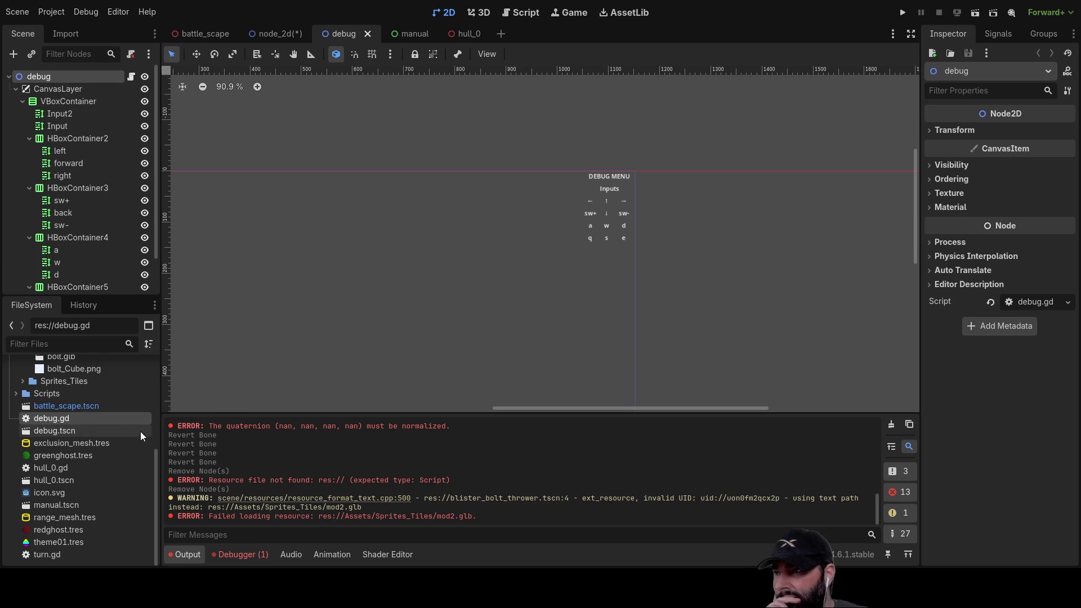
click(65, 405)
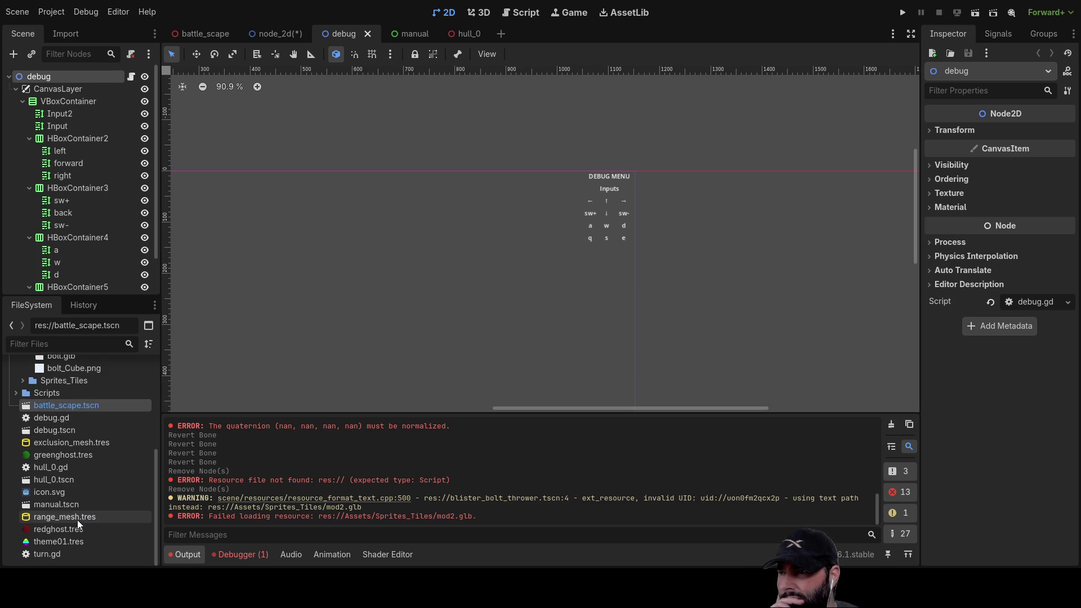
scroll(314, 330, left, 5)
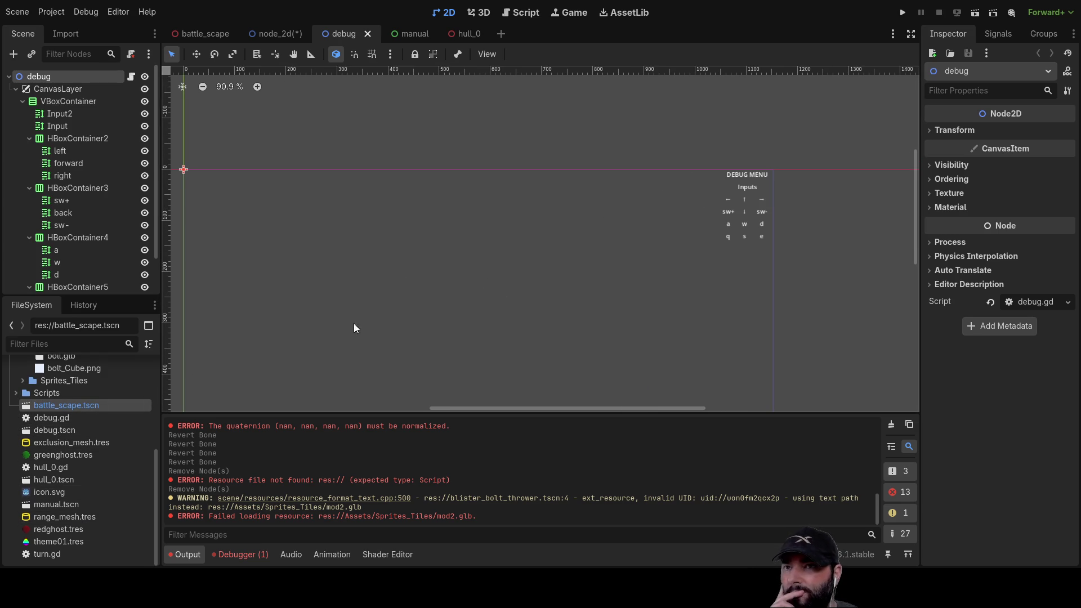
scroll(78, 420, up, 6)
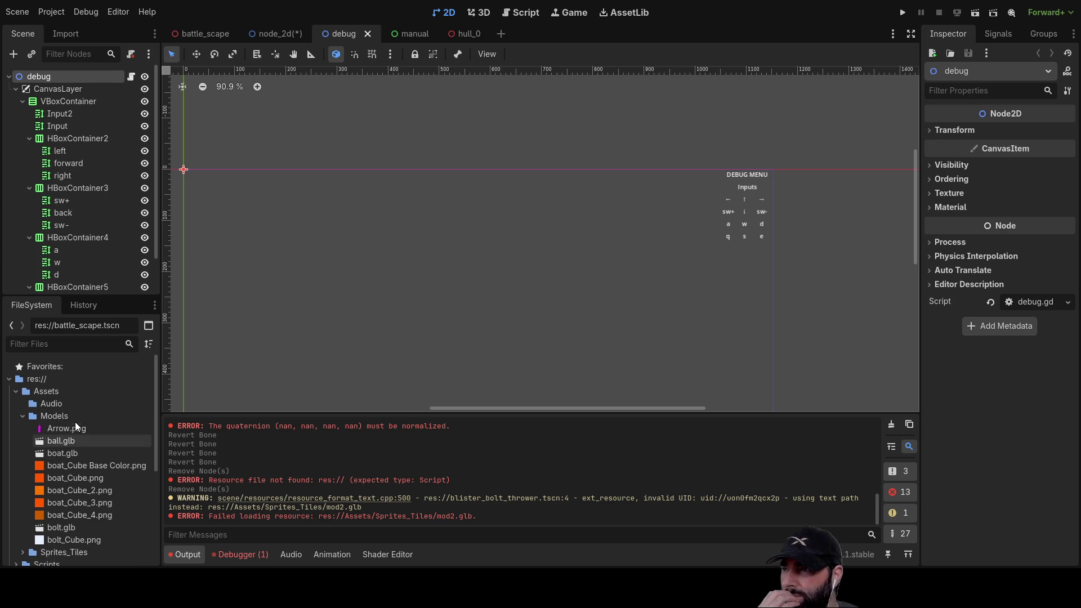
click(22, 416)
click(24, 417)
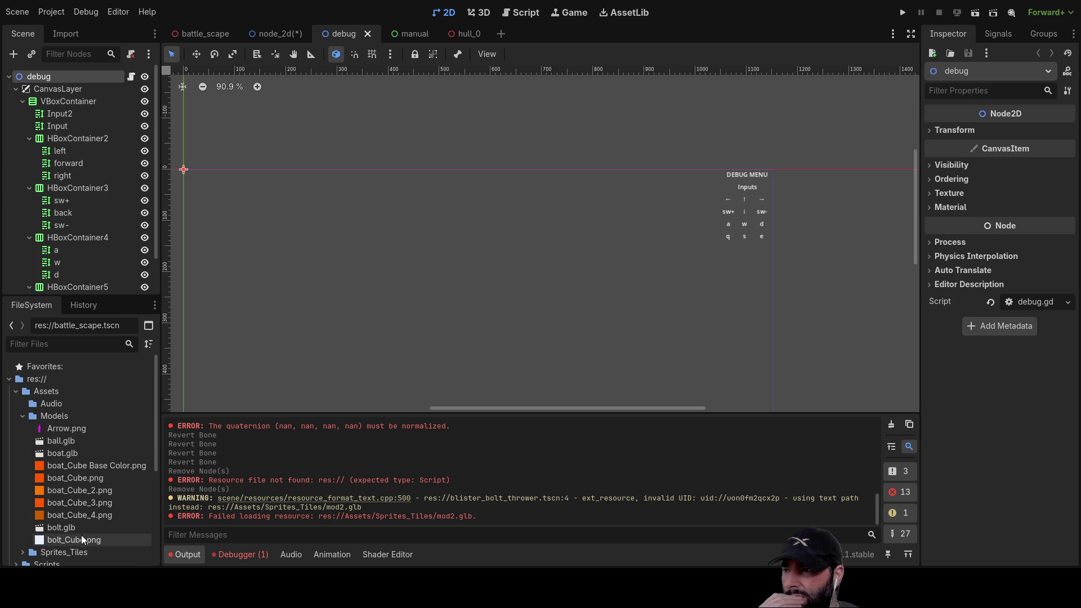
click(66, 528)
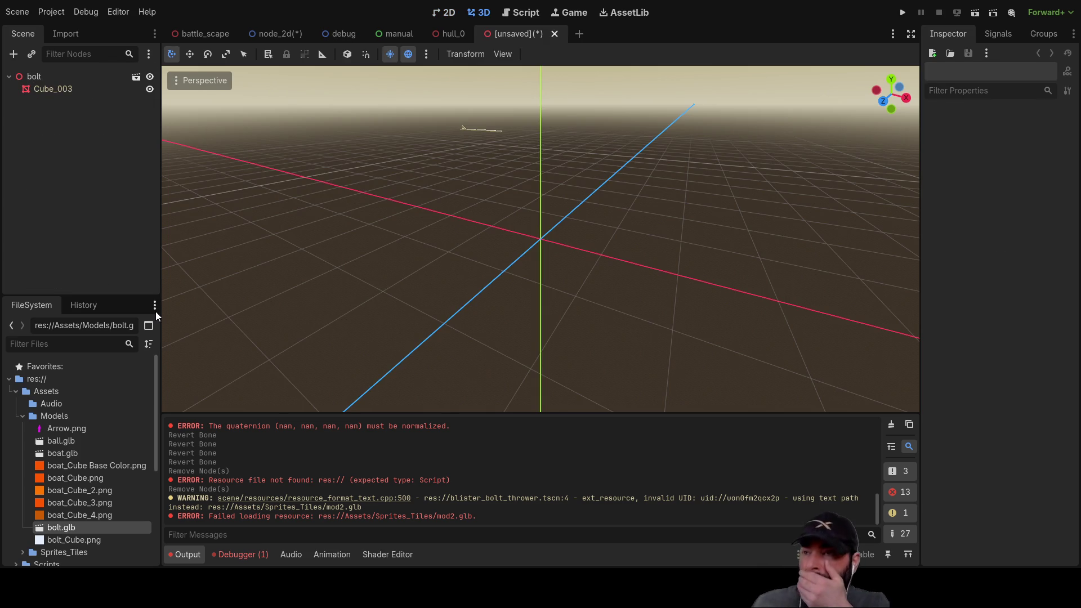
Inspect the bolt root node and its Cube_003 mesh in the 3D view.
click(49, 76)
scroll(633, 304, up, 2)
scroll(634, 298, up, 5)
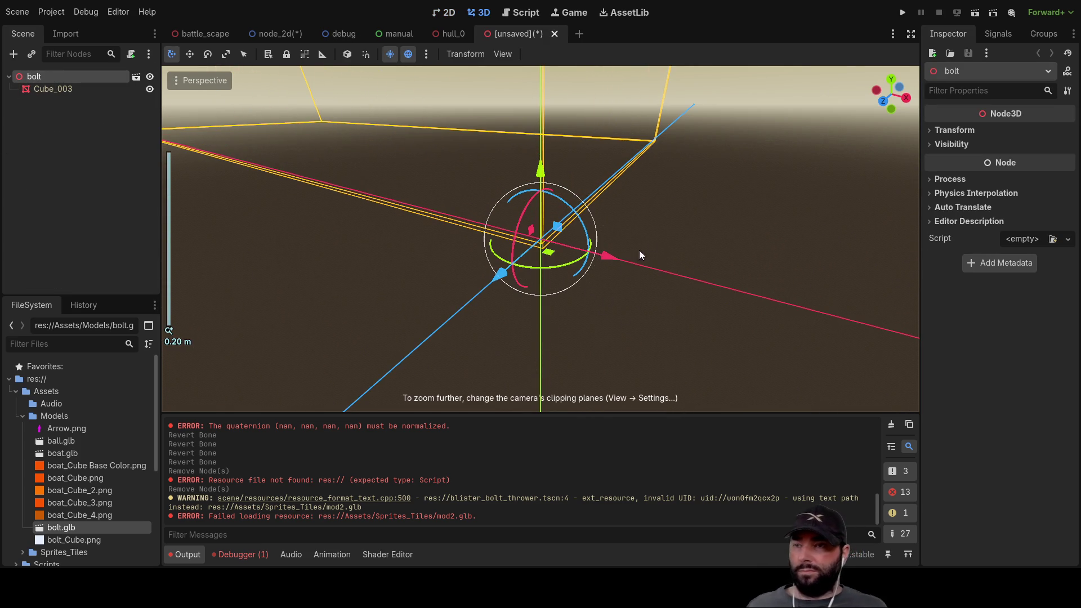
scroll(557, 245, down, 15)
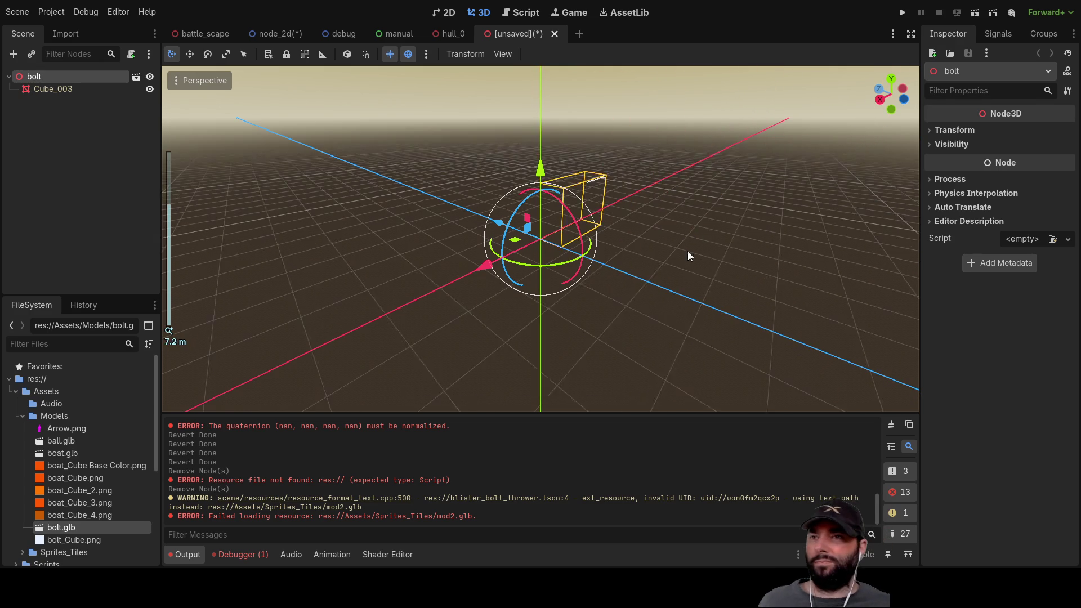
scroll(676, 231, up, 5)
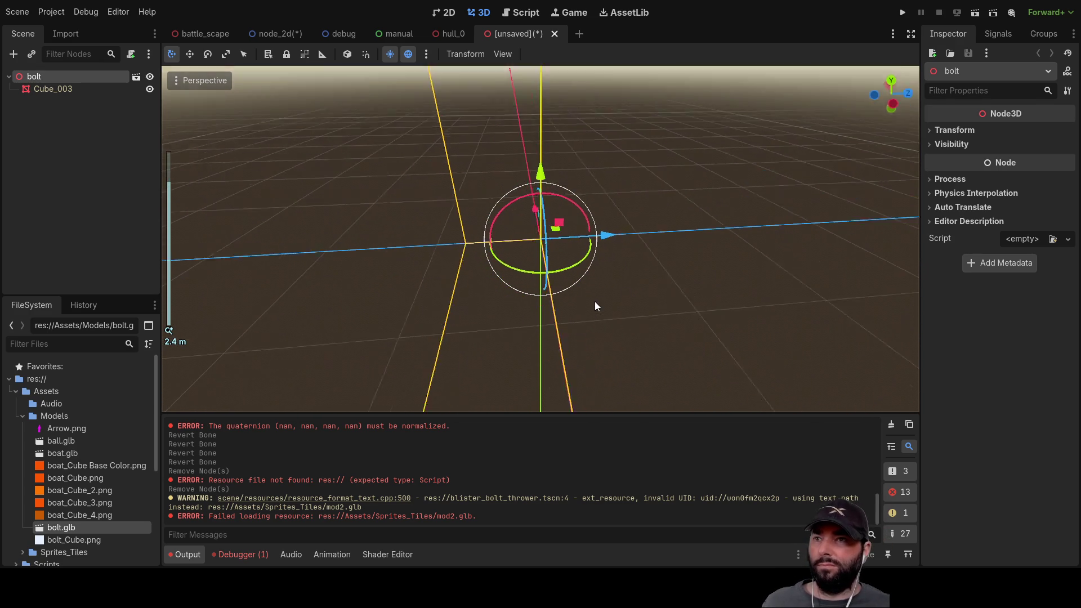
scroll(595, 304, down, 4)
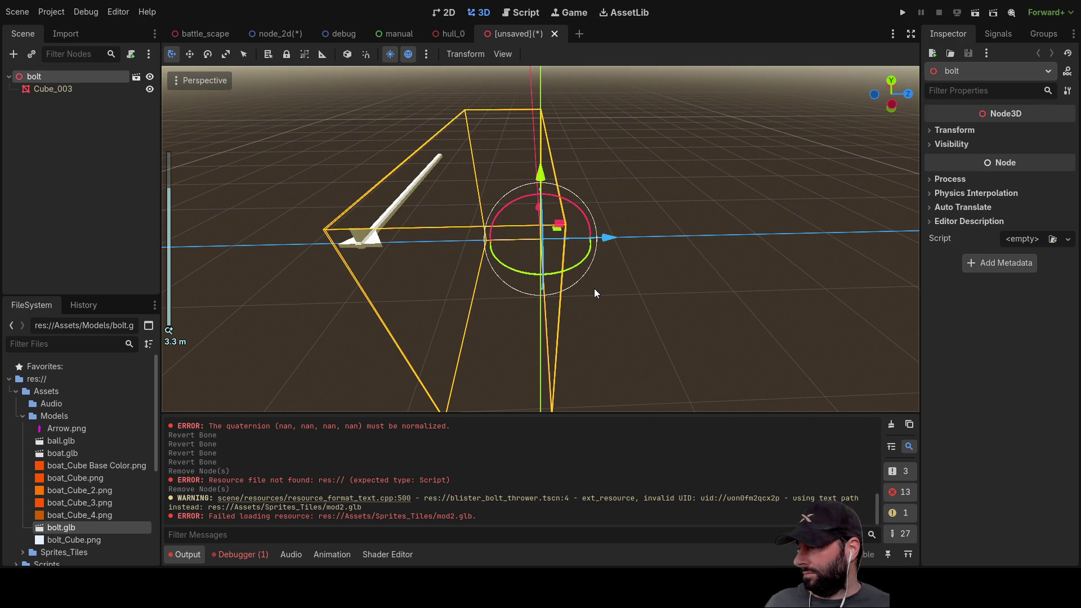
click(53, 88)
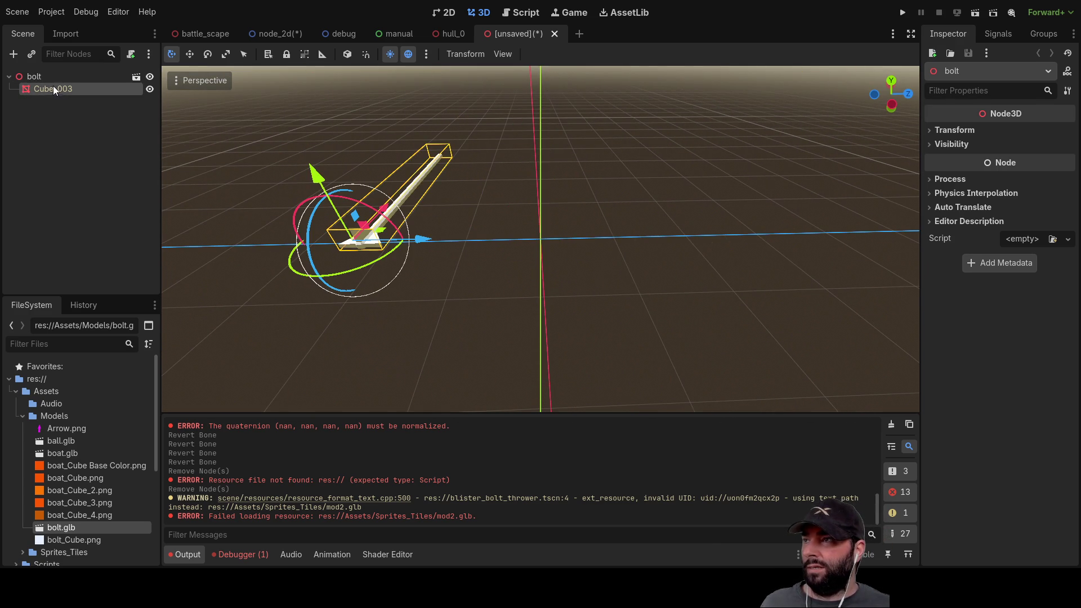
mouse_move(307, 204)
mouse_down()
mouse_move(420, 228)
mouse_move(357, 225)
mouse_up()
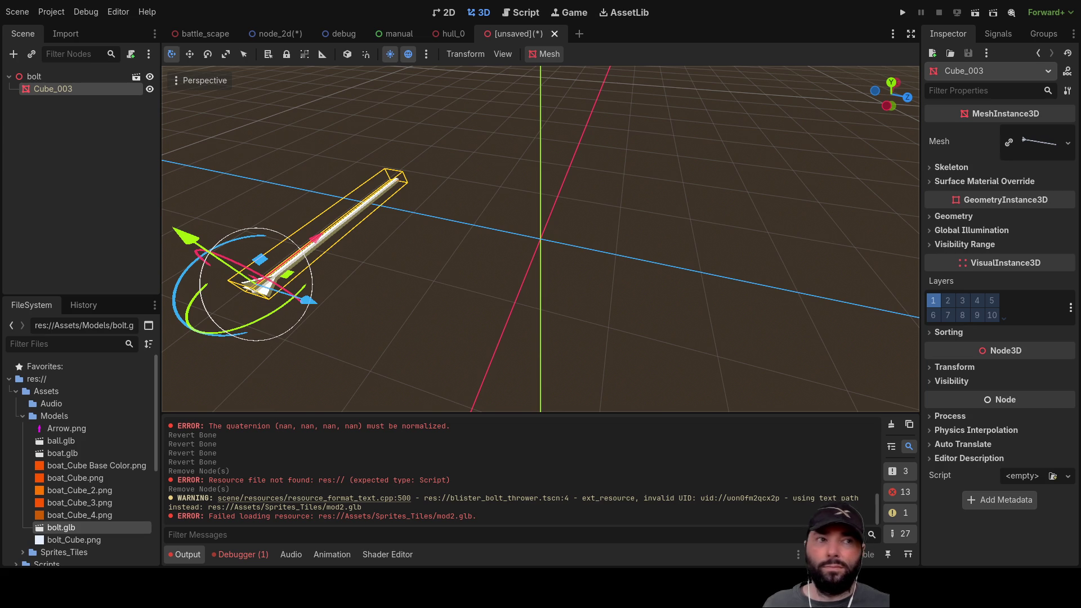
Delete the bolt root node with its children and pick the re-exported bolt.glb.
click(35, 76)
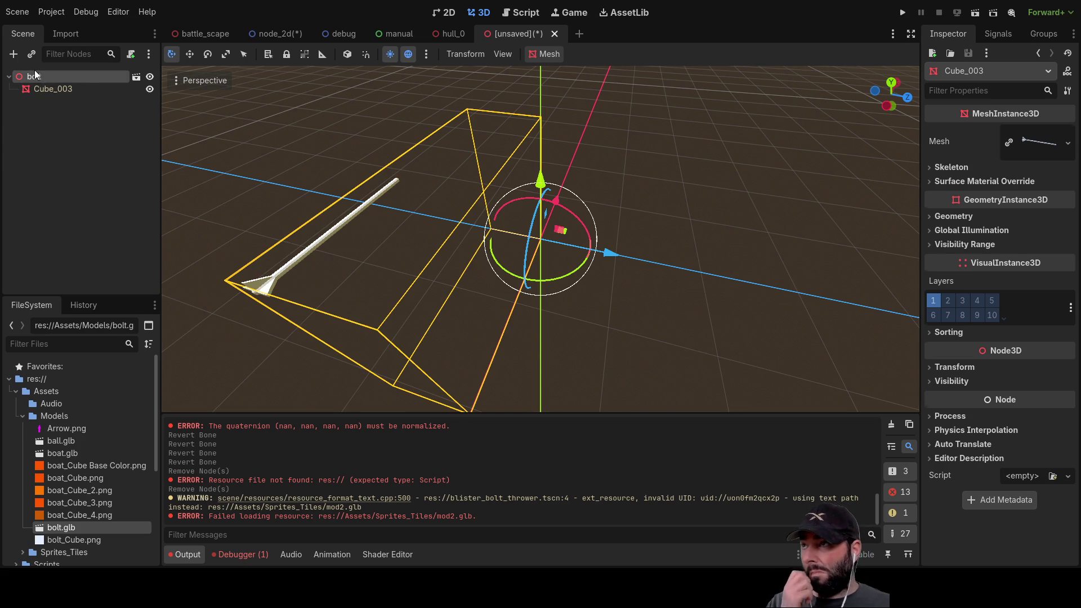
key(Delete)
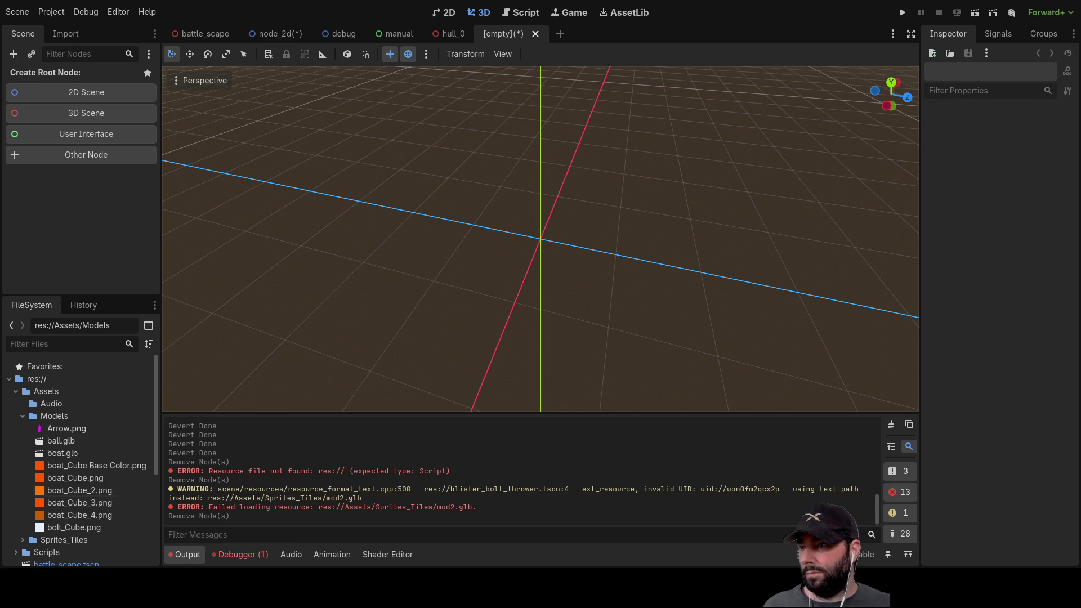
click(58, 530)
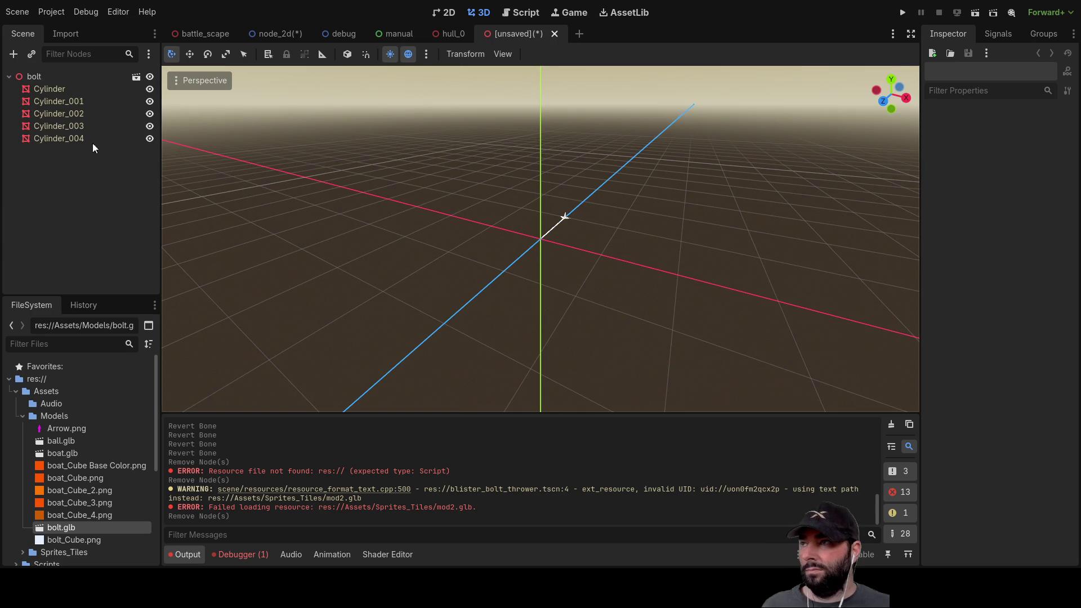
Select each bolt part from Cylinder to Cylinder_004 in the Scene tree, then deselect.
click(50, 90)
click(53, 102)
click(54, 126)
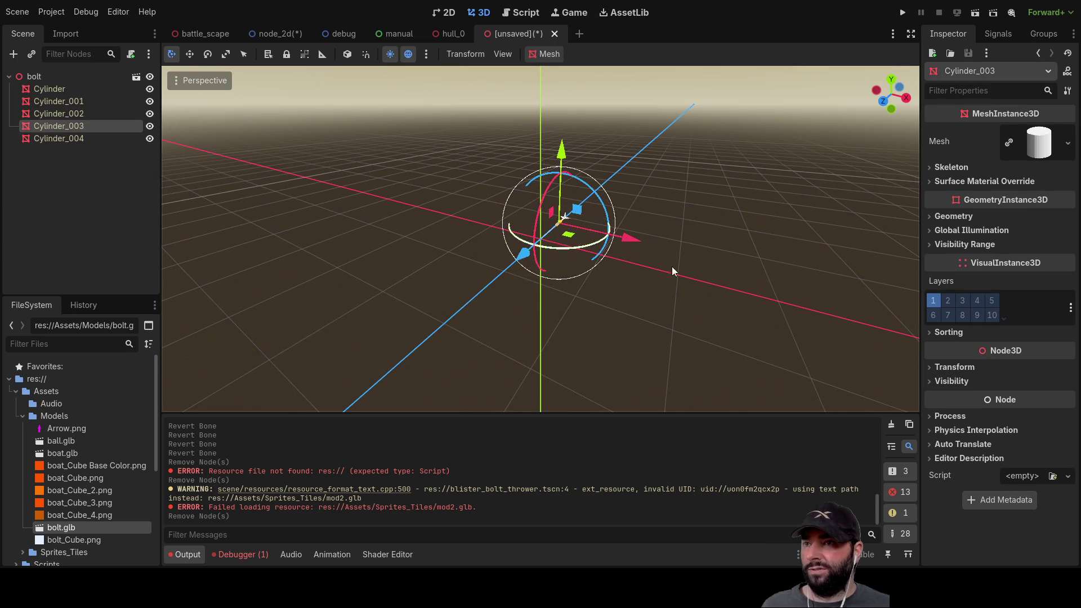
scroll(674, 232, up, 5)
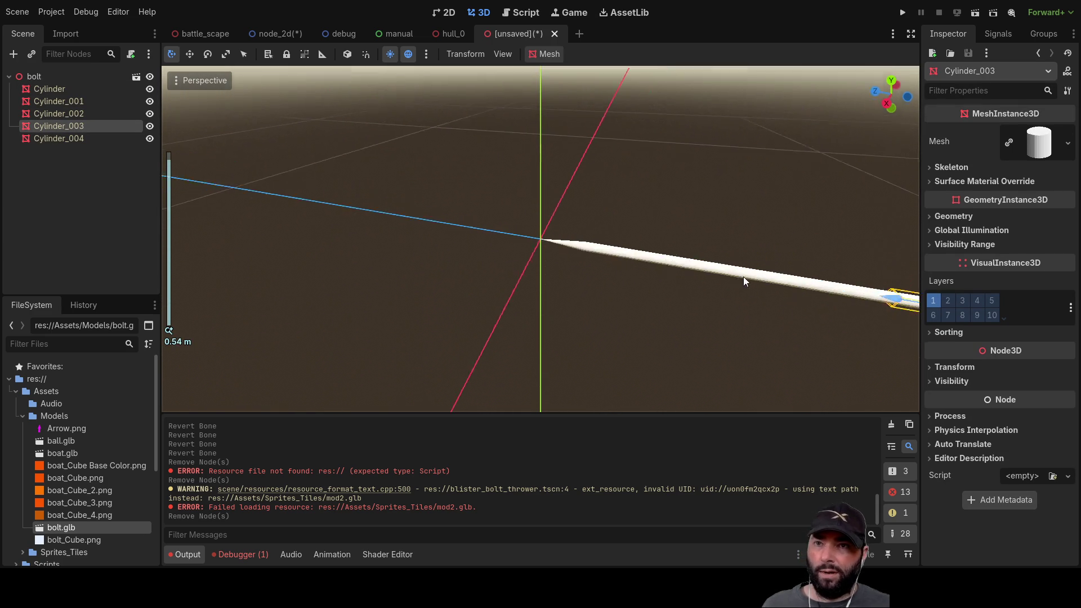
scroll(570, 262, down, 4)
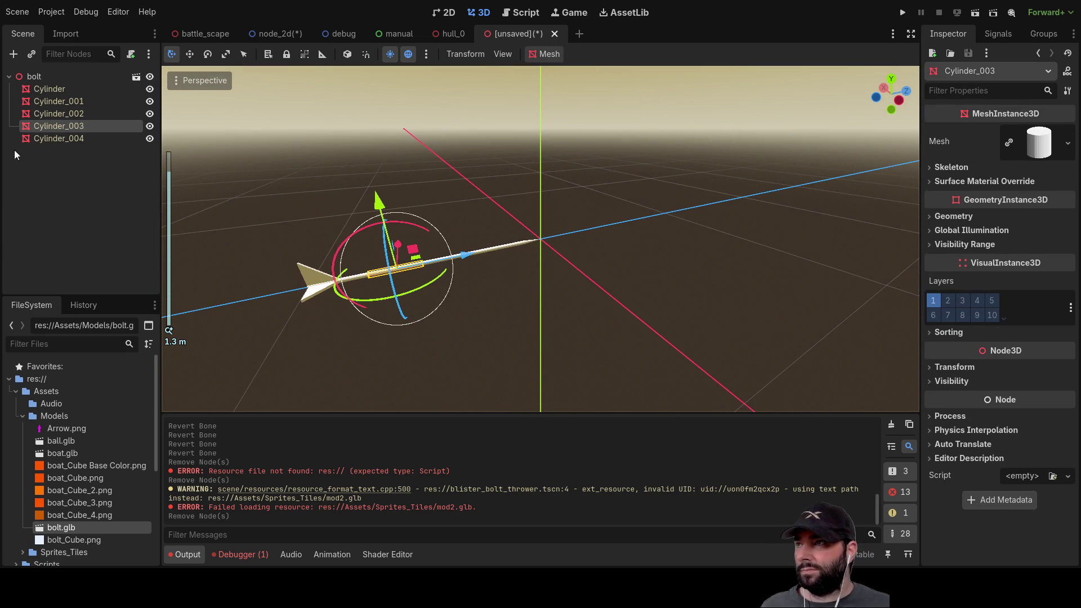
click(44, 138)
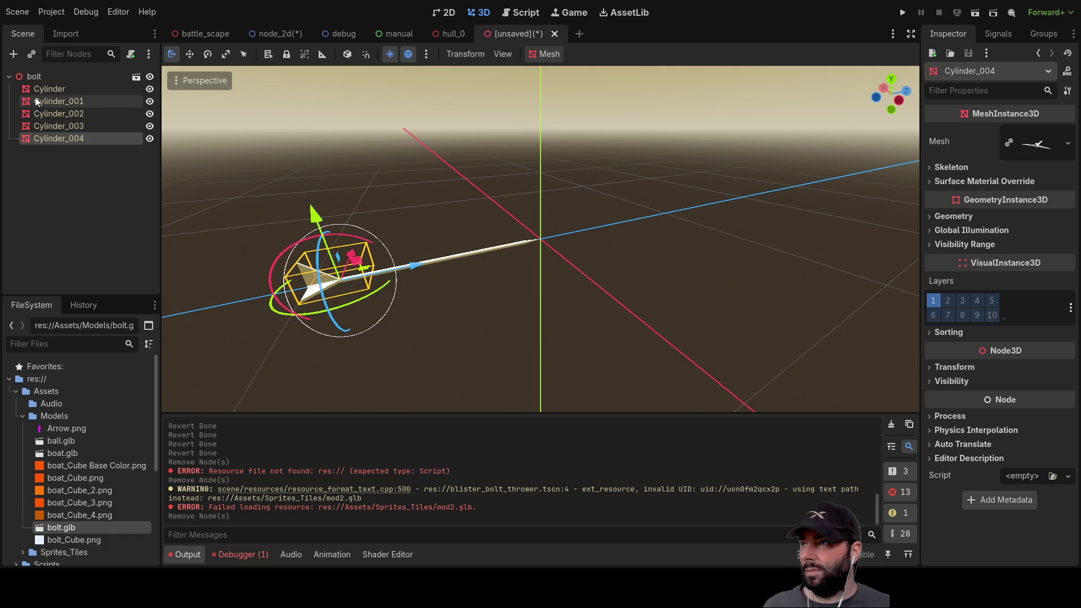
click(41, 101)
click(43, 113)
click(42, 126)
click(41, 138)
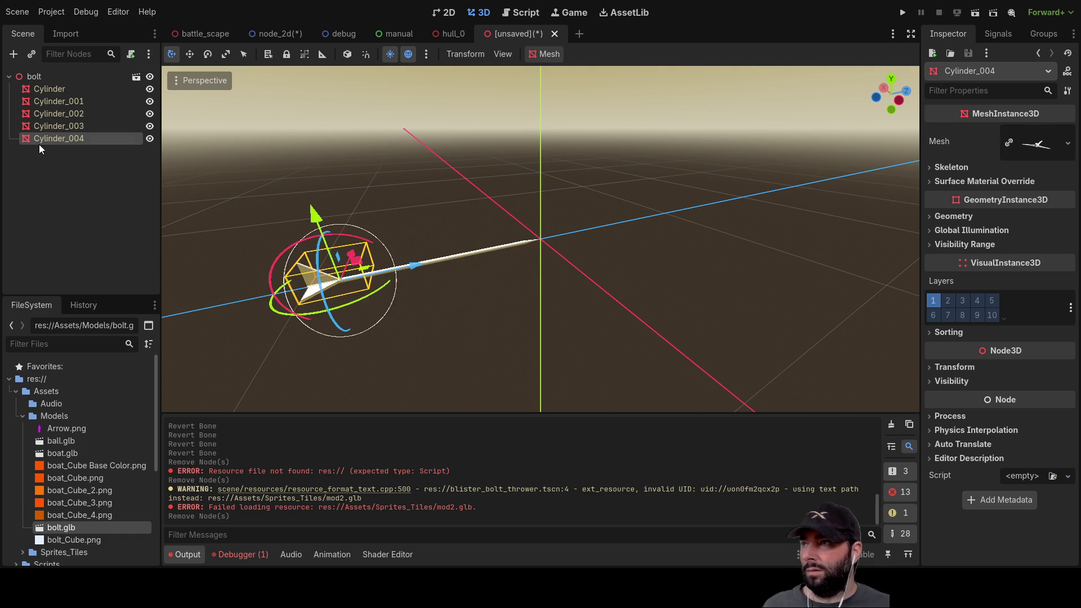
click(56, 200)
scroll(534, 306, up, 5)
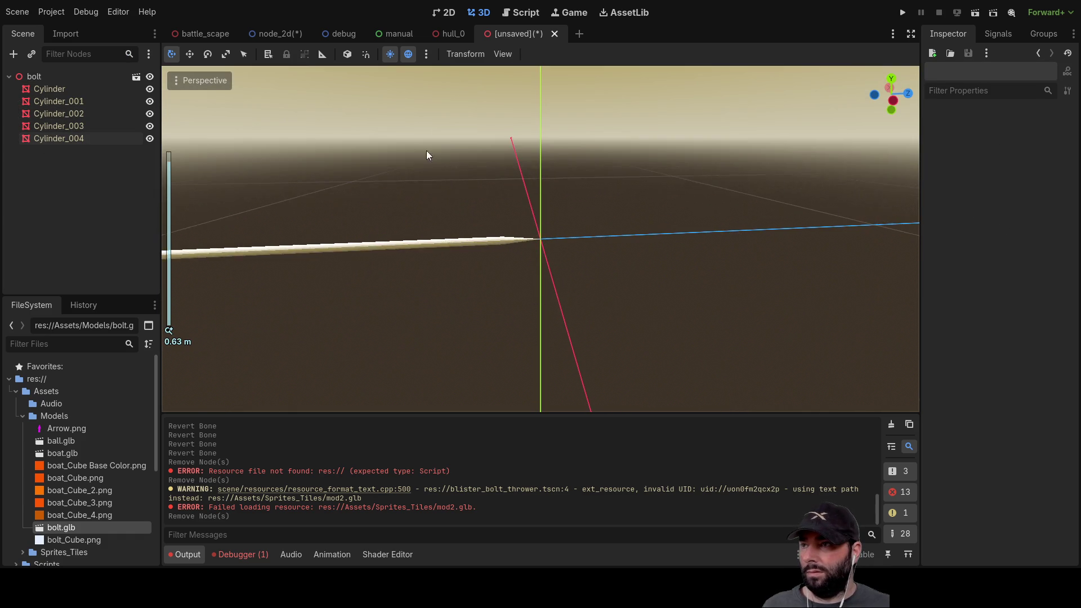
scroll(411, 271, down, 4)
Orbit the bolt until it lies horizontally and hide the Cylinder part.
mouse_move(411, 271)
mouse_down()
mouse_move(610, 216)
mouse_move(692, 175)
mouse_move(564, 179)
mouse_up()
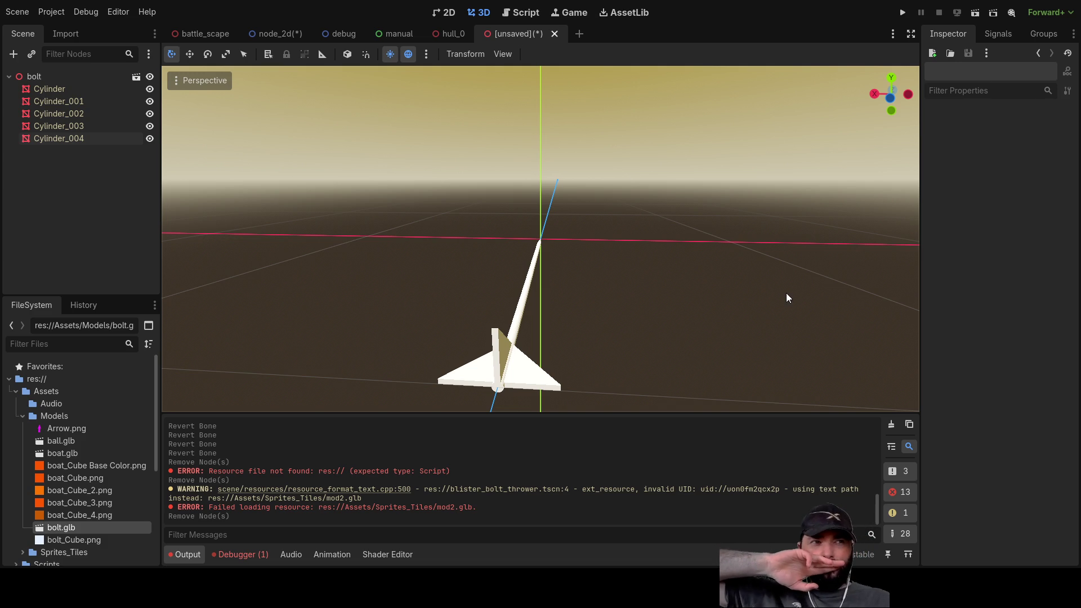
drag(574, 238, 505, 230)
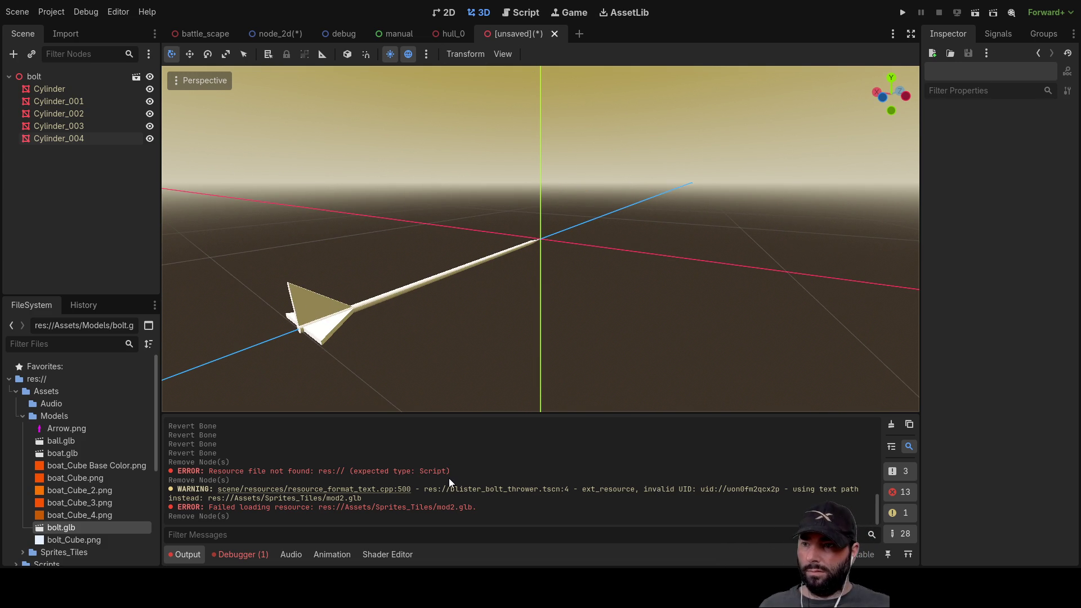
mouse_move(495, 394)
mouse_down()
mouse_move(596, 247)
mouse_move(498, 294)
mouse_move(579, 263)
mouse_move(685, 248)
mouse_up()
scroll(498, 294, up, 2)
scroll(461, 282, up, 1)
mouse_move(460, 283)
mouse_down()
mouse_move(497, 251)
mouse_move(569, 292)
mouse_move(222, 205)
mouse_up()
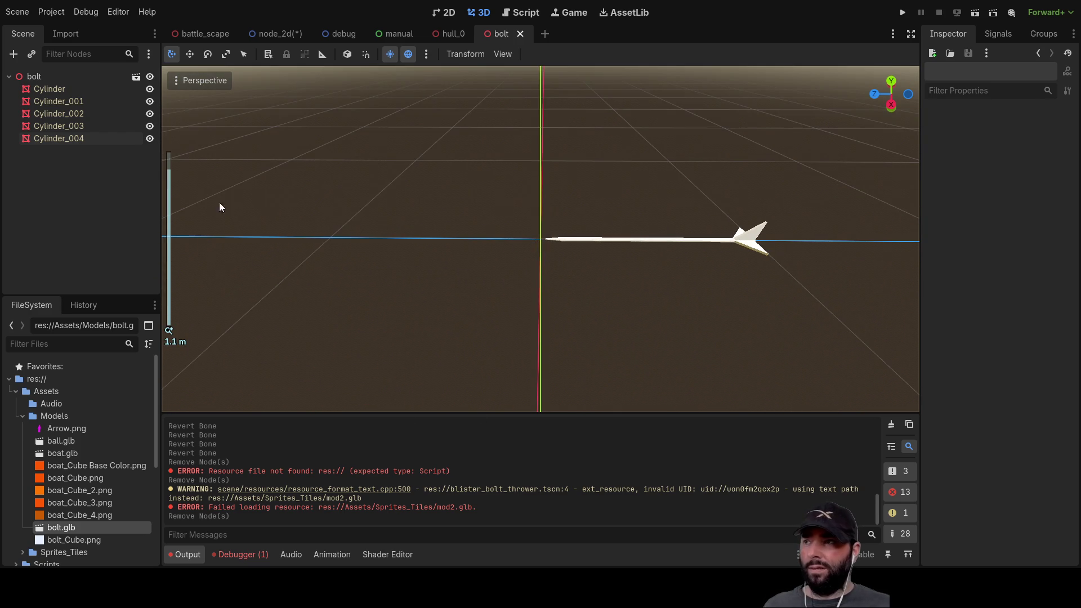
click(149, 89)
Hide Cylinder_001 through Cylinder_004, then make all five bolt parts visible again.
click(149, 101)
click(150, 114)
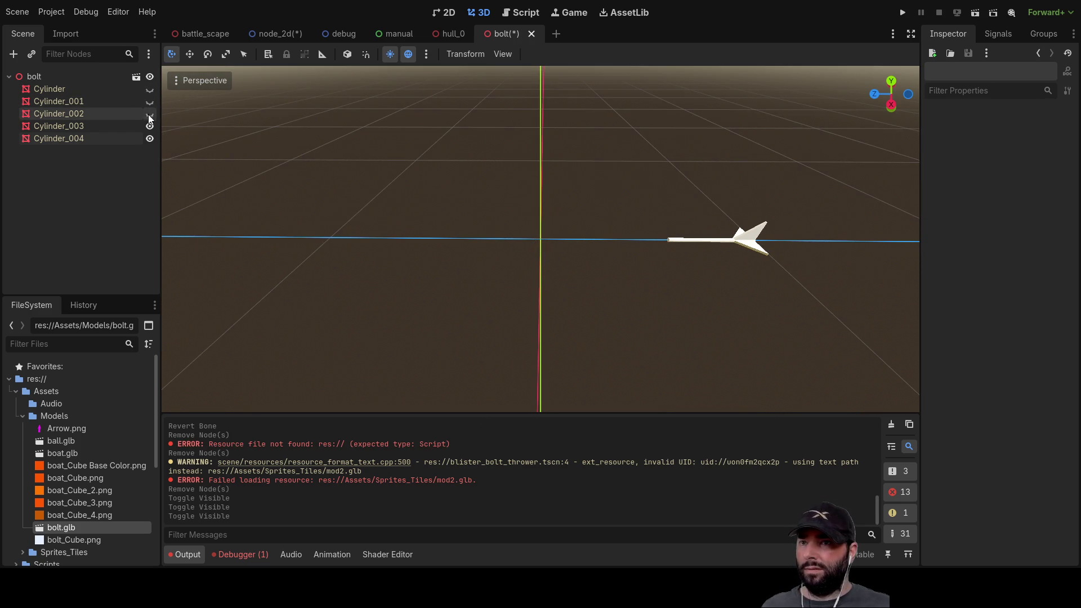
click(149, 127)
click(150, 138)
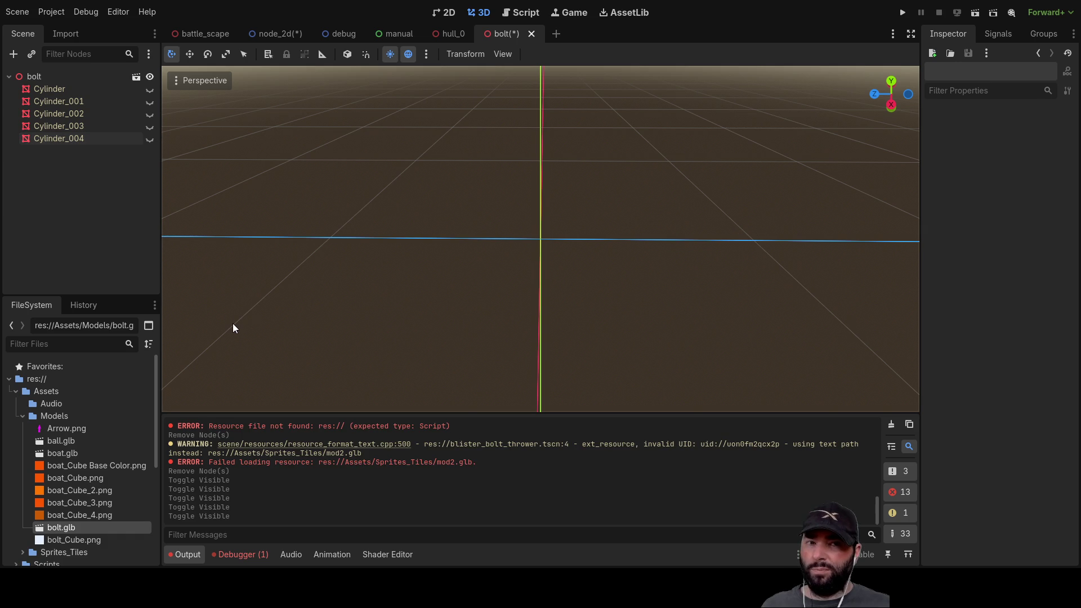
click(150, 88)
click(150, 102)
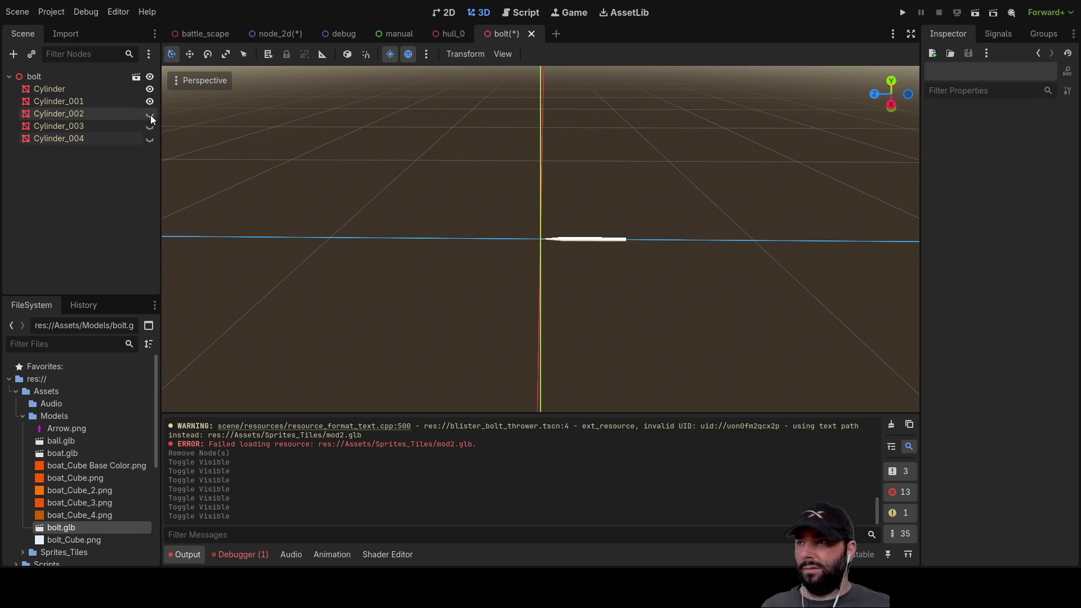
click(152, 137)
click(150, 126)
click(149, 114)
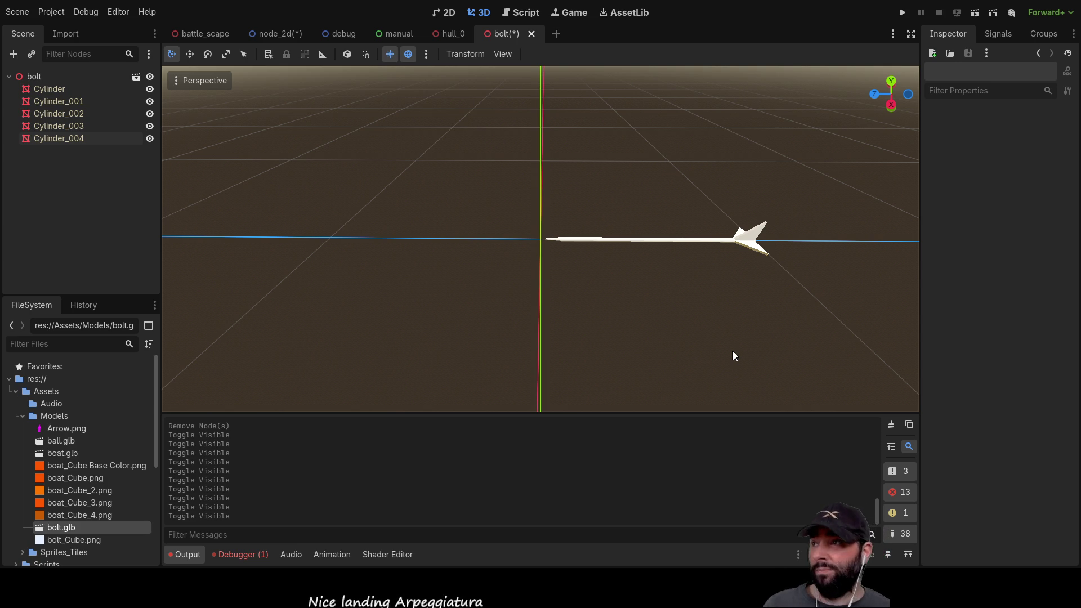
Save the bolt scene with Ctrl+S and close it to return to hull_0.
scroll(637, 204, up, 5)
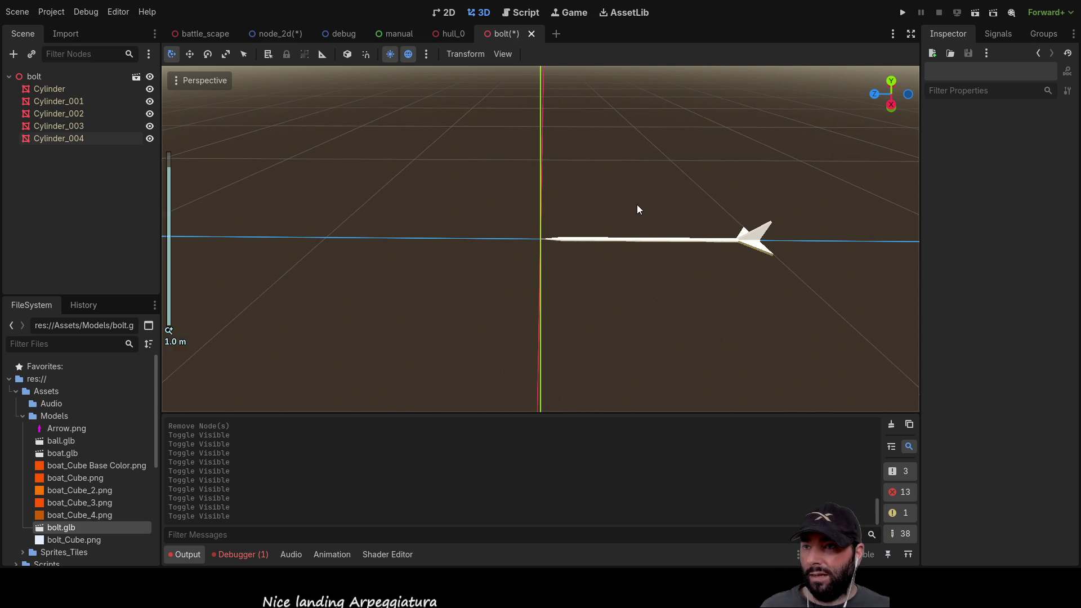
mouse_move(412, 285)
mouse_down()
mouse_move(751, 272)
mouse_move(522, 298)
mouse_move(614, 319)
mouse_move(627, 292)
mouse_move(531, 277)
mouse_move(570, 239)
mouse_up()
scroll(542, 323, down, 5)
scroll(614, 317, up, 5)
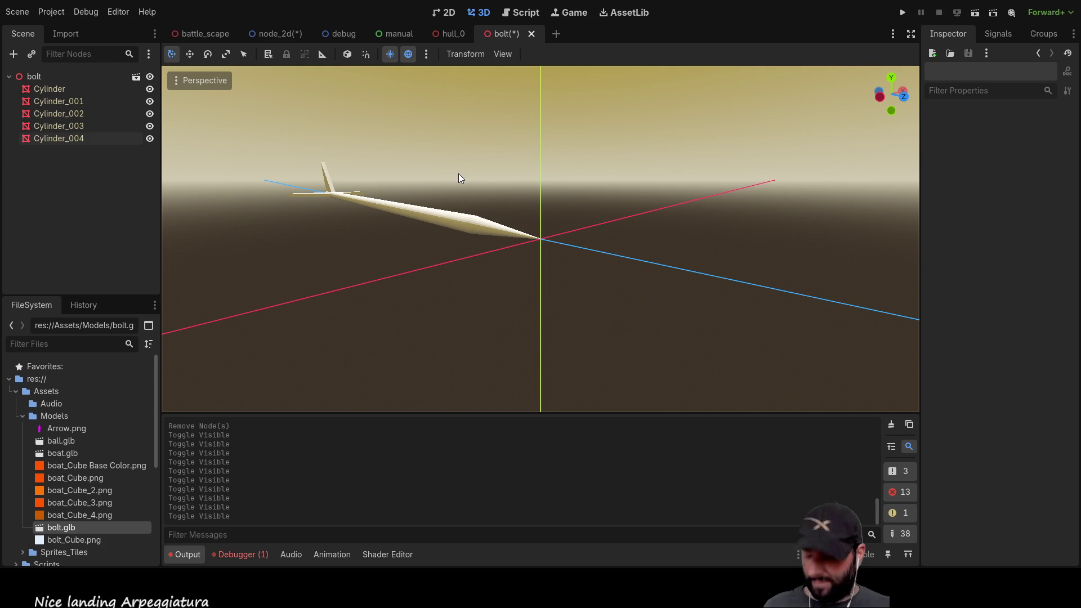
key(ctrl+s)
drag(452, 172, 532, 140)
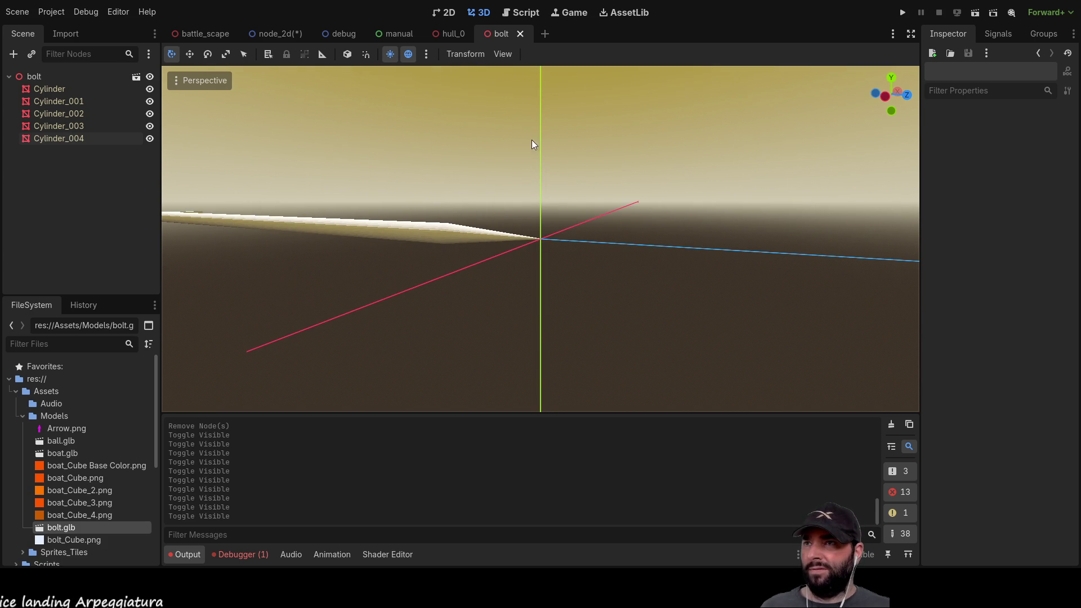
click(519, 33)
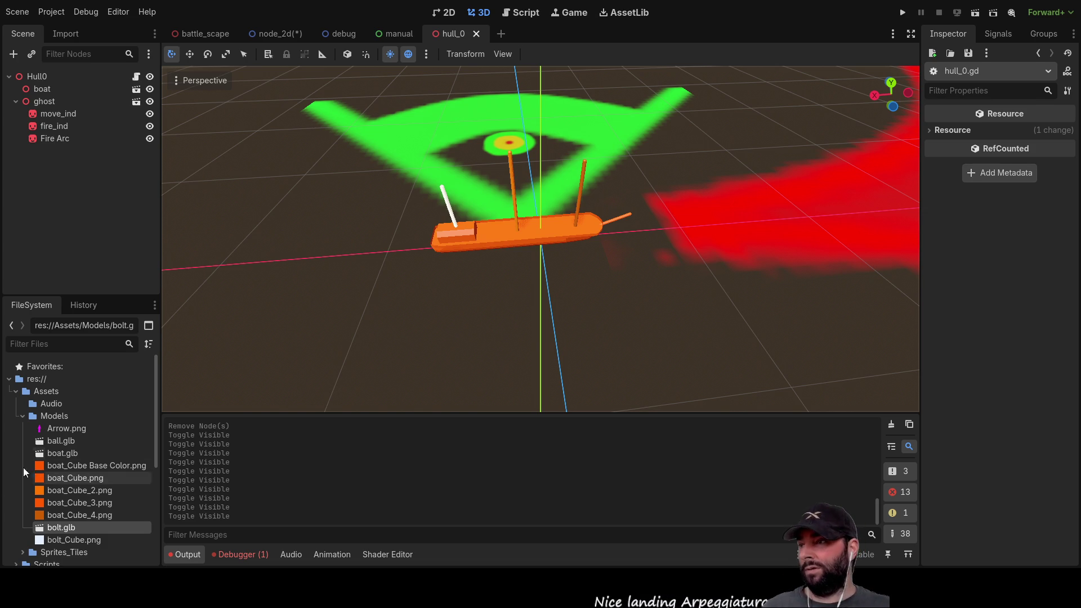
Scroll the Models folder until bolt_throw.glb appears and select it.
scroll(98, 399, down, 3)
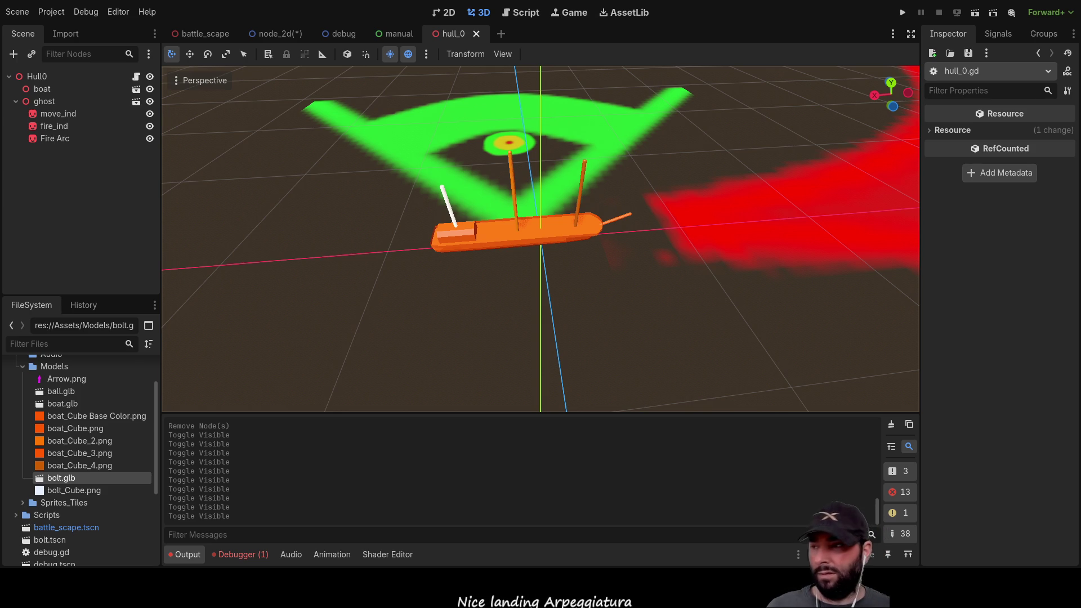
scroll(90, 450, down, 3)
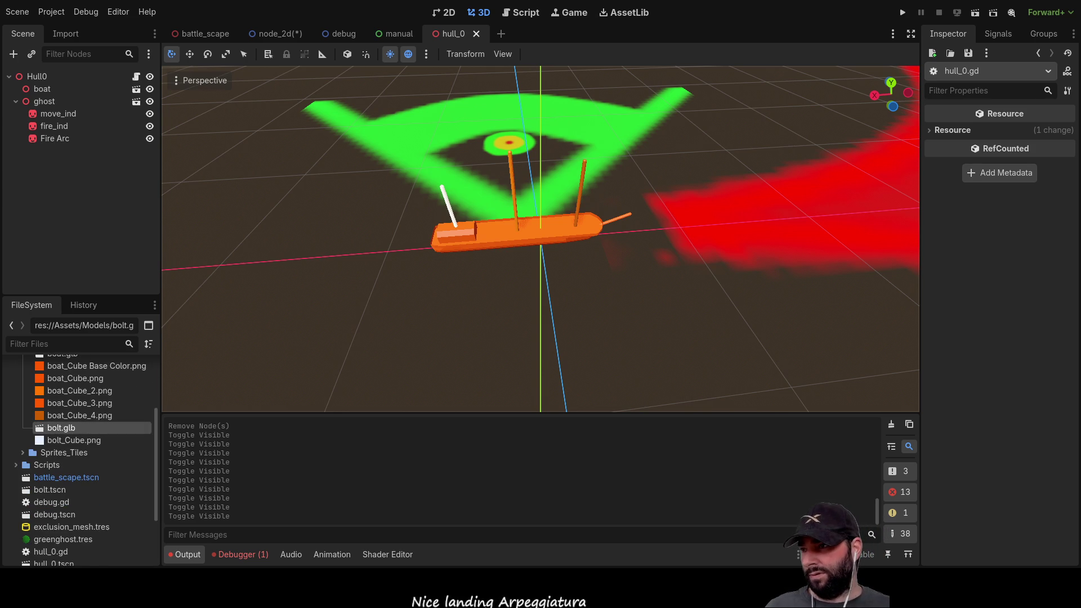
scroll(85, 440, up, 5)
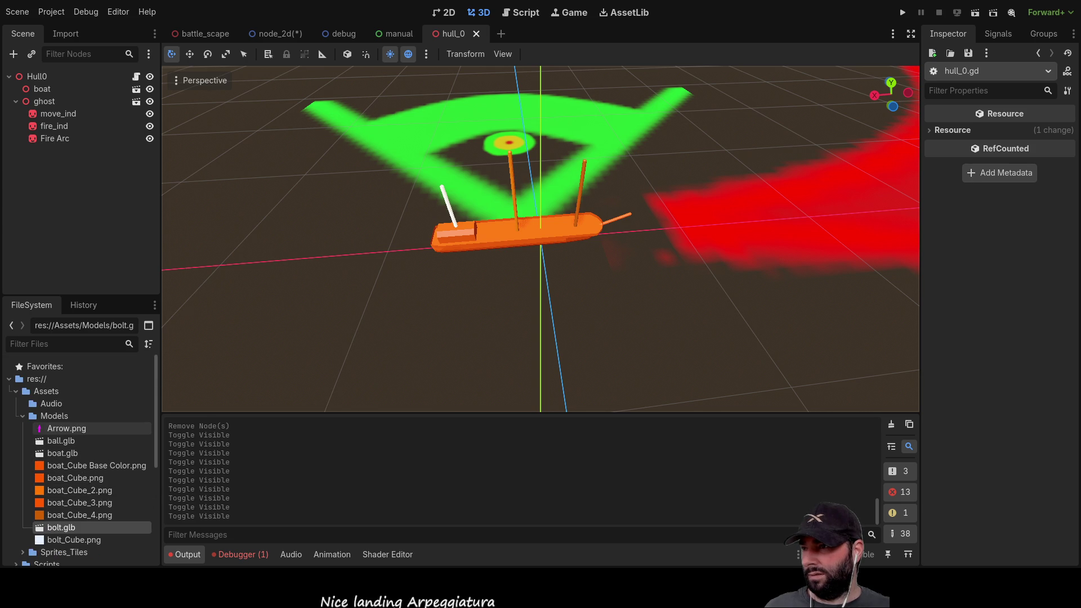
scroll(84, 440, down, 5)
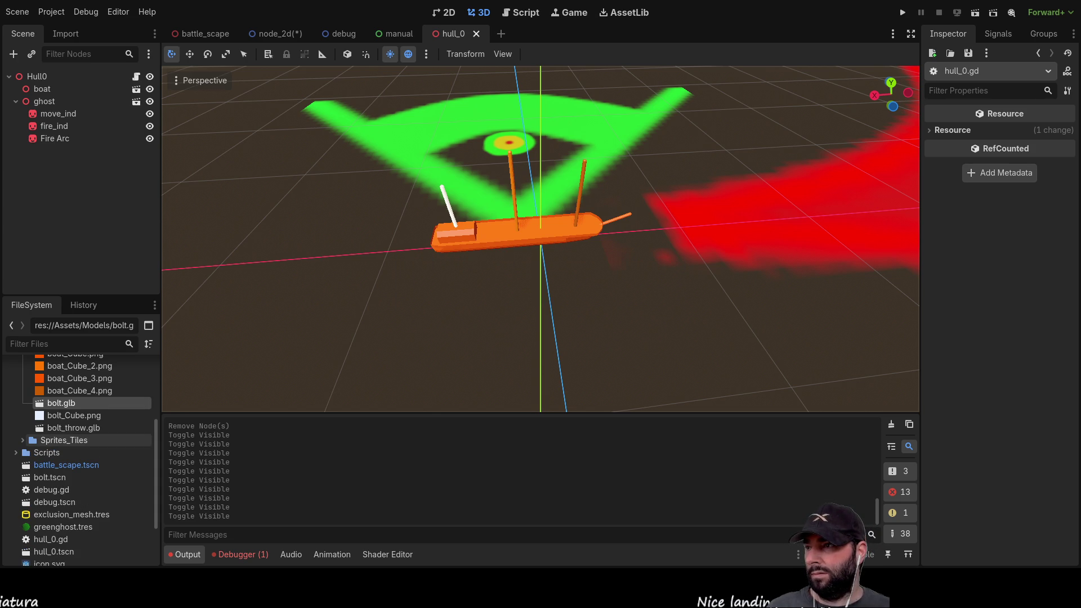
click(74, 428)
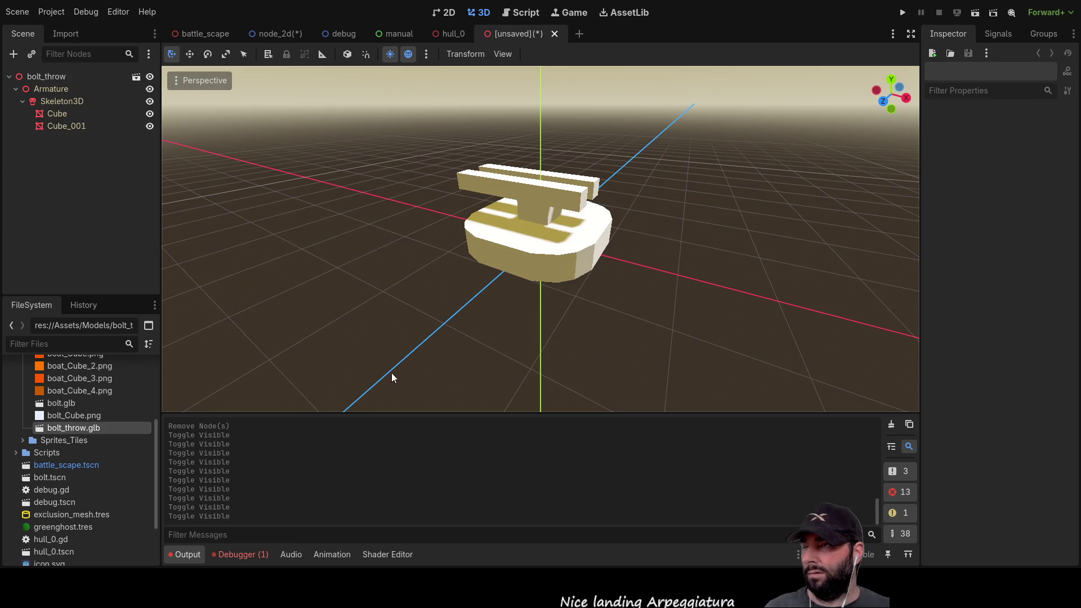
Orbit the bolt_throw model and inspect its Skeleton3D, Cube and Cube_001 nodes.
mouse_move(343, 264)
mouse_down()
mouse_move(472, 234)
mouse_move(488, 252)
mouse_up()
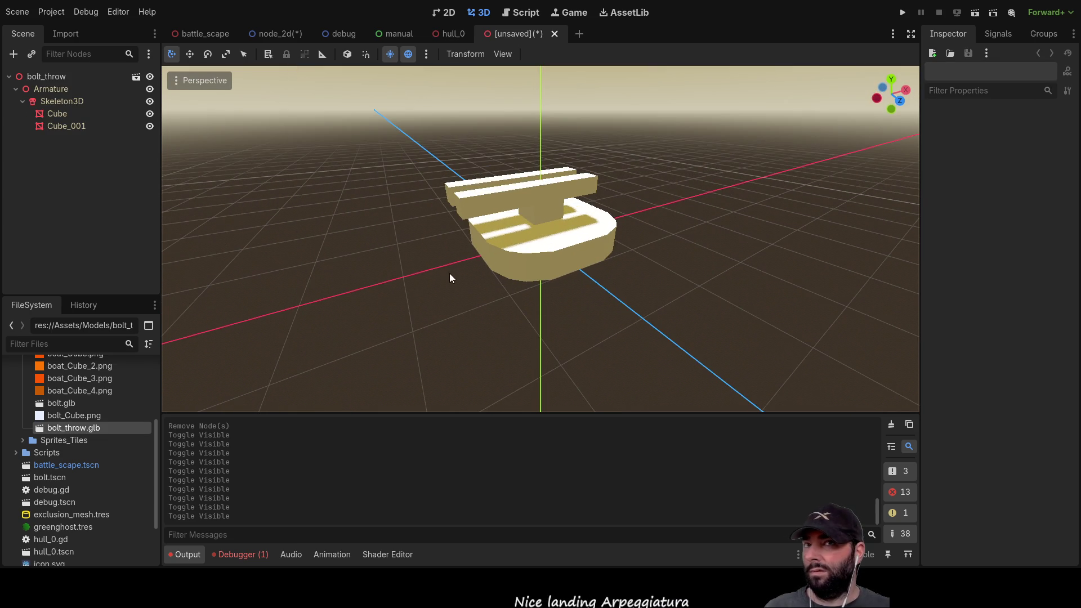
click(76, 103)
click(63, 115)
click(65, 123)
click(340, 259)
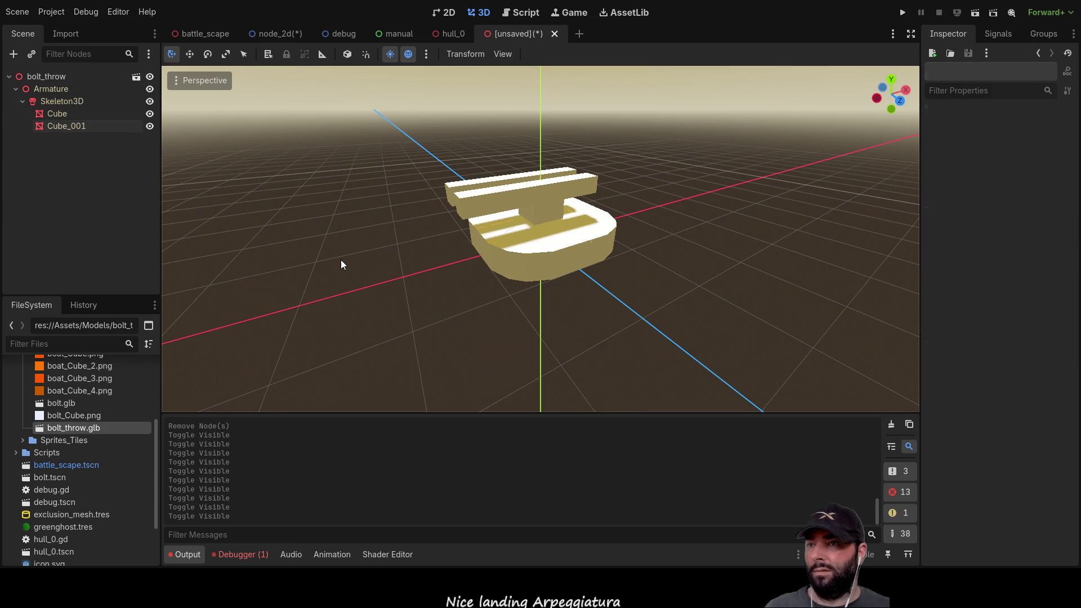
Attach a new bolt_throw.gd script to the bolt_throw root node.
click(84, 76)
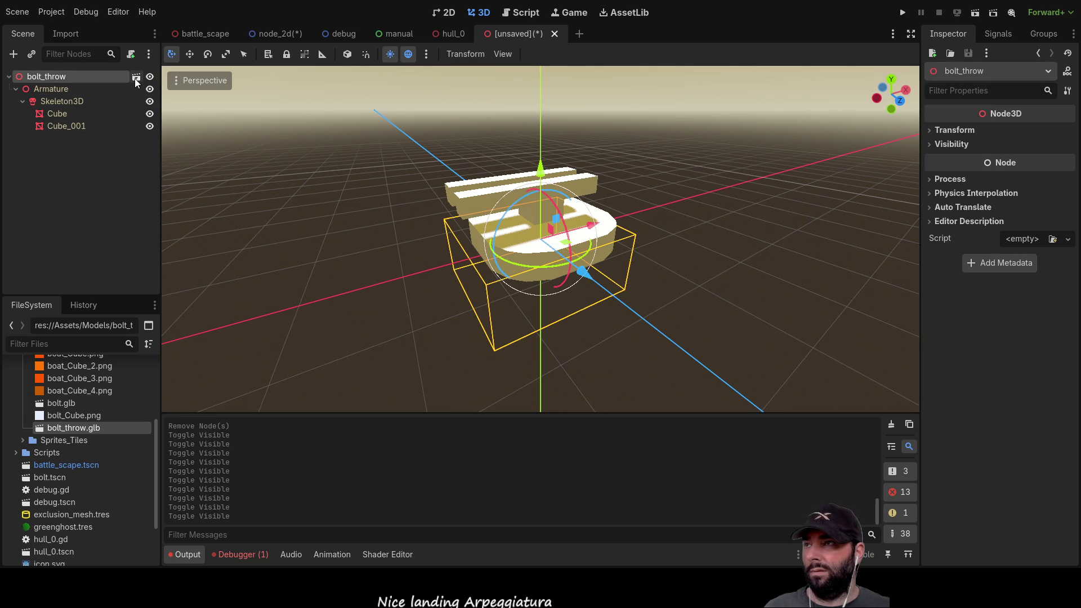
click(131, 53)
key(Return)
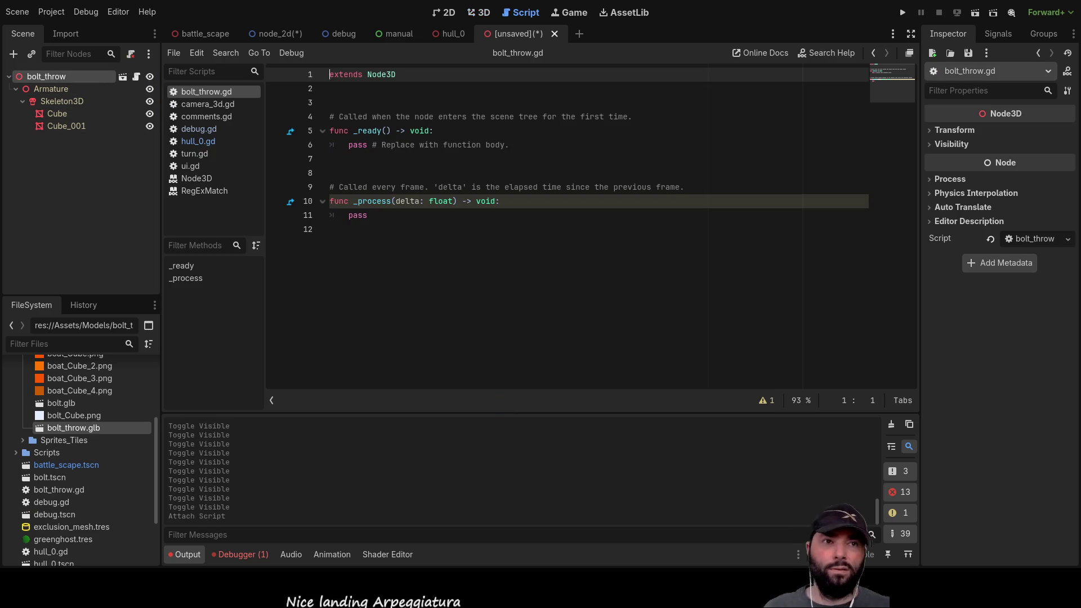
Insert blank lines above the _ready function at line 4 of bolt_throw.gd.
click(380, 175)
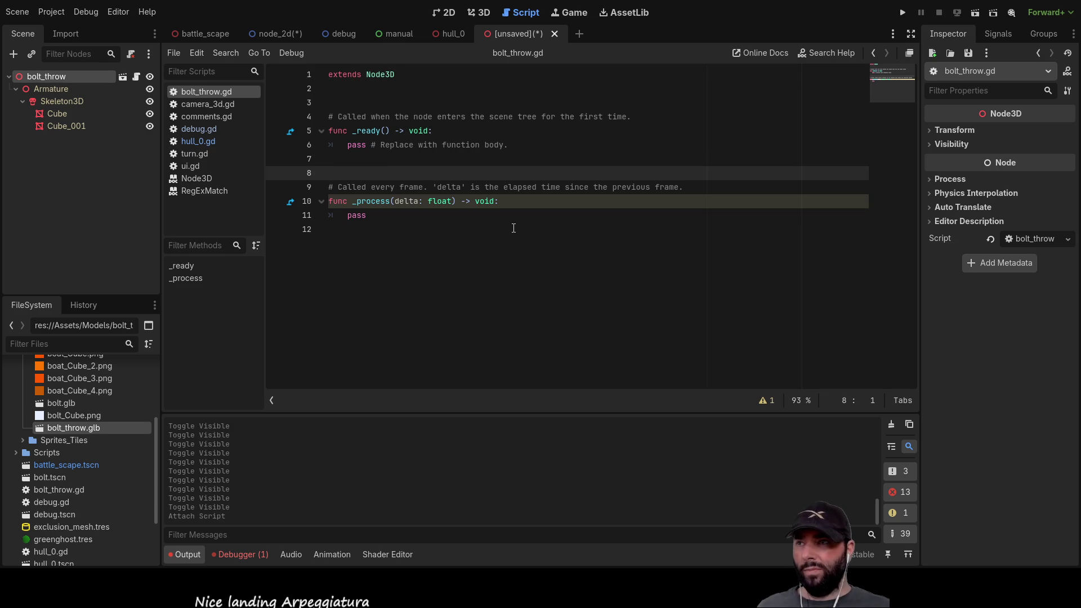
key(Up)
key(Up)
key(Down)
key(Up)
key(Up)
key(Up)
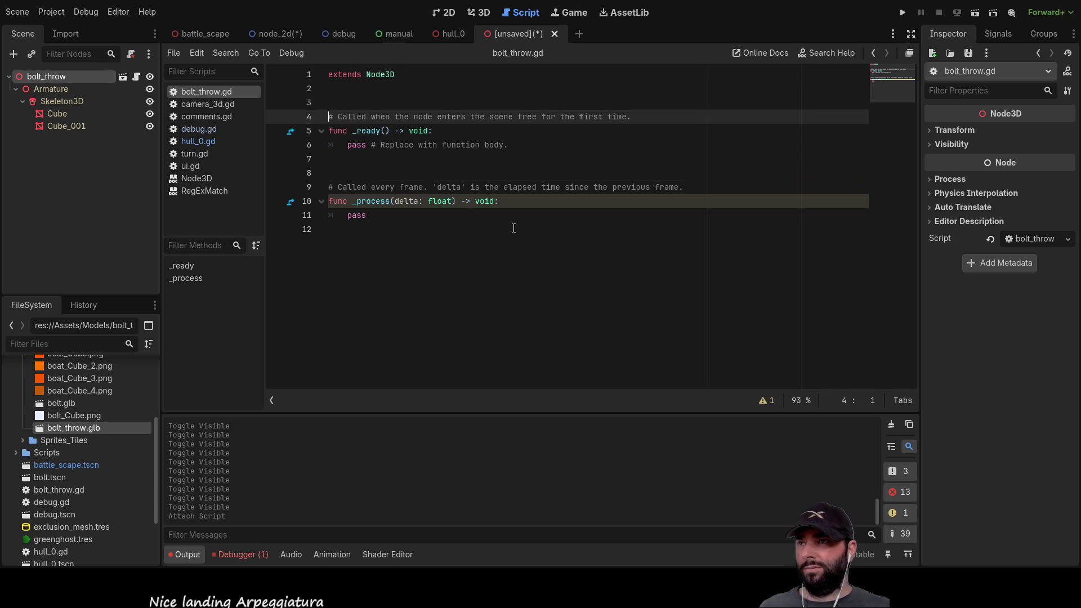
key(Return)
key(Return)
key(Return)
key(Up)
key(Up)
key(Up)
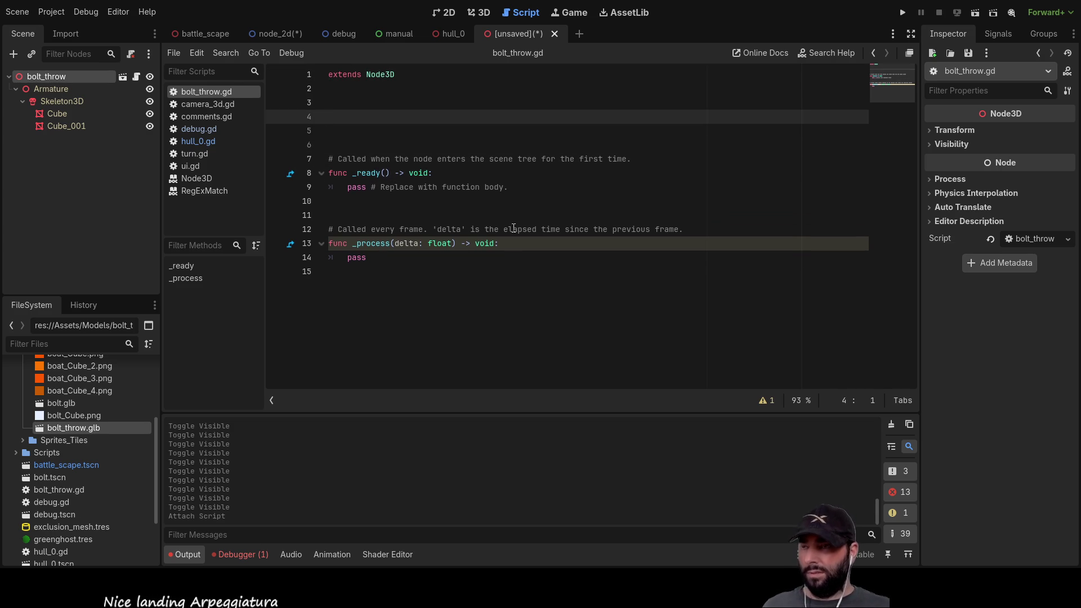
Write an empty func _fire_bolts(): stub with pass, then begin a var on line 3.
text(func)
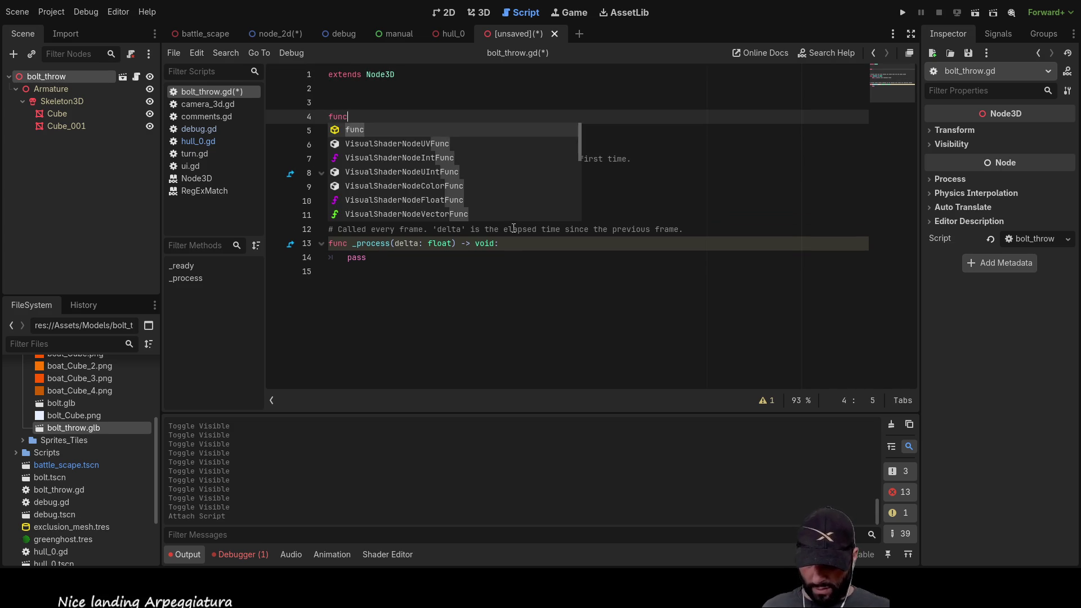
text( _fi)
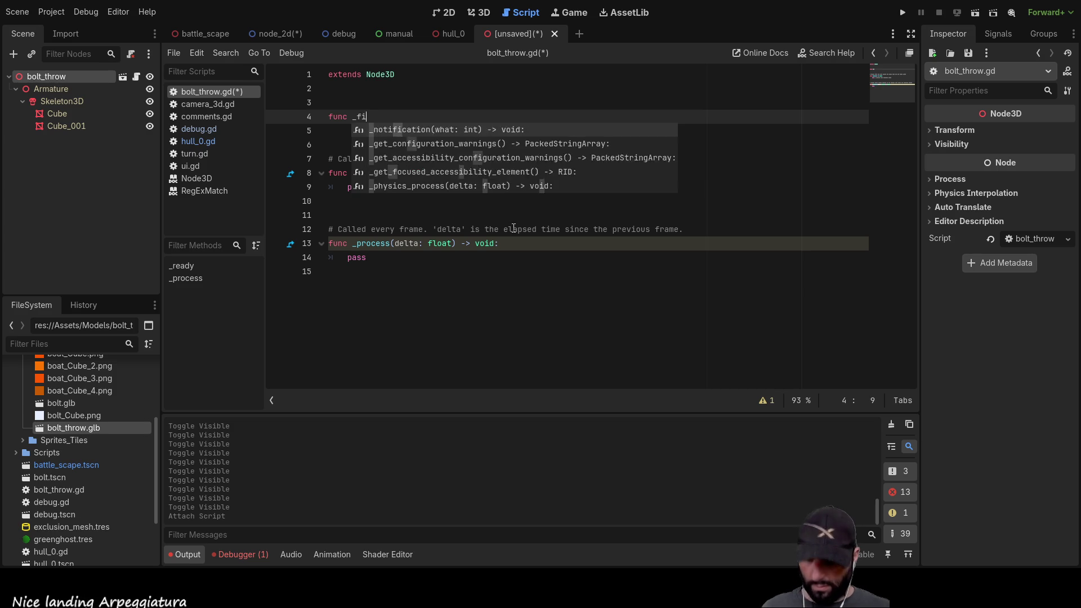
text(re_bolts():)
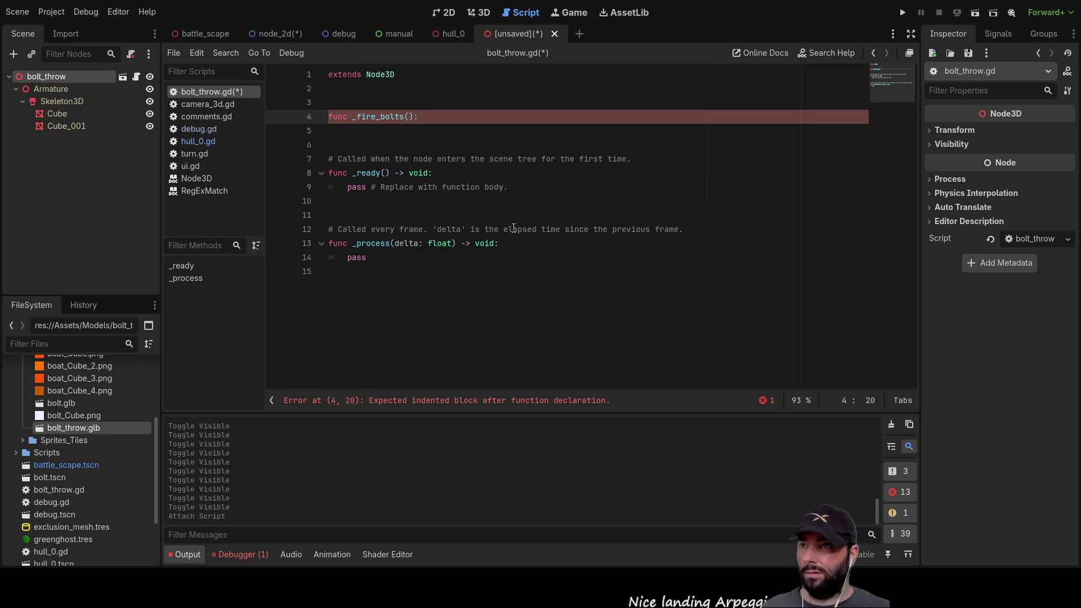
key(Down)
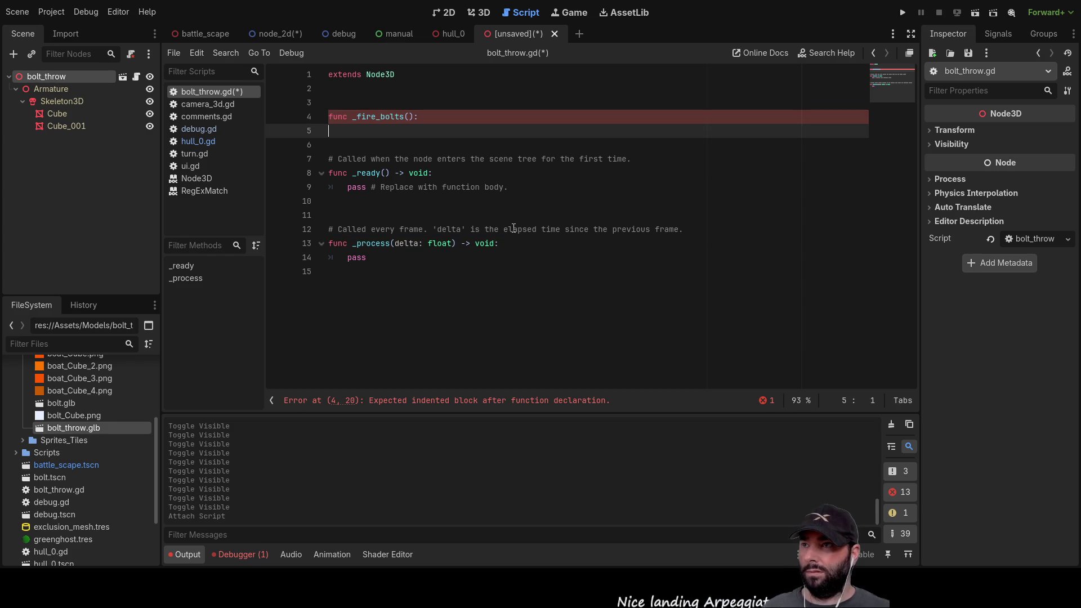
text(pass)
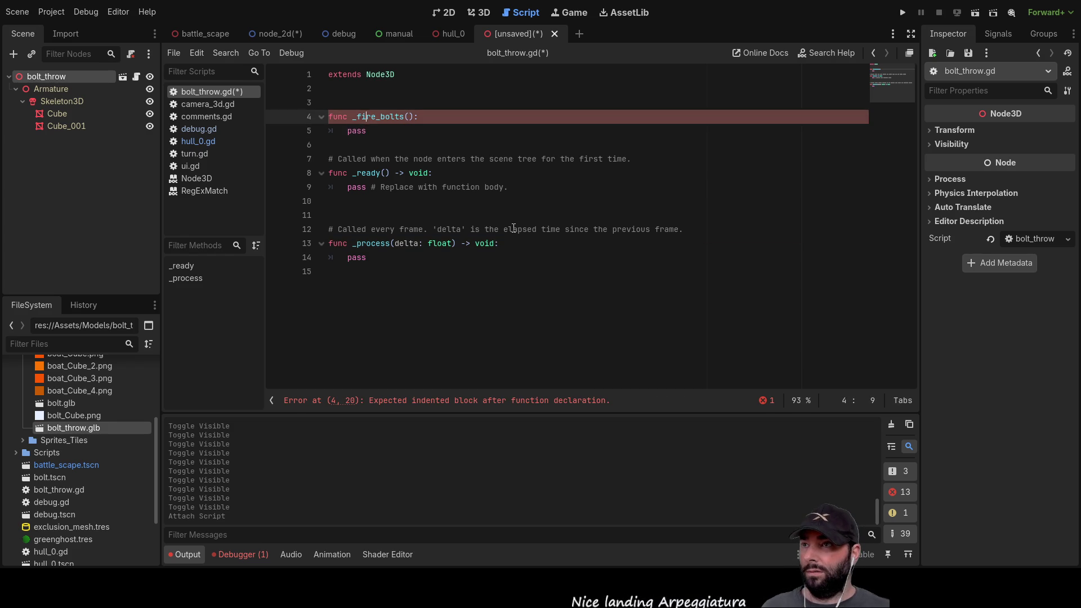
key(Up)
key(Up)
key(Return)
key(Return)
key(Up)
key(Up)
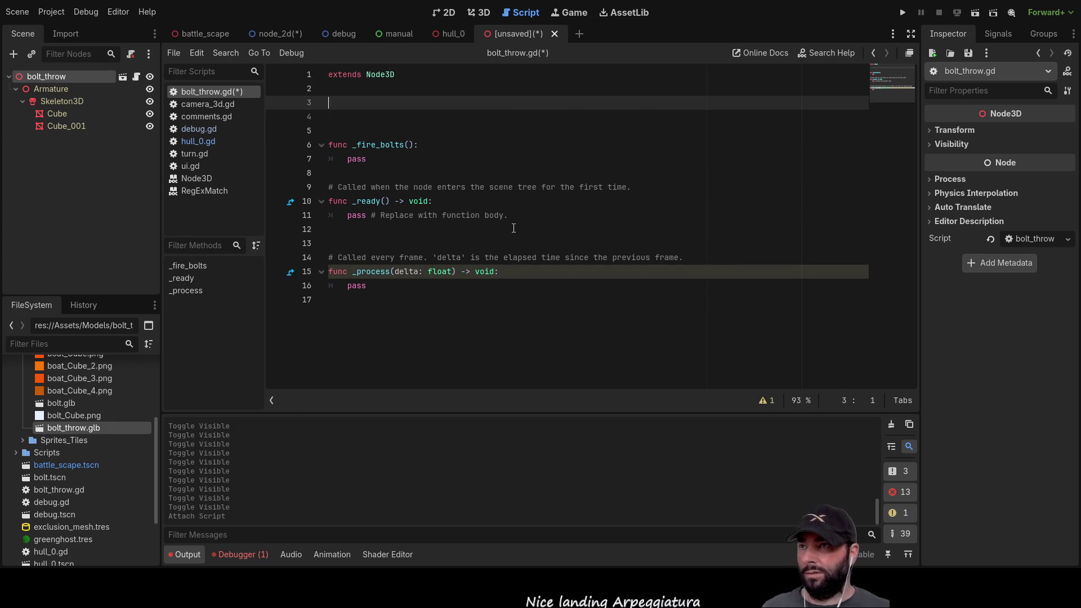
text(var)
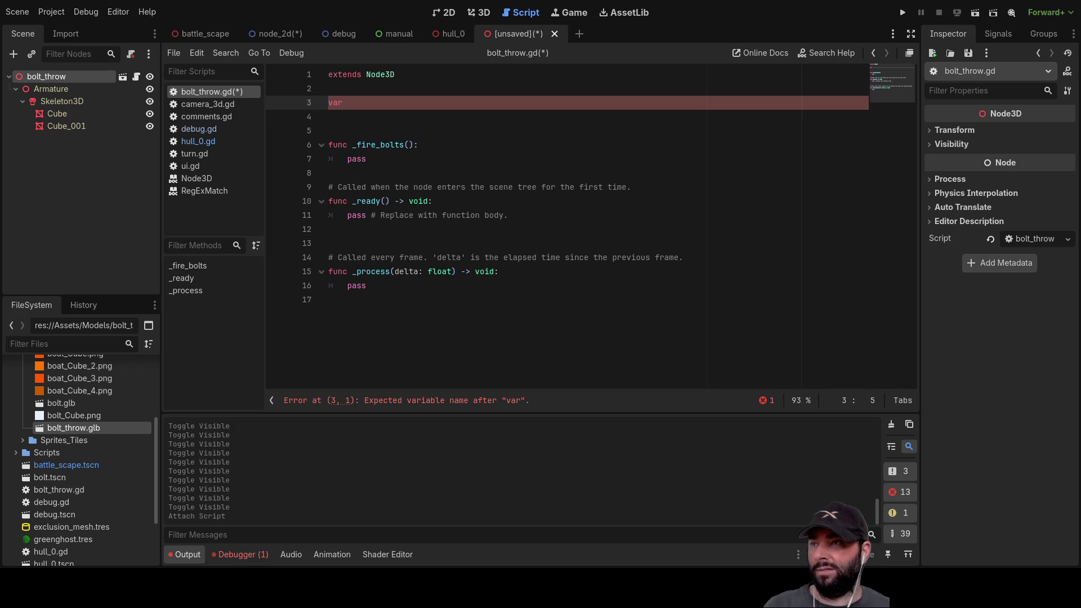
On line 3, declare aim_trajectory as a Vector3 set to Vector3(100,0,100), using autocomplete.
click(401, 119)
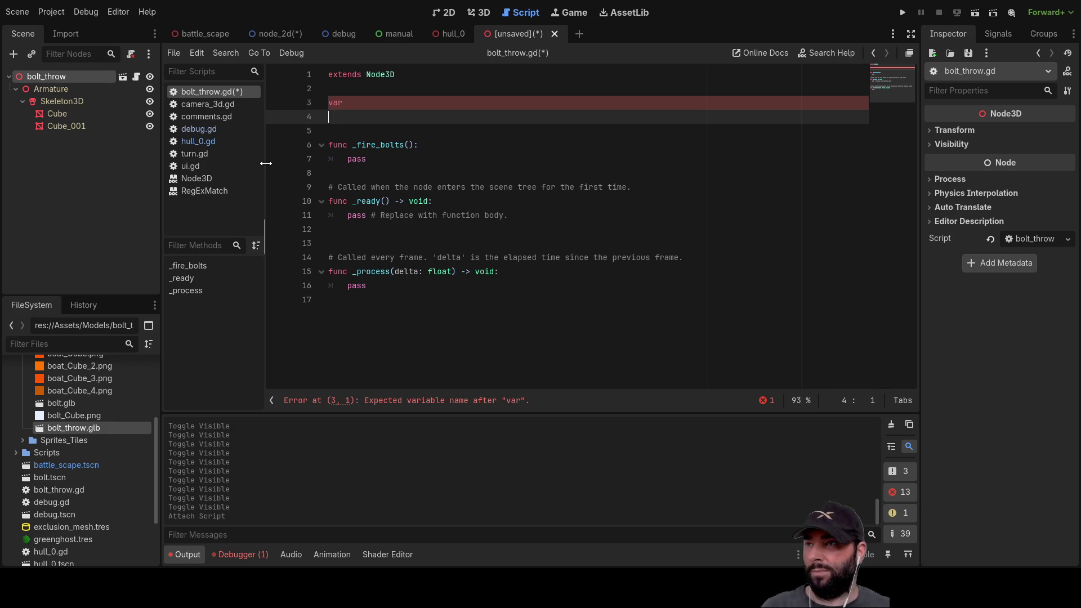
click(393, 109)
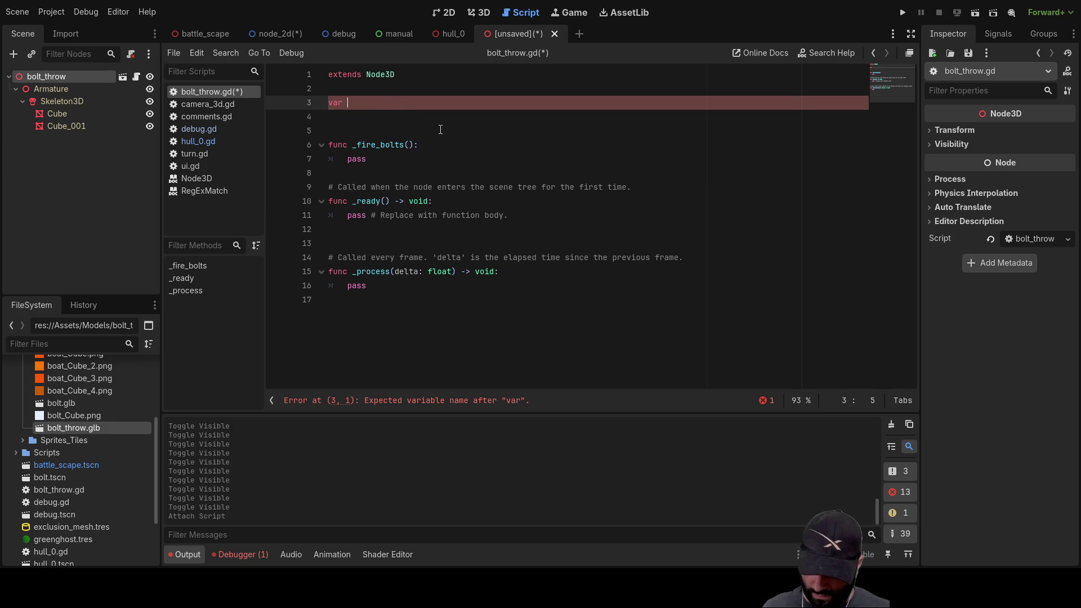
text(aim_tr)
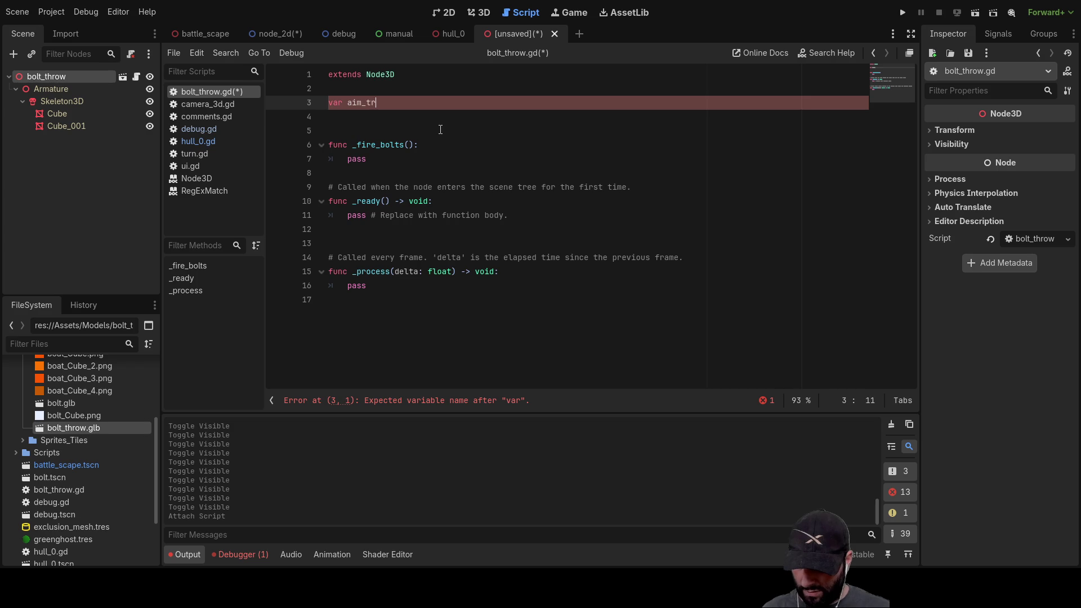
text(ajectory)
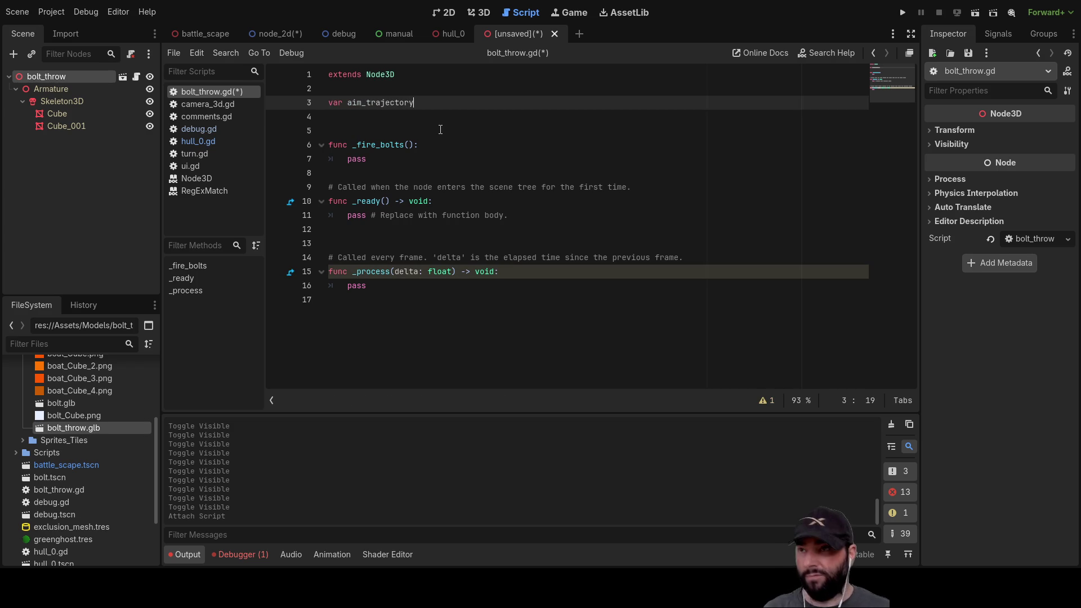
text( =)
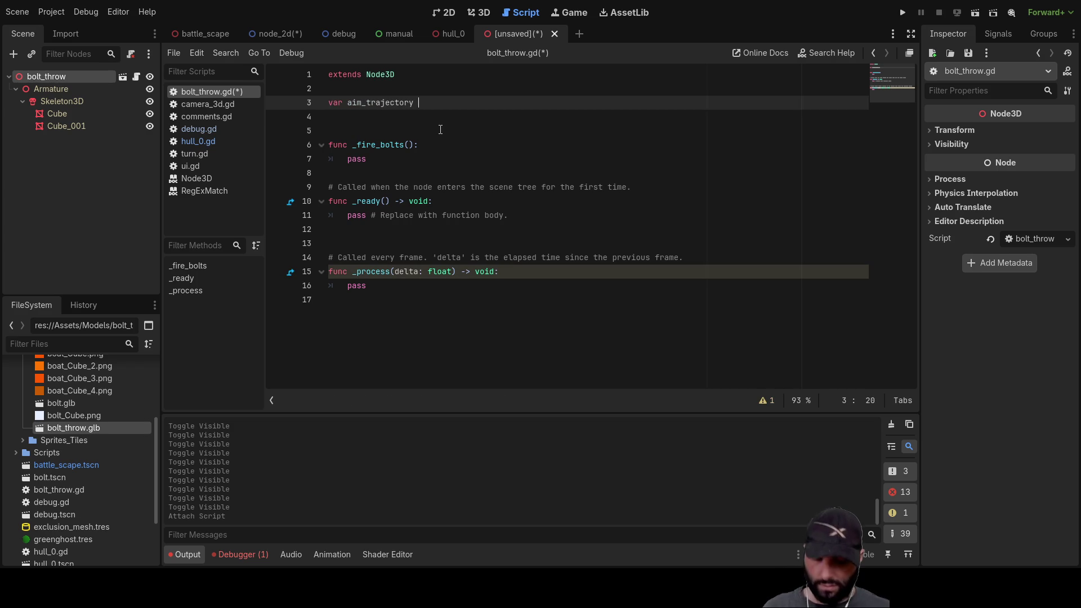
key(BackSpace)
key(BackSpace)
key(BackSpace)
text(:vector)
key(Down)
key(Down)
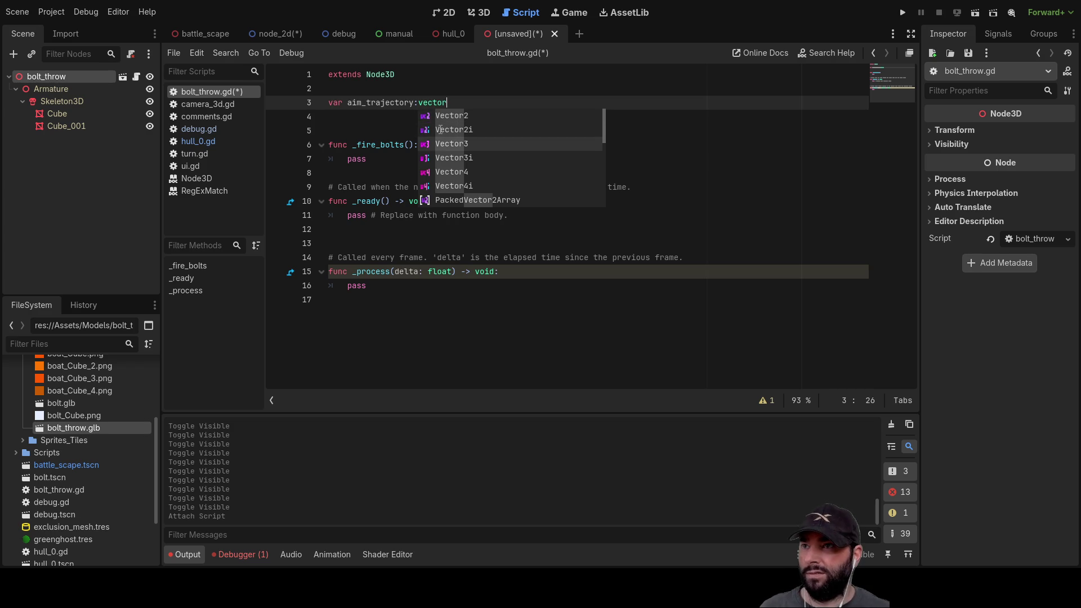
key(Return)
text(= ()
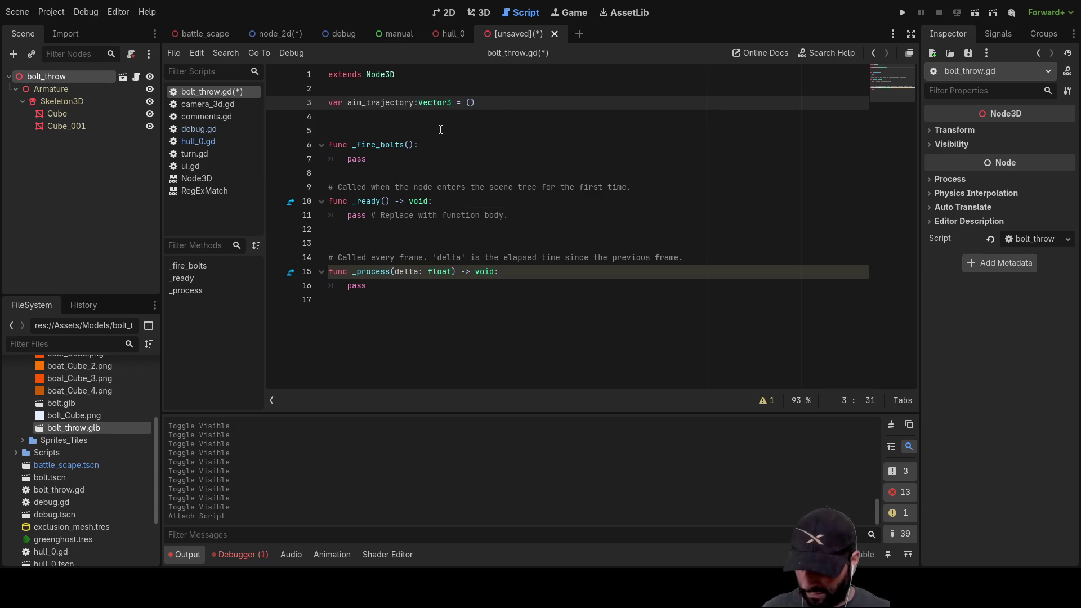
text(100,0,)
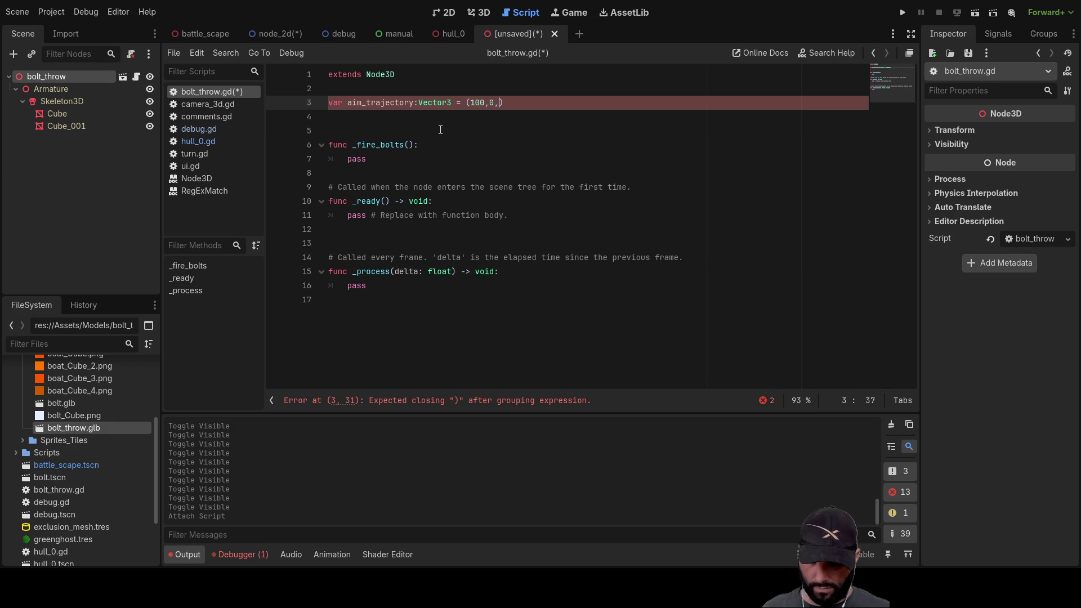
text(100)
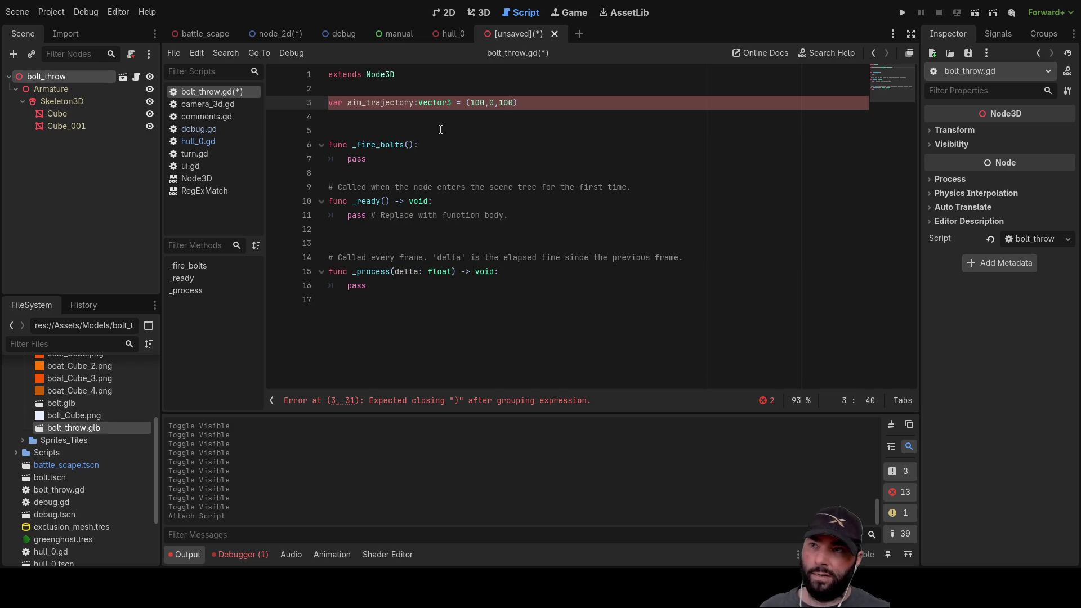
text())
key(Left)
key(Left)
key(Left)
text(vec)
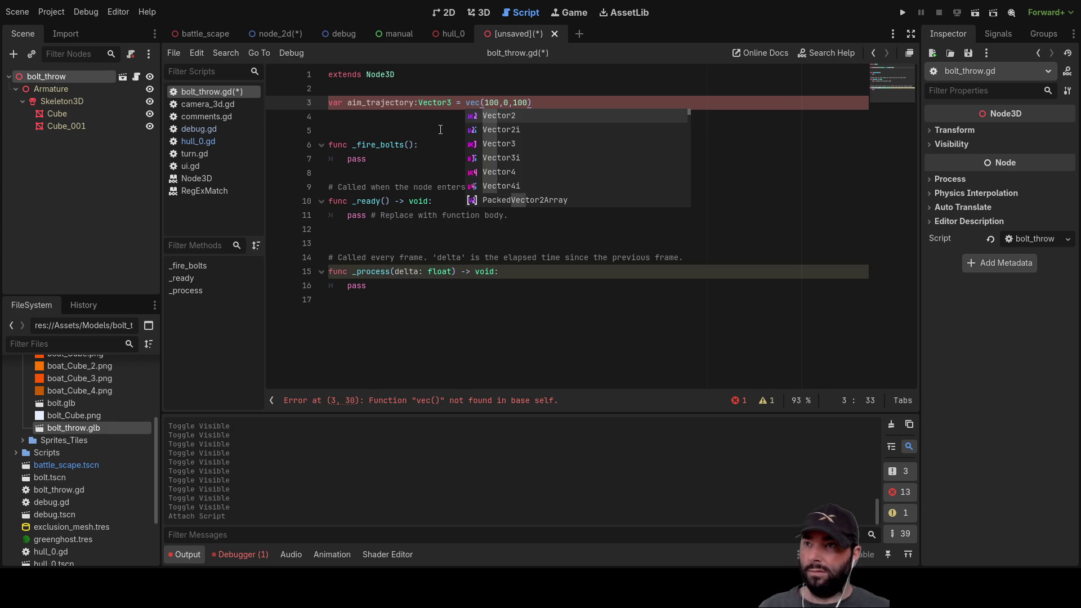
key(Return)
Add a blank line below, then append the comment '#imported elsewhere' to line 3.
key(Down)
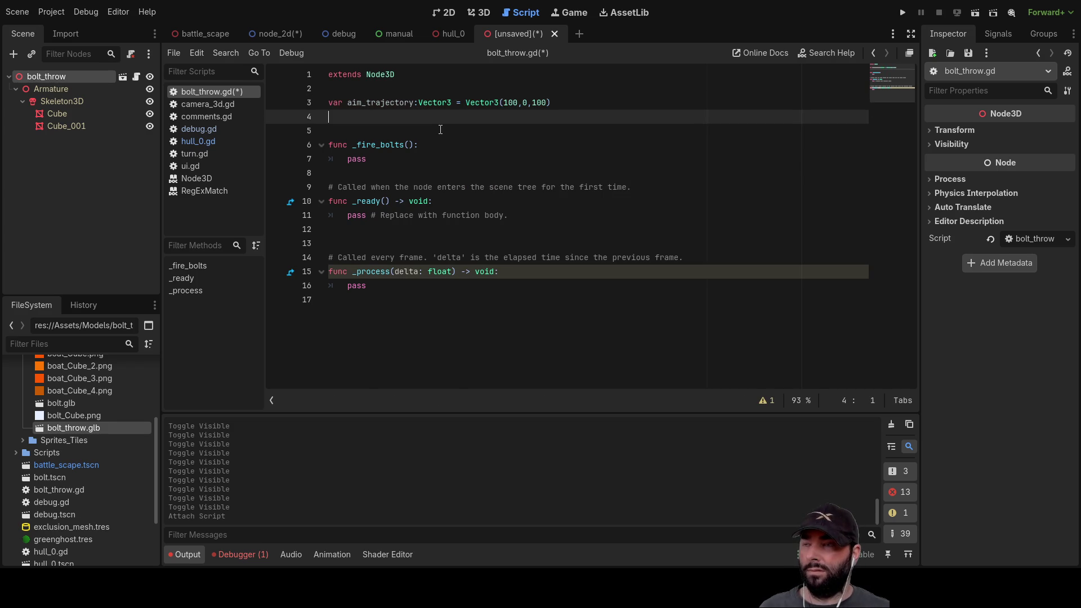
key(Down)
key(Up)
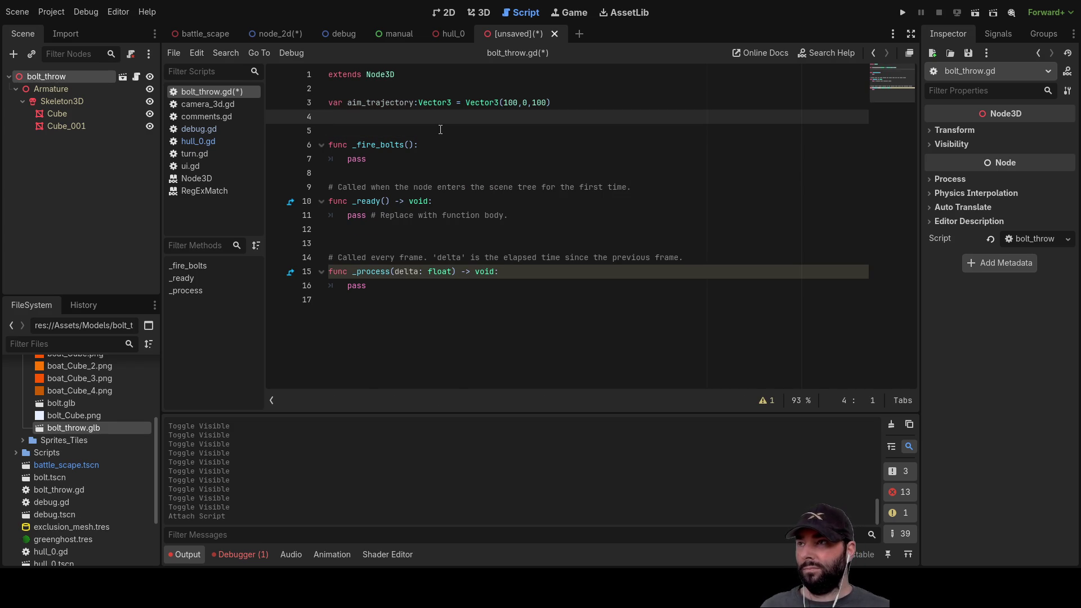
key(Return)
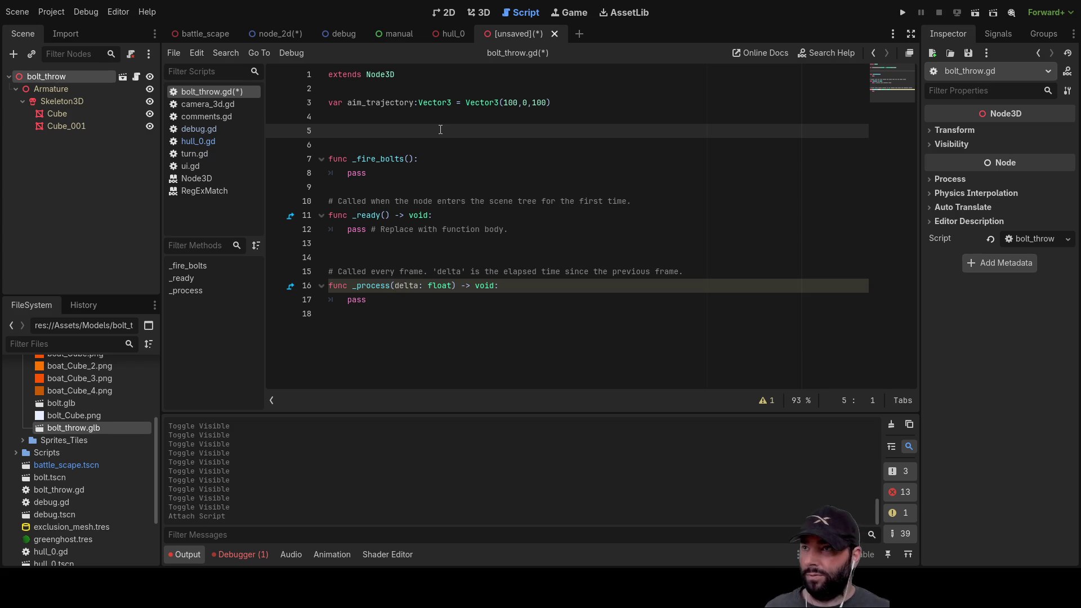
key(Up)
key(Up)
key(Right)
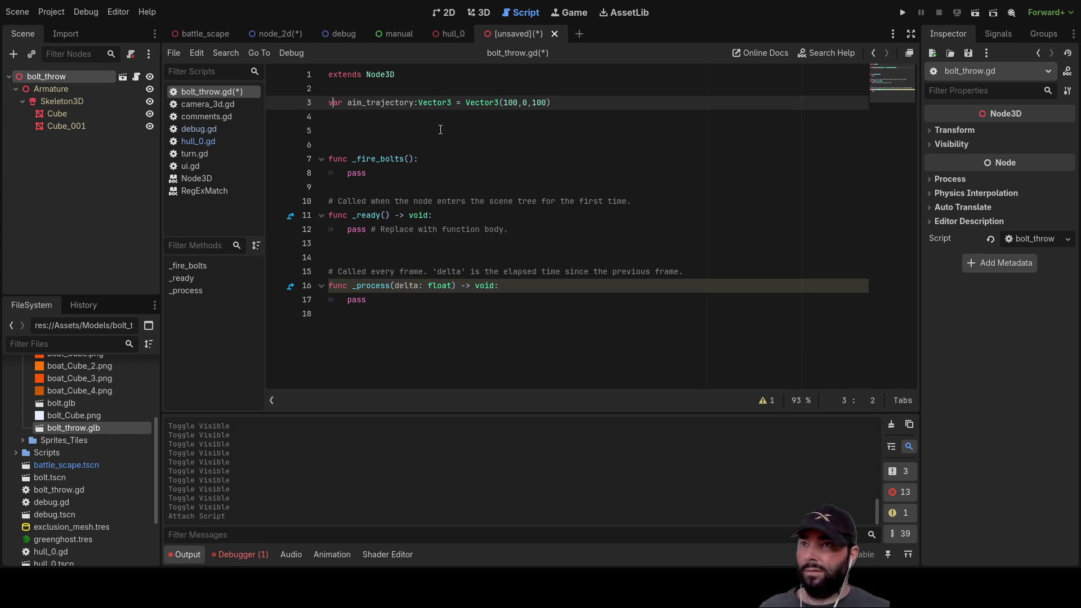
key(End)
text(#imported elsewhr)
key(BackSpace)
text(ere)
key(Down)
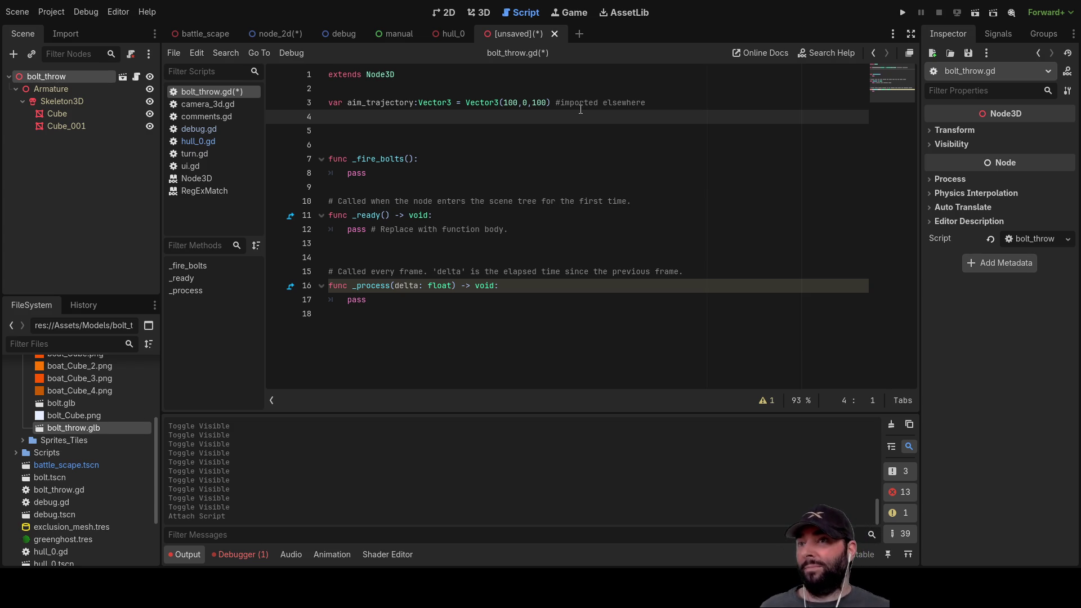
key(Down)
Below aim_trajectory, declare crew_operating_it as an int set to 4.
key(Up)
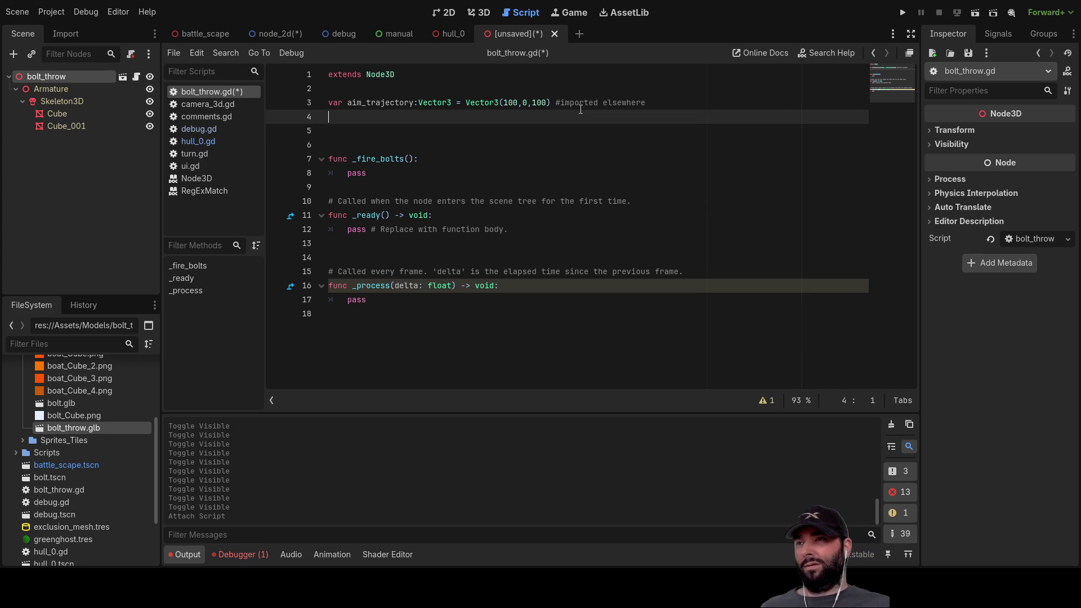
key(Return)
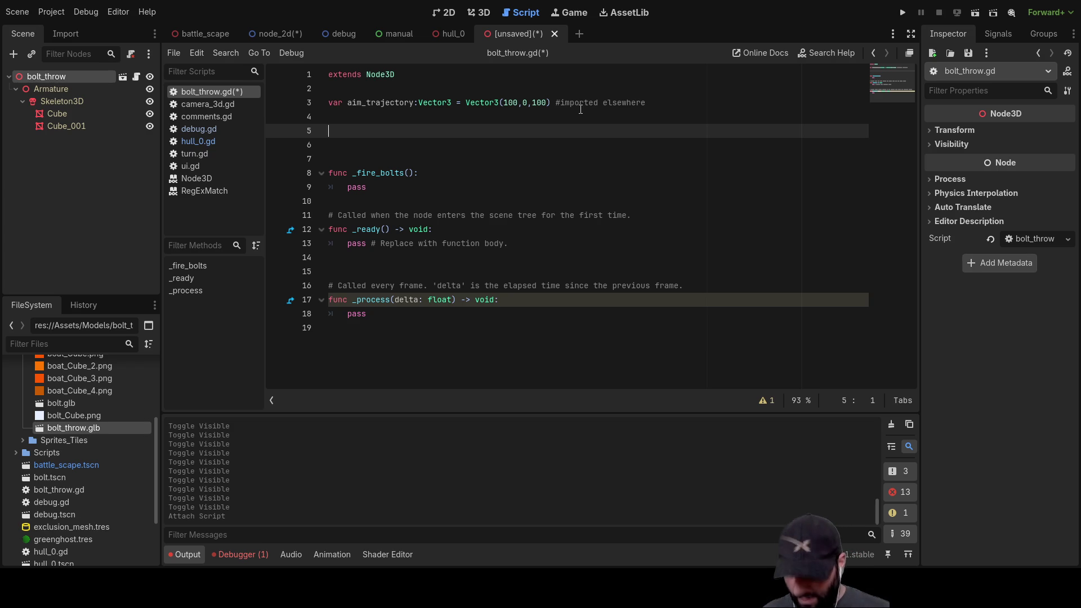
key(Up)
text(va)
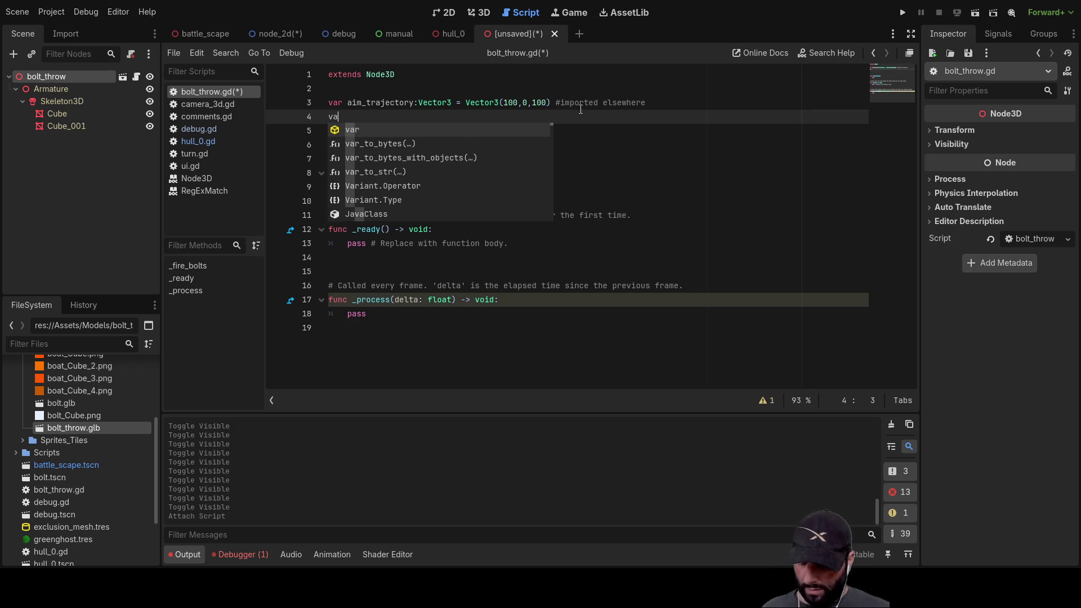
text(r crew)
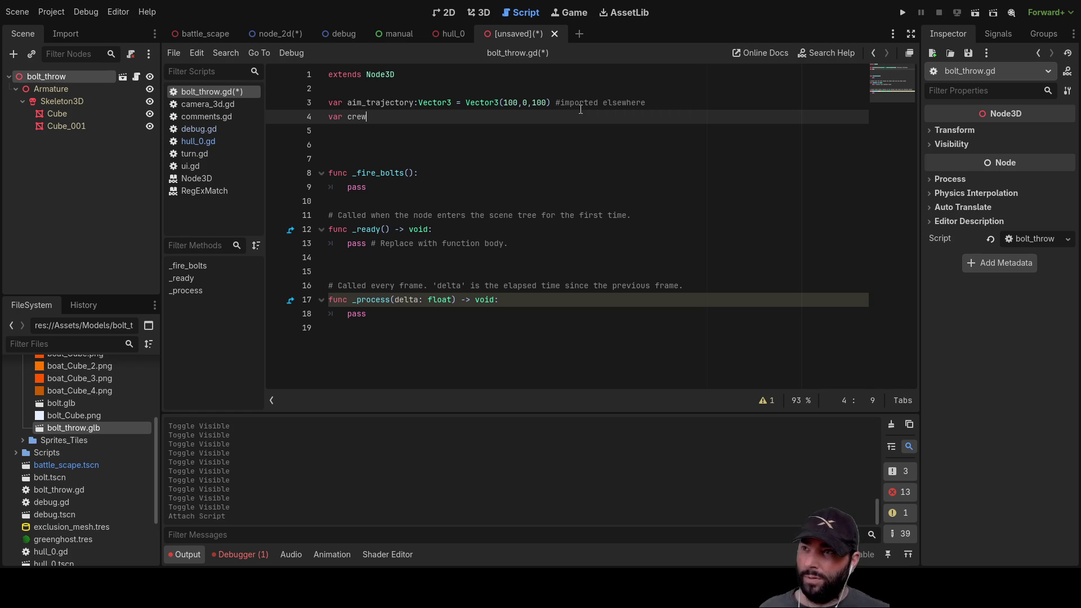
text(_oper)
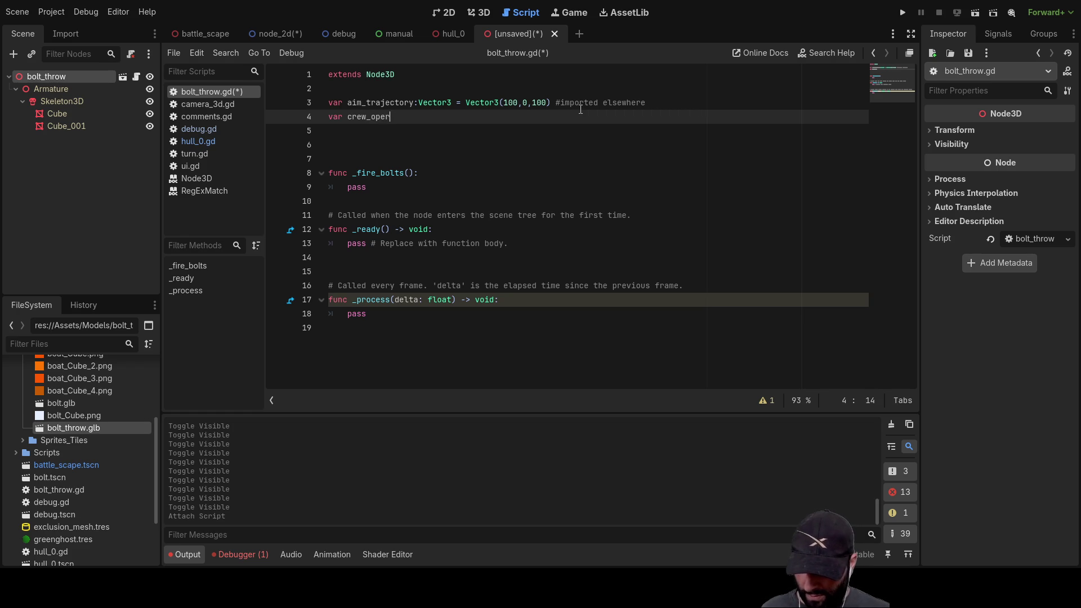
text(ating)
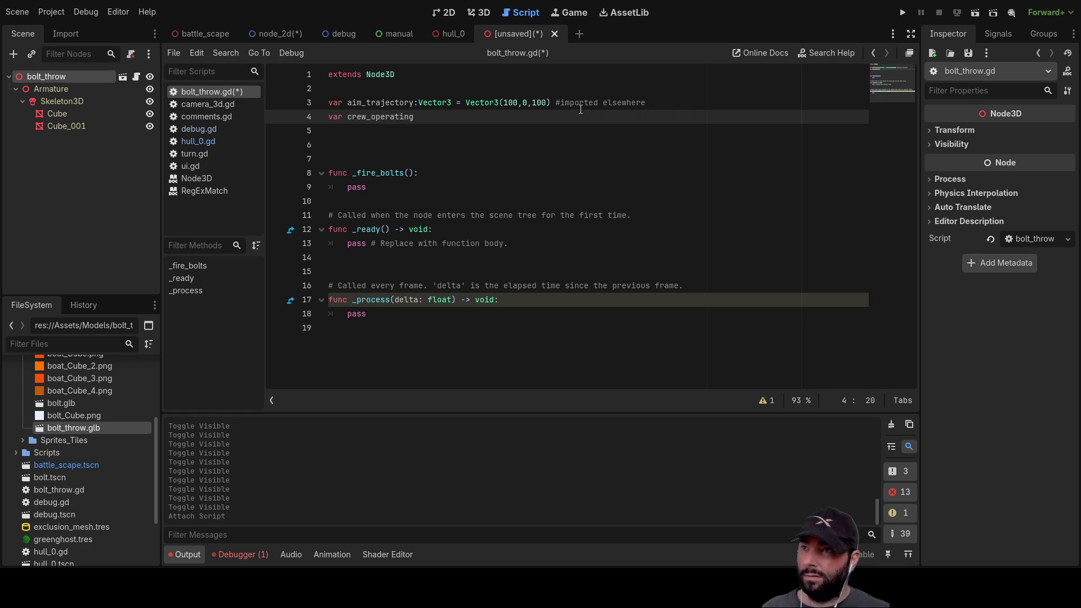
key(BackSpace)
text(it)
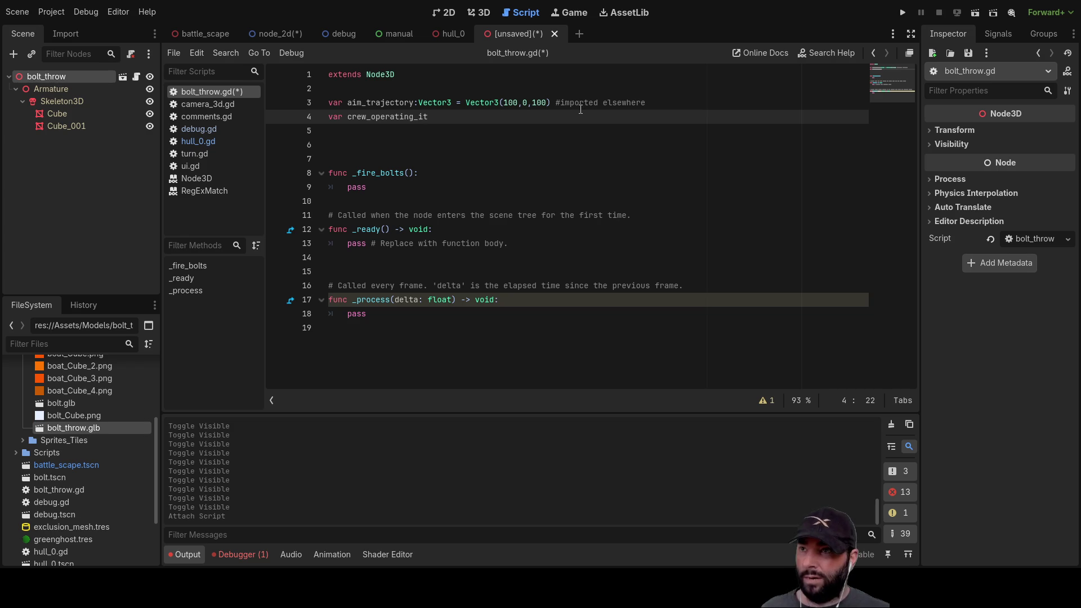
text(:int)
key(Return)
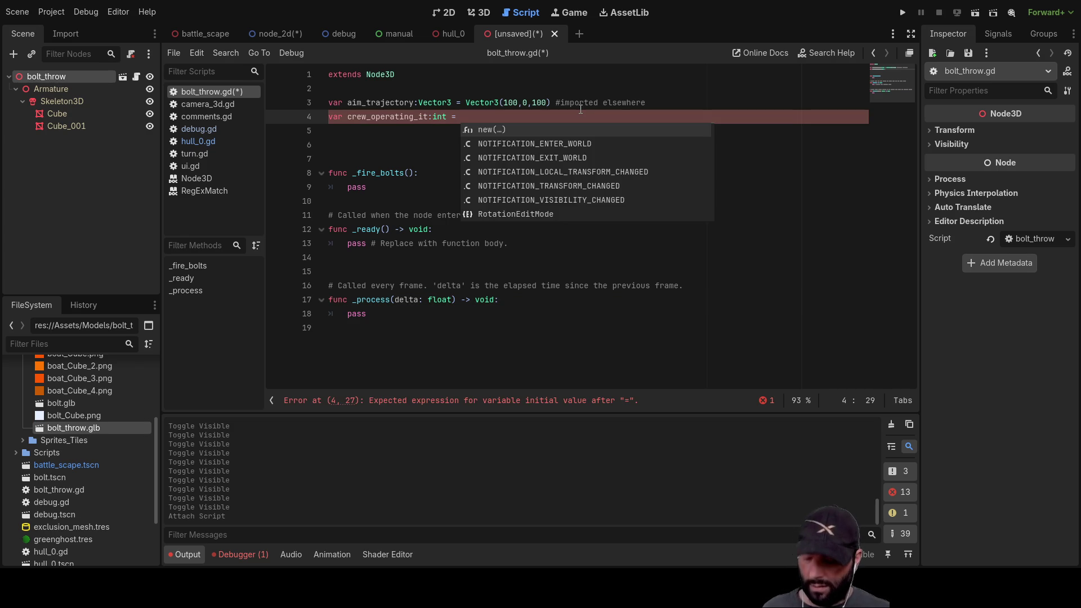
text(4)
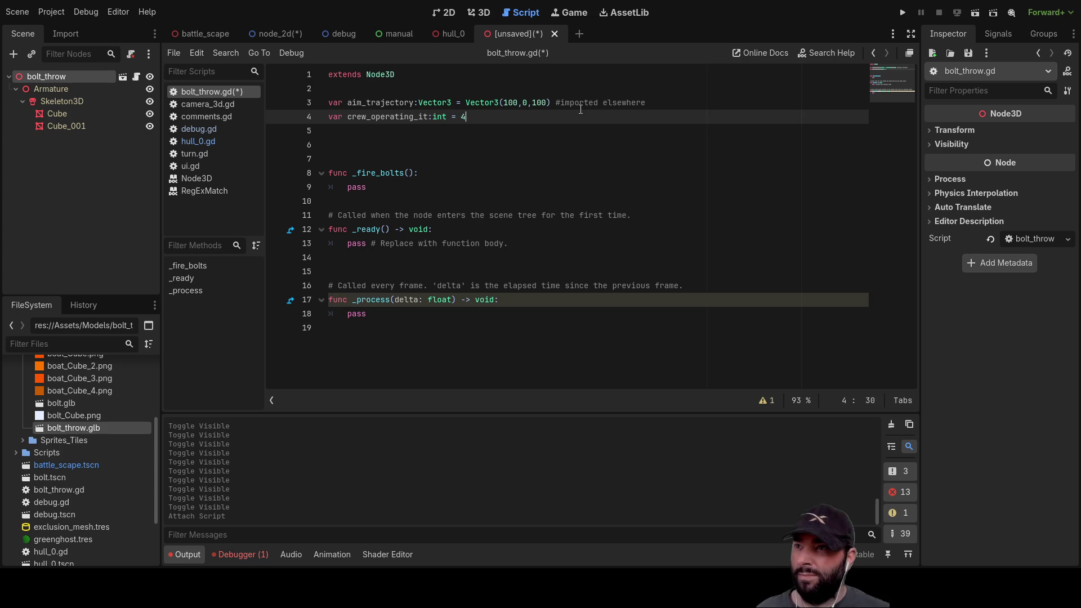
key(Down)
key(Up)
key(Down)
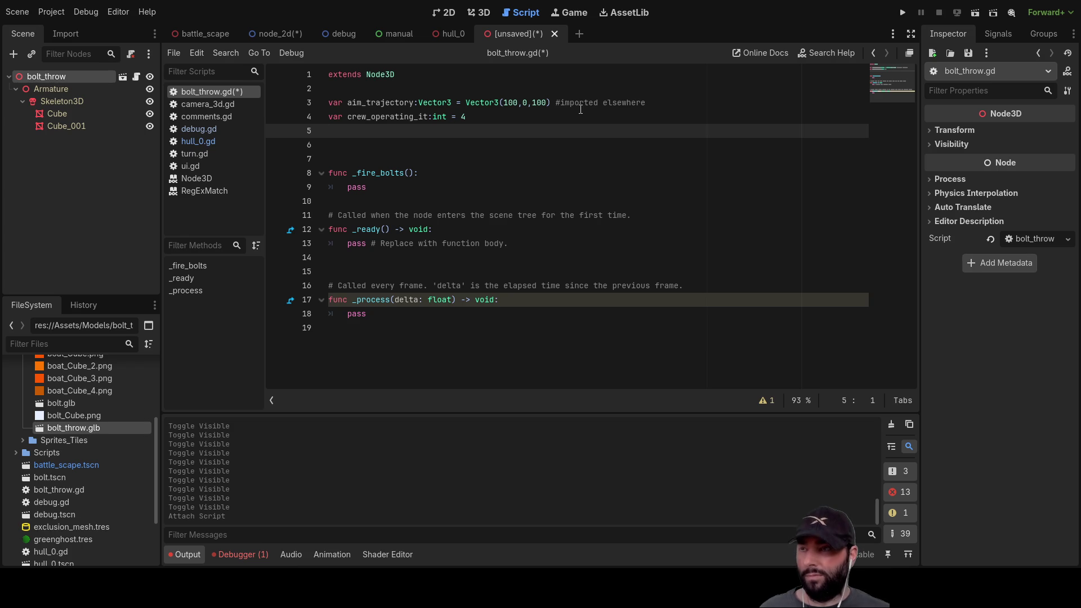
On the next line, declare damage_level as an int set to 0, fixing the typos.
text(var )
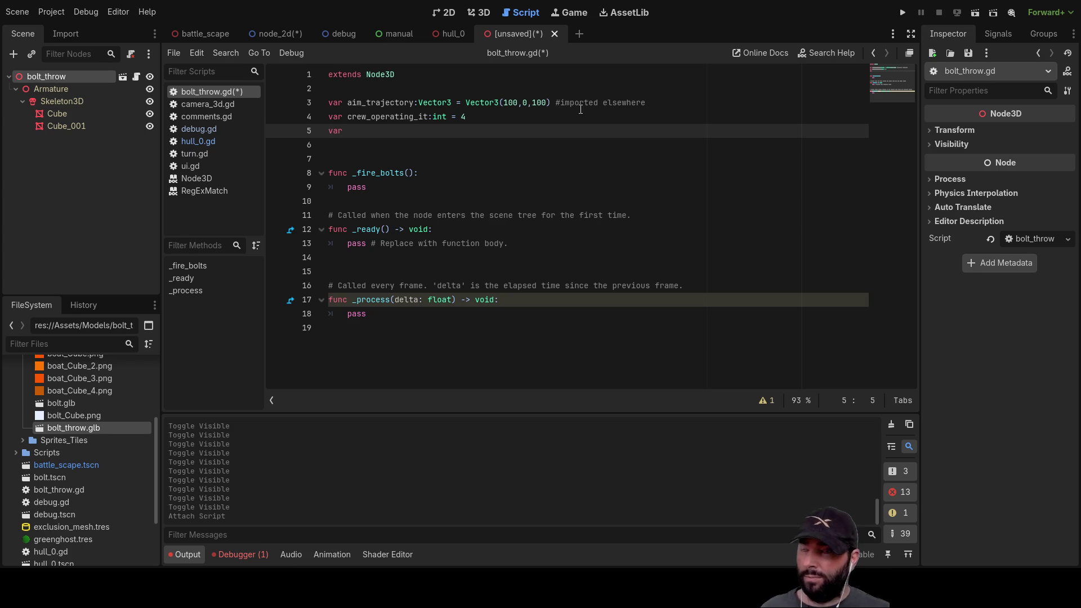
text(damge)
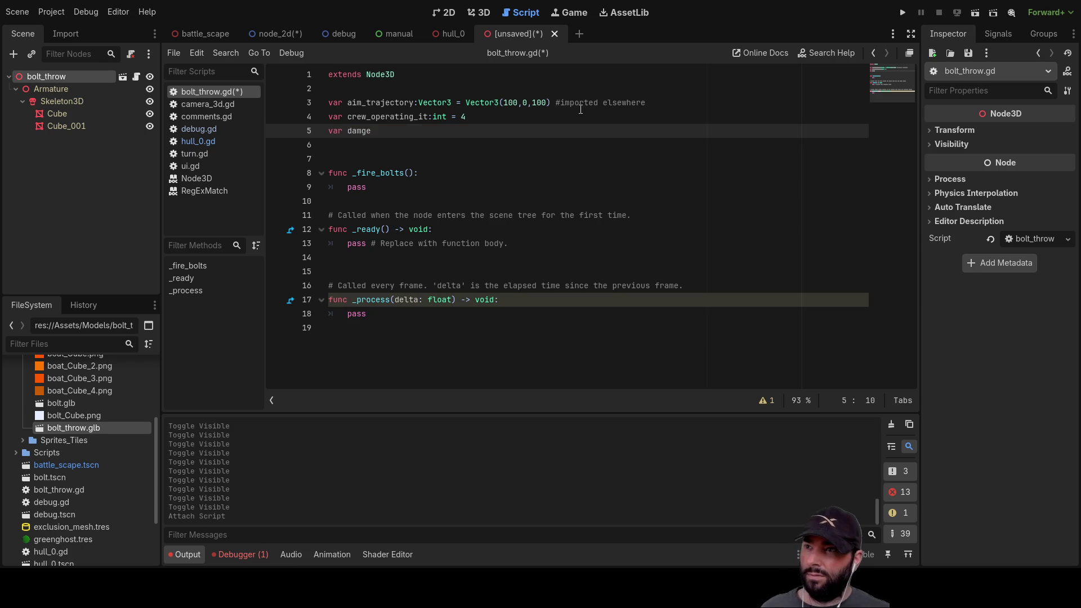
key(BackSpace)
text(a)
key(BackSpace)
key(BackSpace)
text(age)
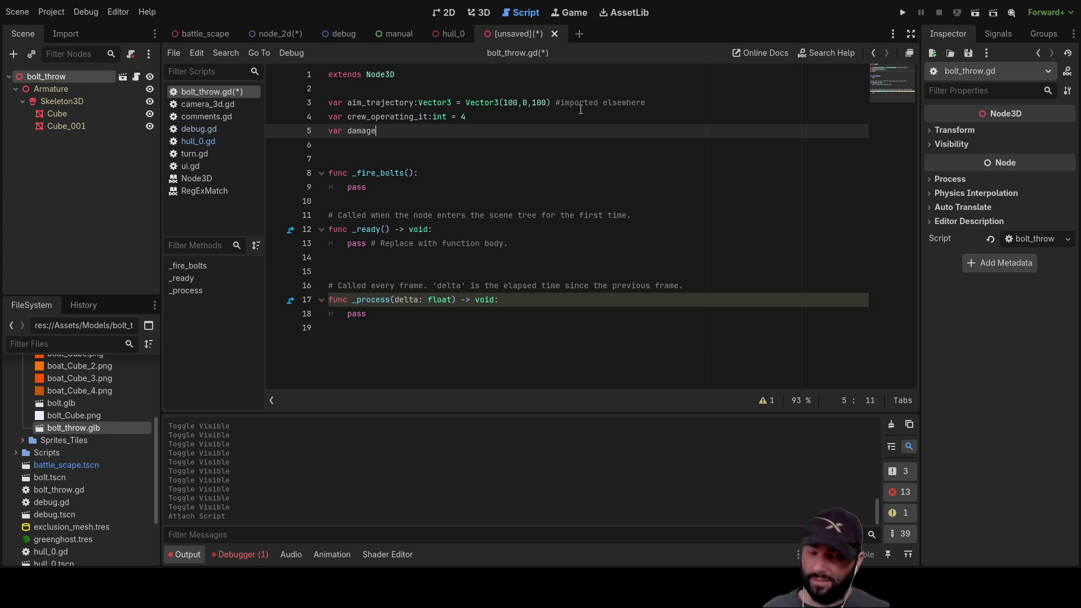
text(_level)
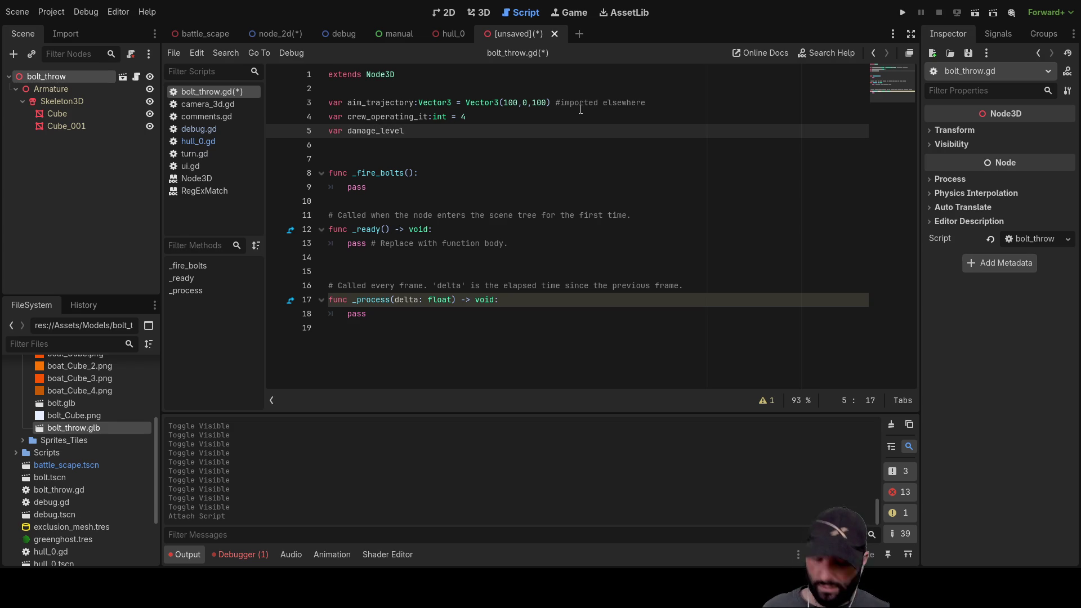
text( = 0)
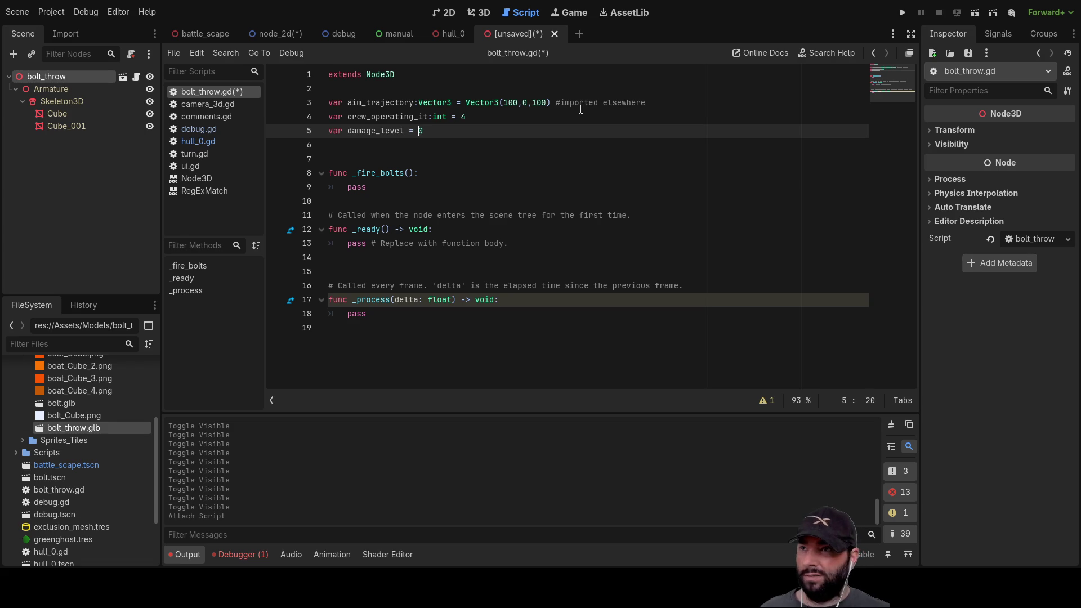
text(:int)
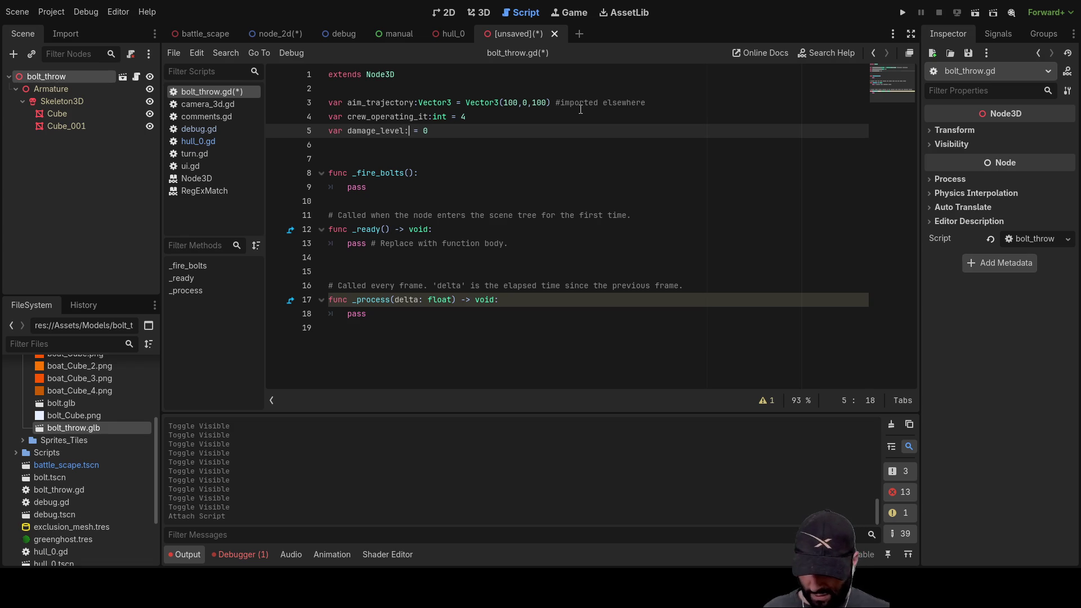
key(Escape)
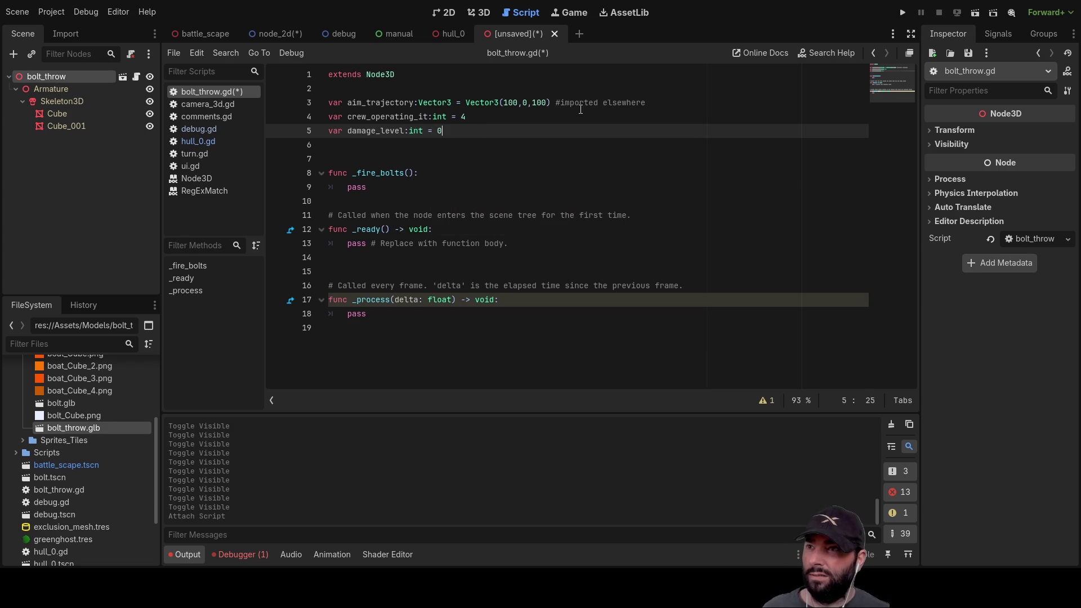
key(Down)
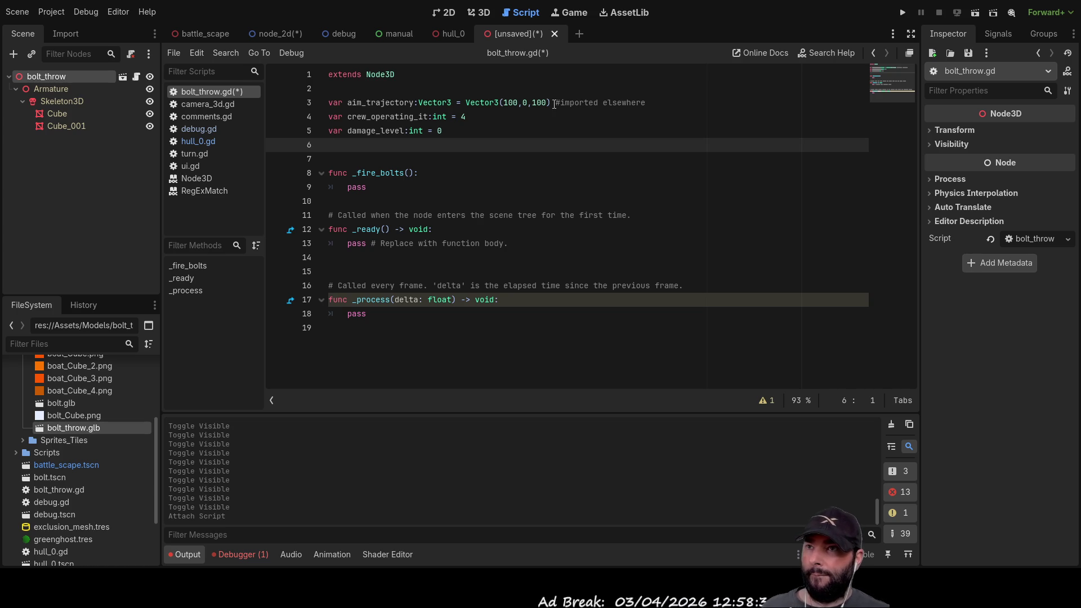
mouse_move(560, 103)
mouse_down()
mouse_move(647, 103)
mouse_move(555, 103)
mouse_up()
key(ctrl+c)
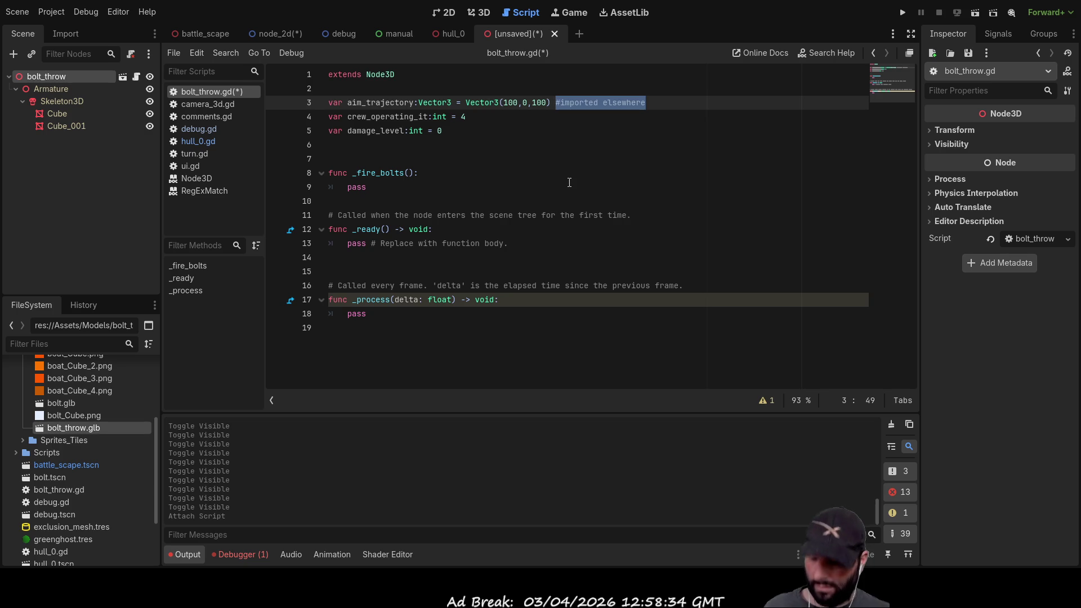
Move the '#imported elsewhere' comment from line 3 onto its own line above.
key(BackSpace)
key(Up)
key(ctrl+v)
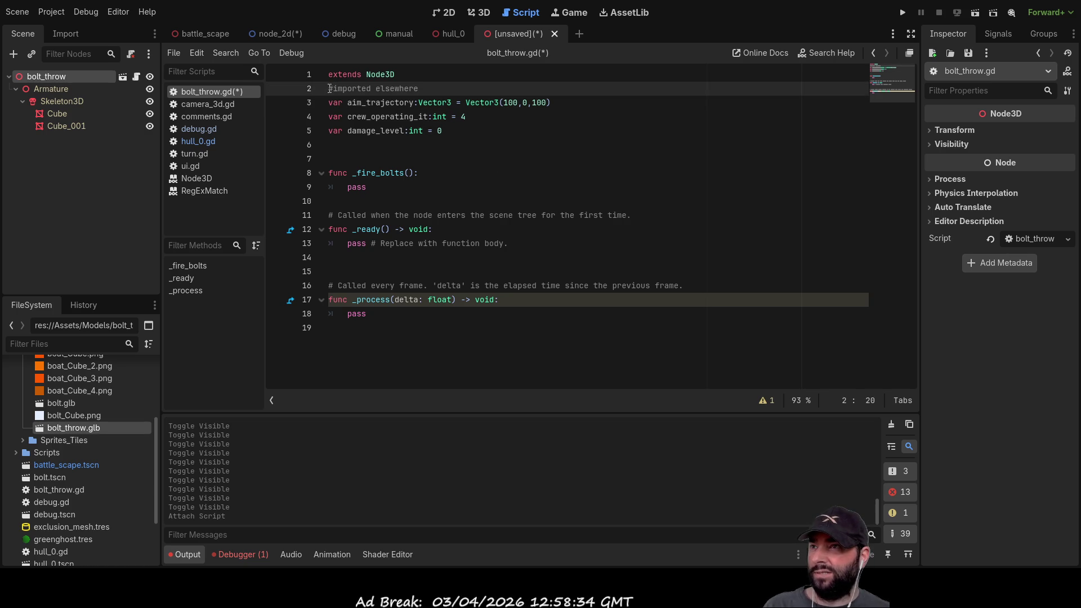
click(330, 89)
key(Return)
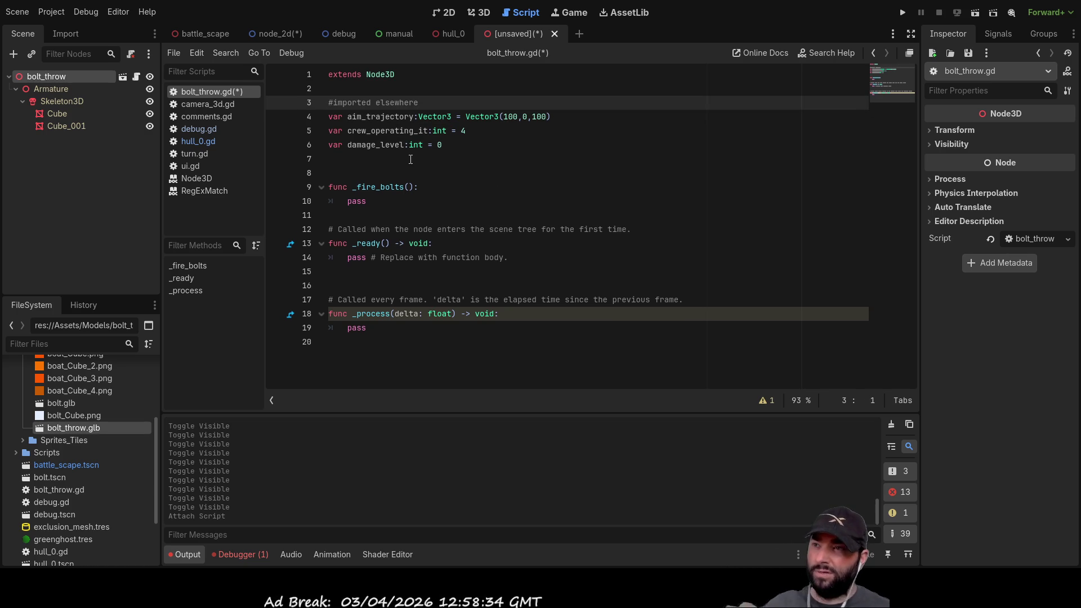
Insert extra blank lines above the comment to leave room for a header.
click(367, 160)
key(Up)
key(Up)
key(Up)
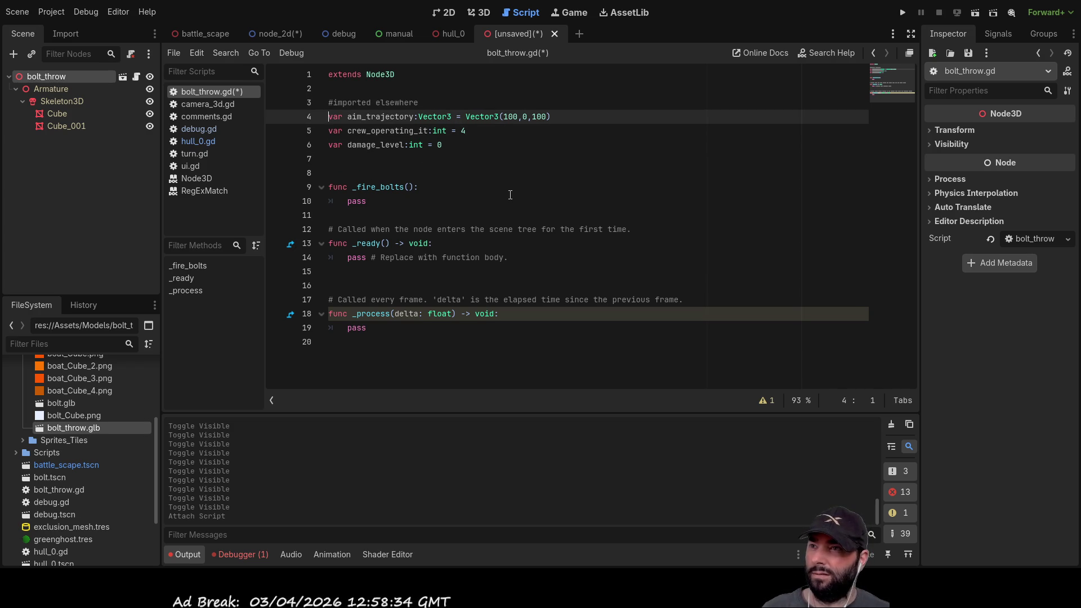
key(Up)
key(Down)
key(Down)
key(Down)
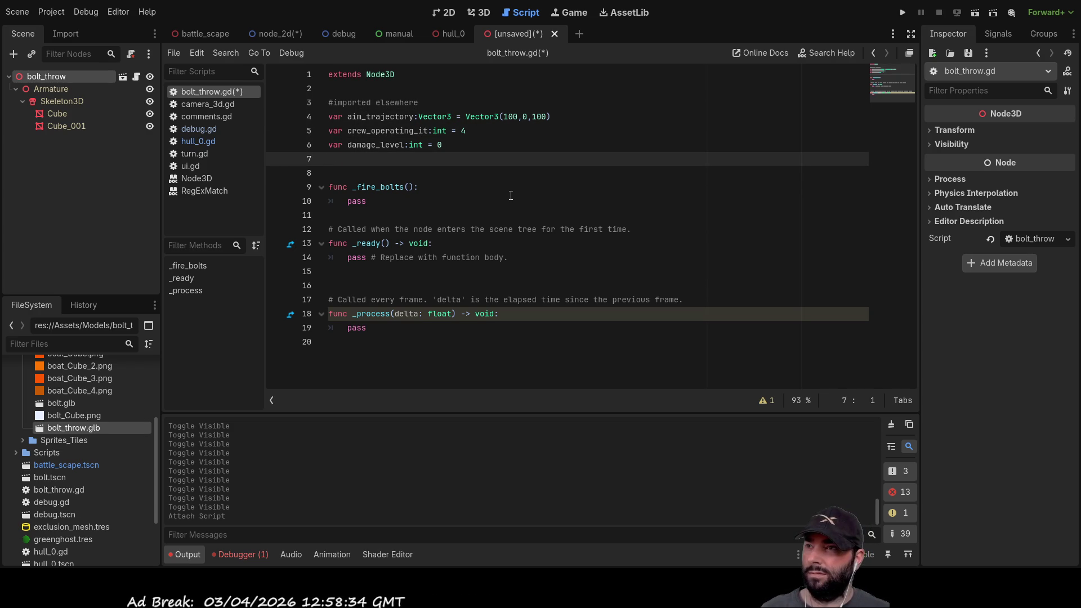
key(Up)
key(Up)
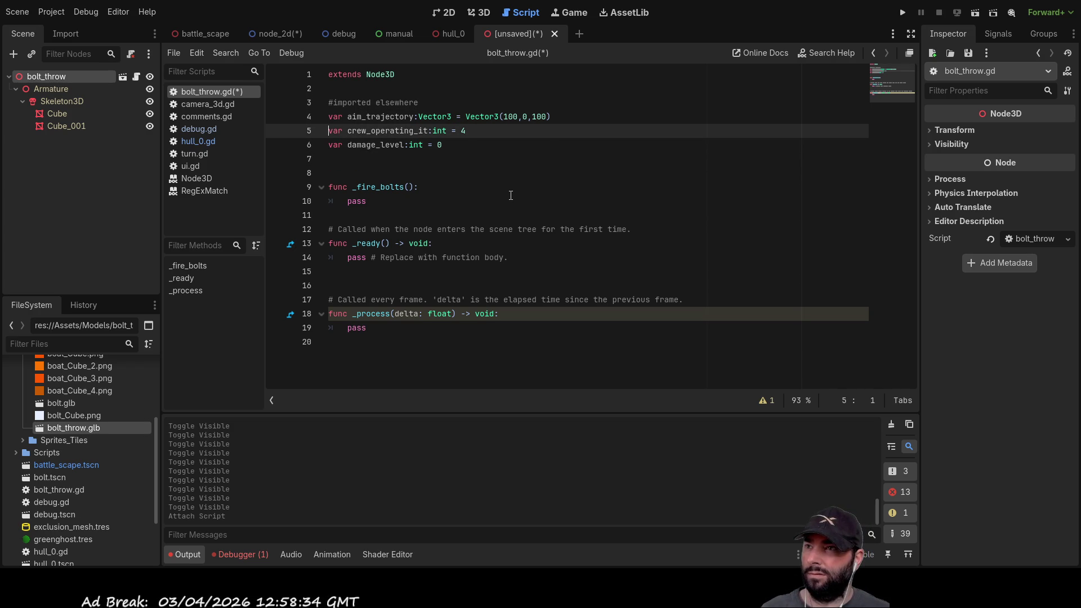
key(Up)
key(Up)
key(Up)
key(Down)
key(Return)
key(Return)
key(Up)
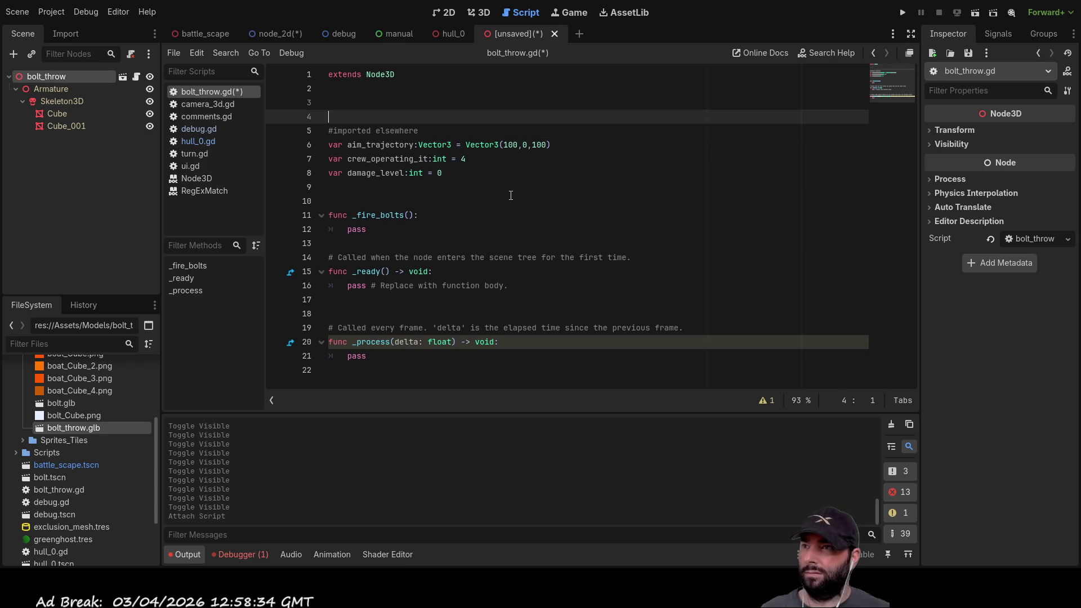
key(Up)
key(Up)
key(Down)
Add a '#bolt launcher' header comment above the variable declarations.
text(bolt)
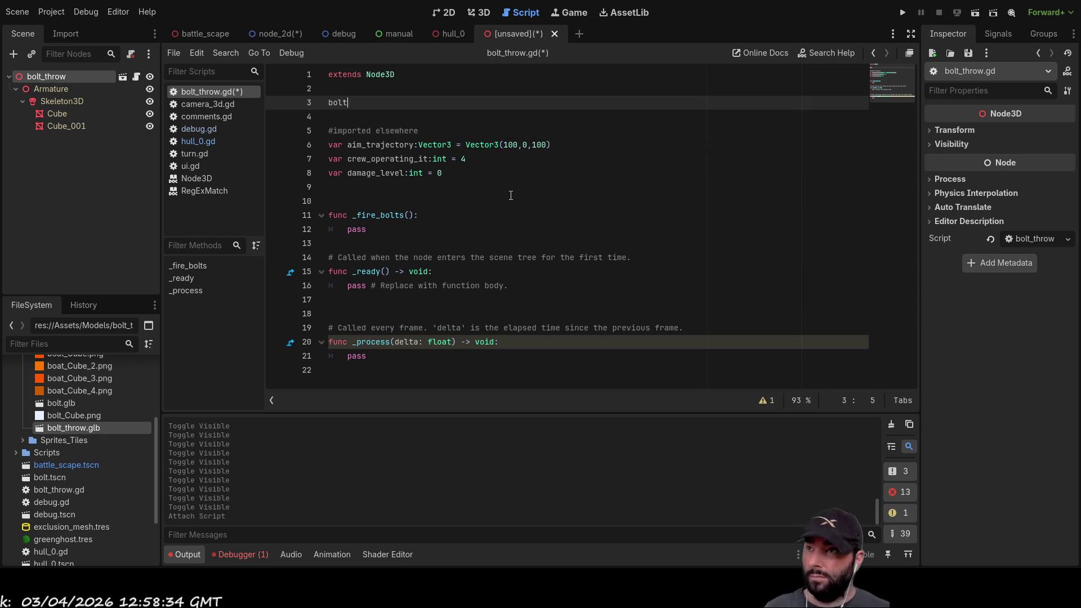
text( launc)
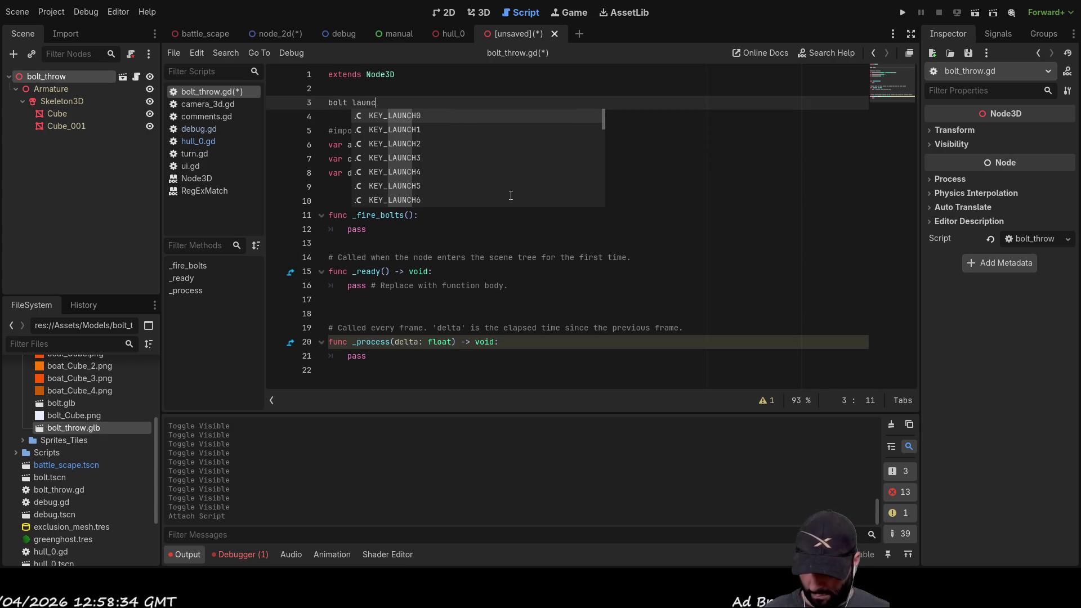
text(her)
key(Left)
key(Left)
key(Left)
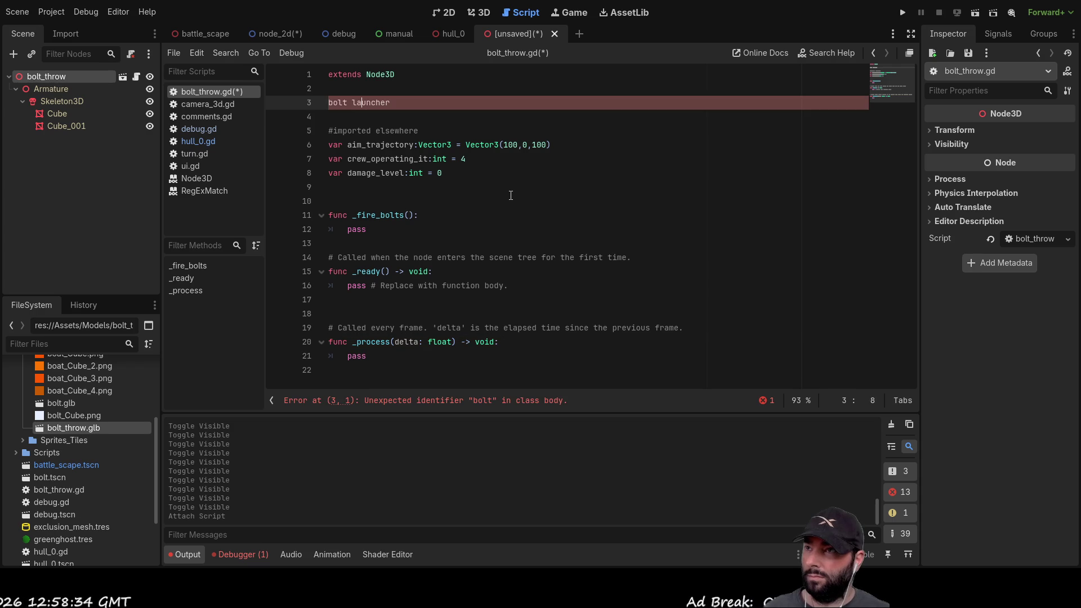
key(Home)
text(#)
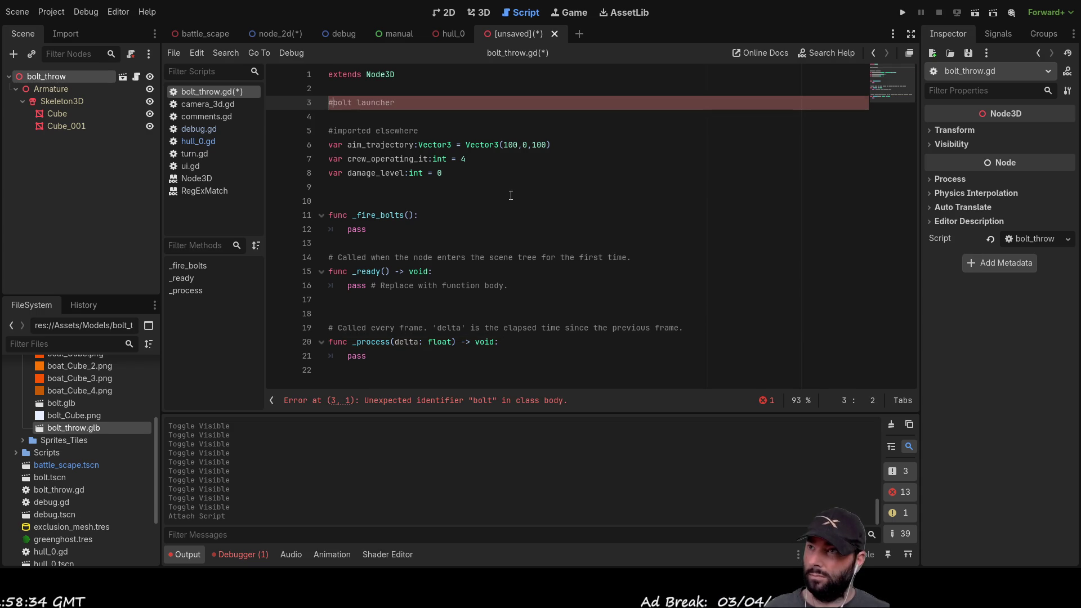
key(Down)
text(#)
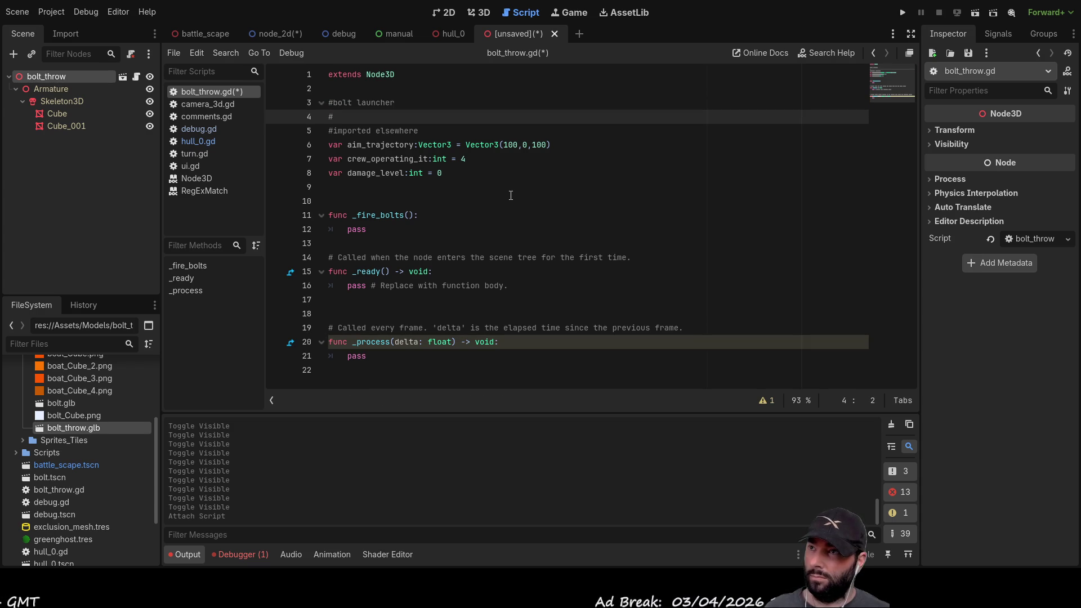
key(Return)
key(Up)
key(End)
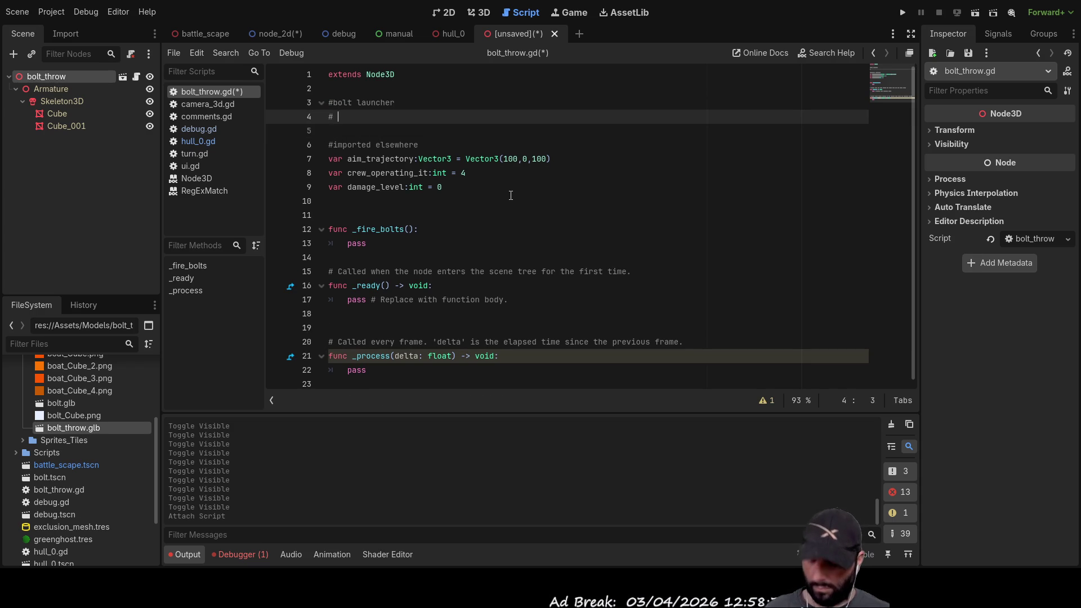
text(s)
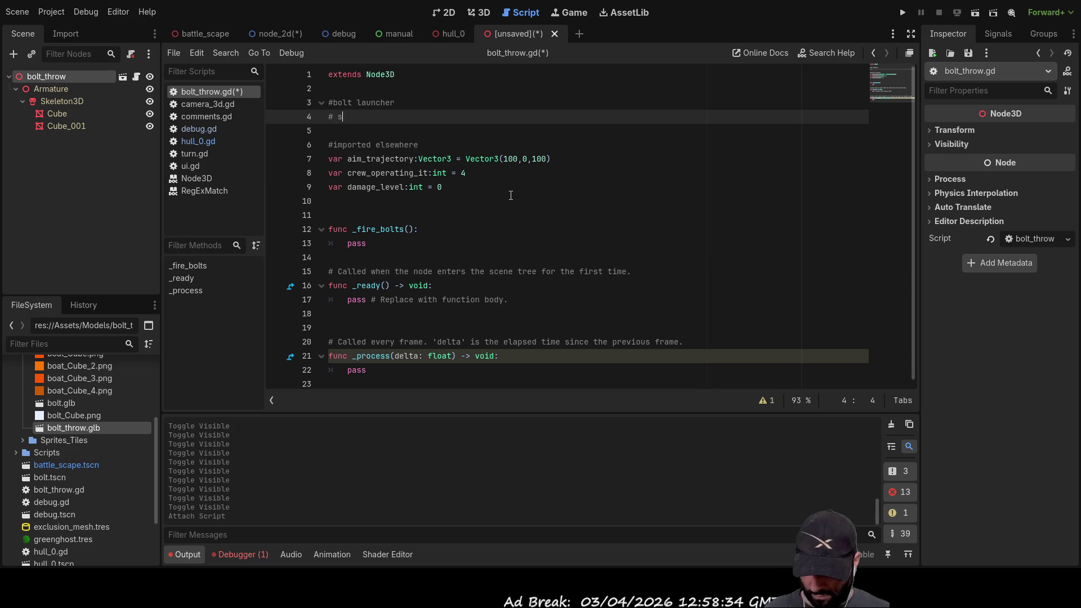
key(BackSpace)
Start an unfinished var line below damage_level, with a blank line above it for a header.
key(Down)
key(Down)
key(Down)
text(var)
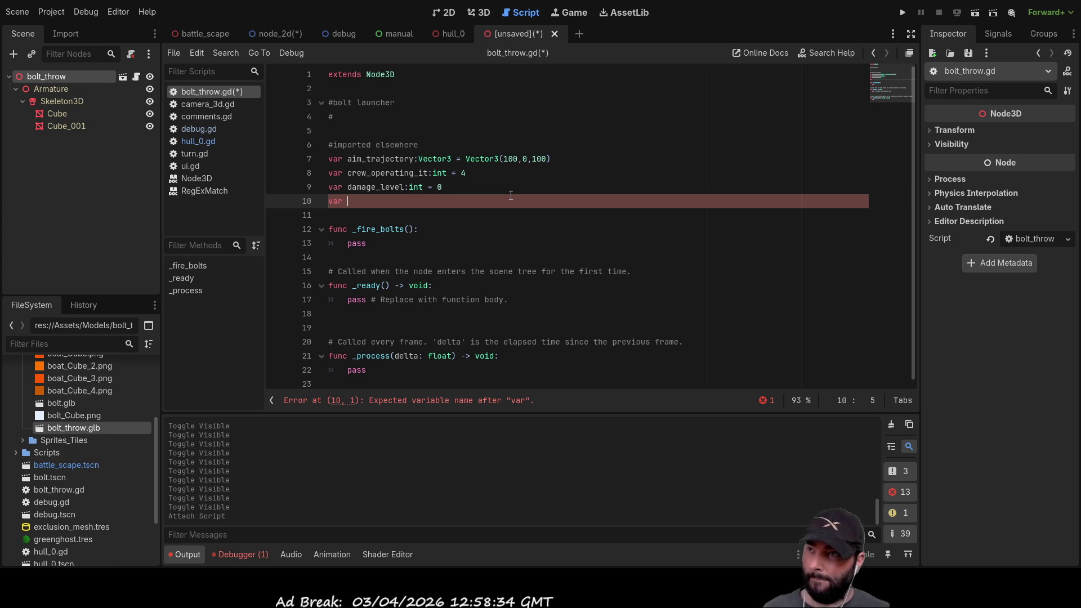
key(Up)
key(End)
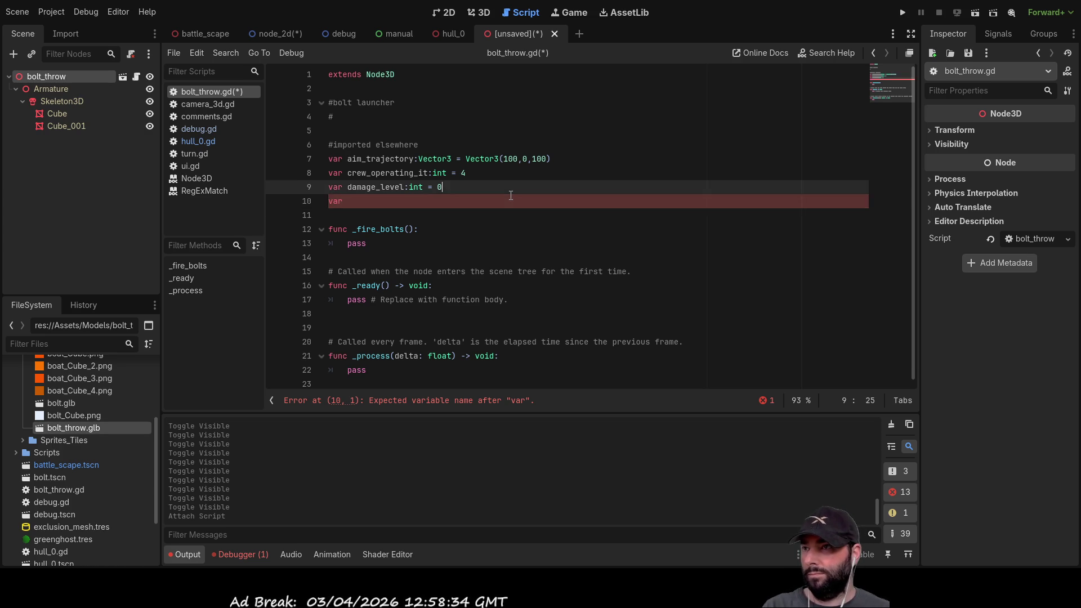
key(Return)
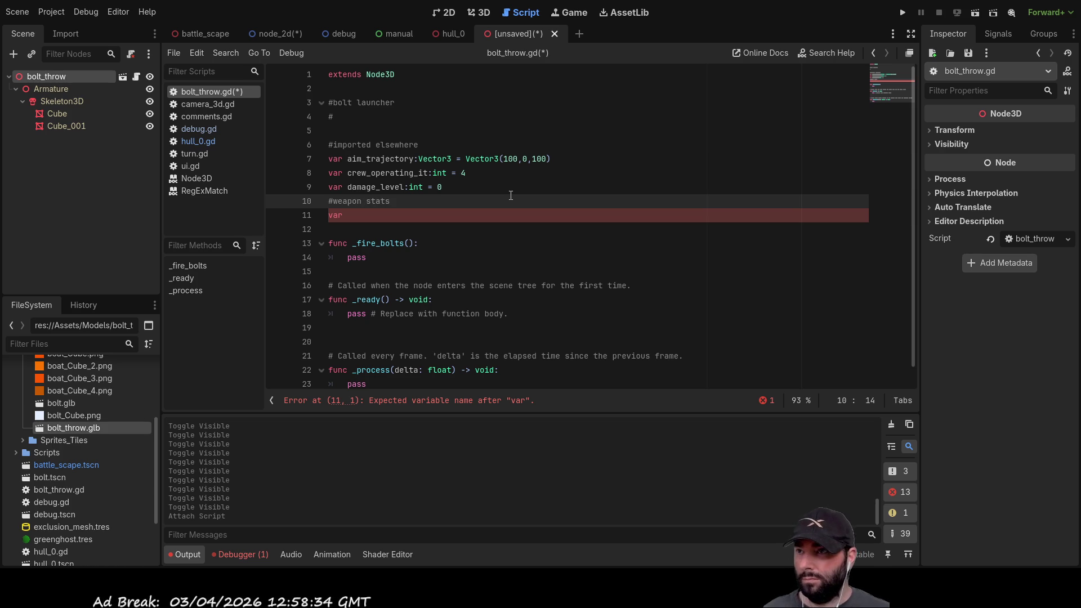
Complete the shots declaration as an int set to 4.
key(Down)
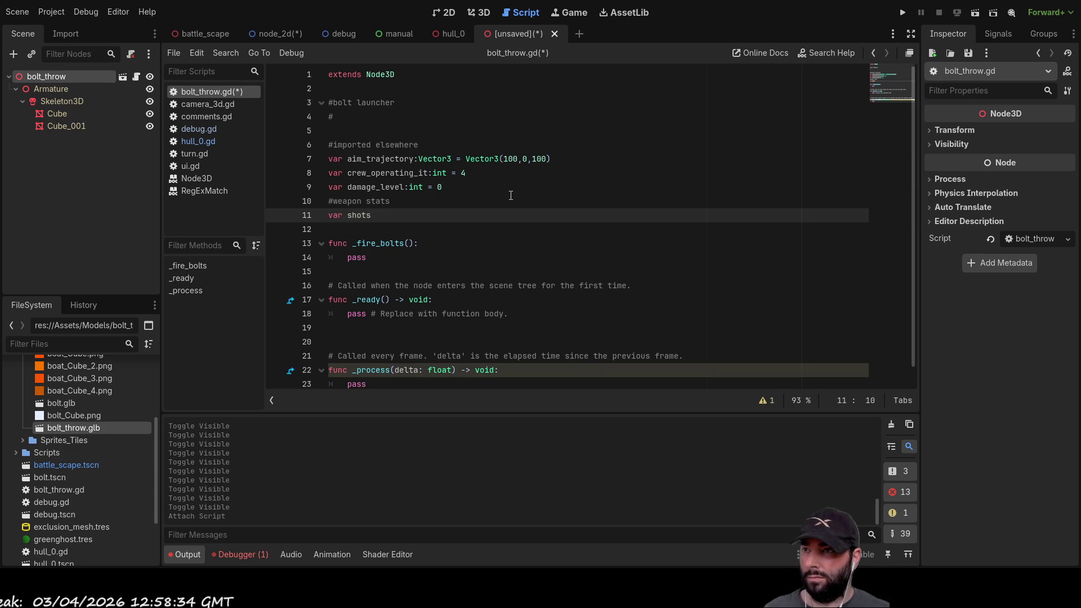
text( =)
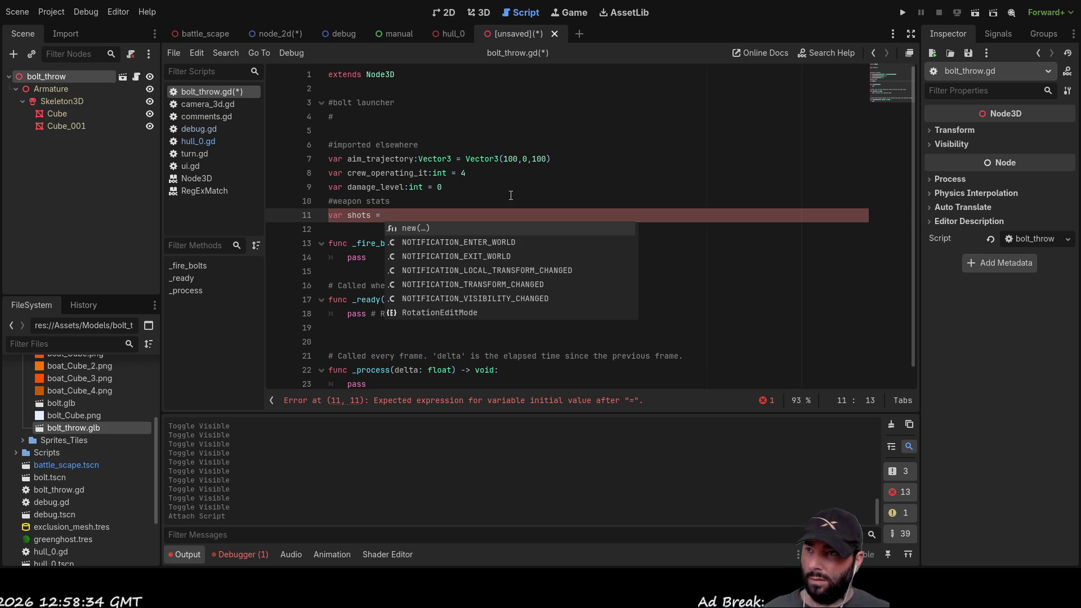
key(Left)
key(Left)
key(Left)
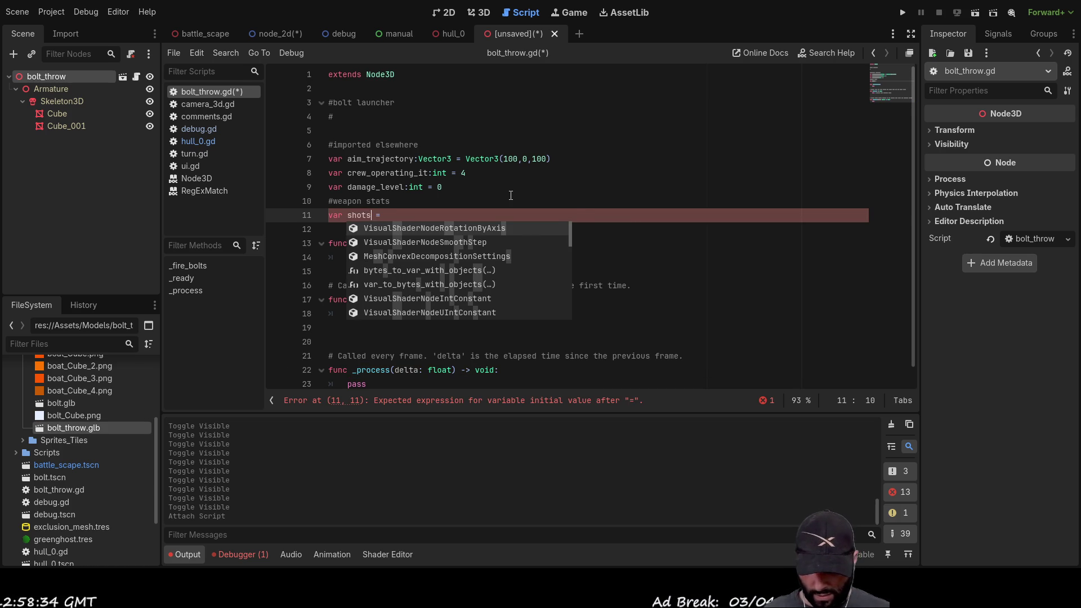
text(:int)
key(End)
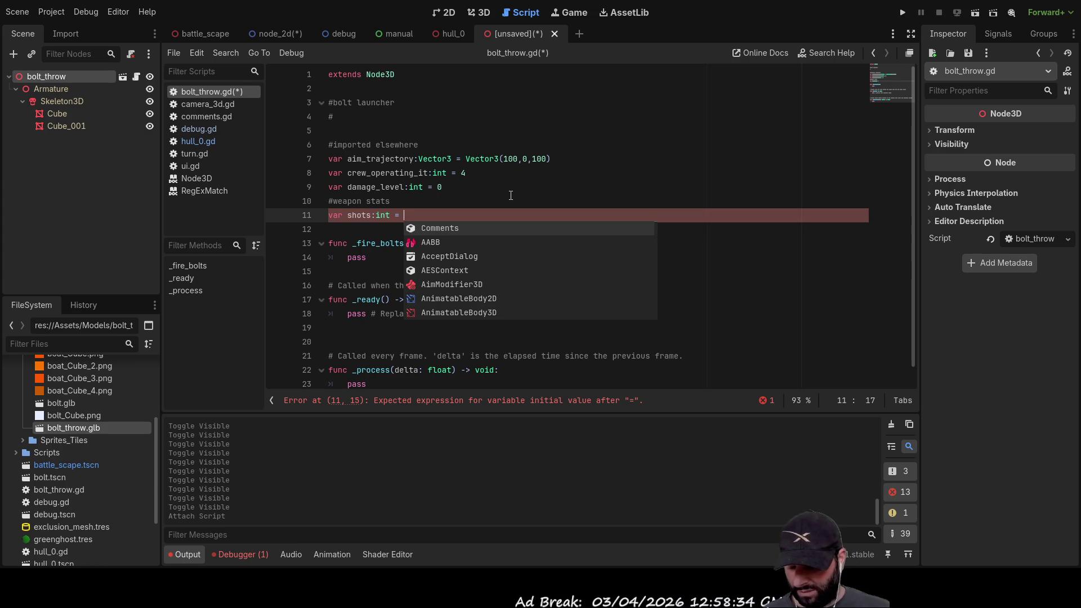
text(4)
key(Return)
key(Return)
Declare range as a float set to 100, followed by a blank spacer line.
key(Up)
text(var)
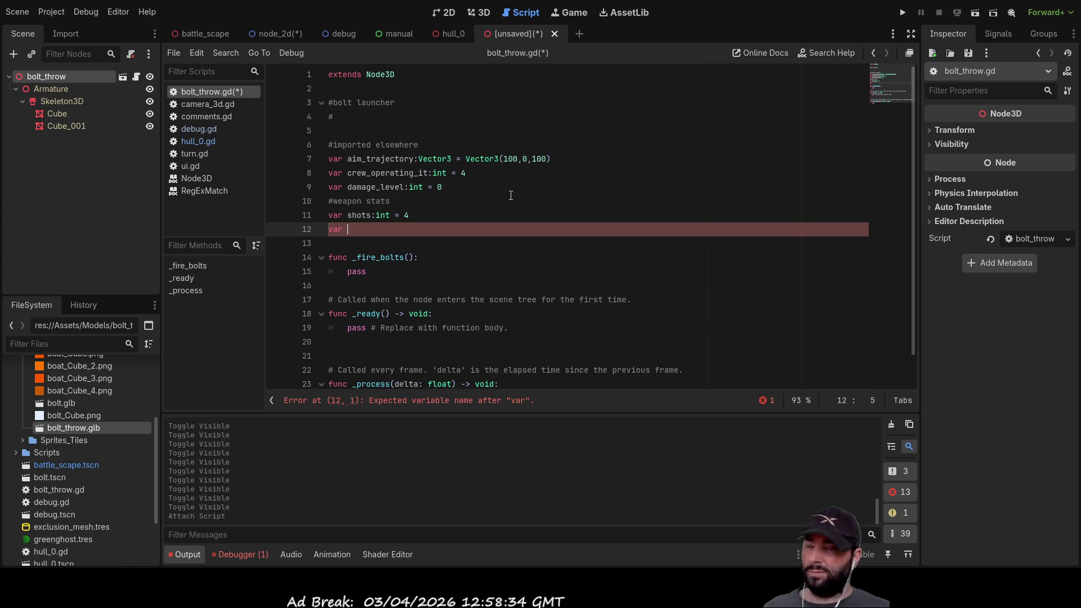
text( range)
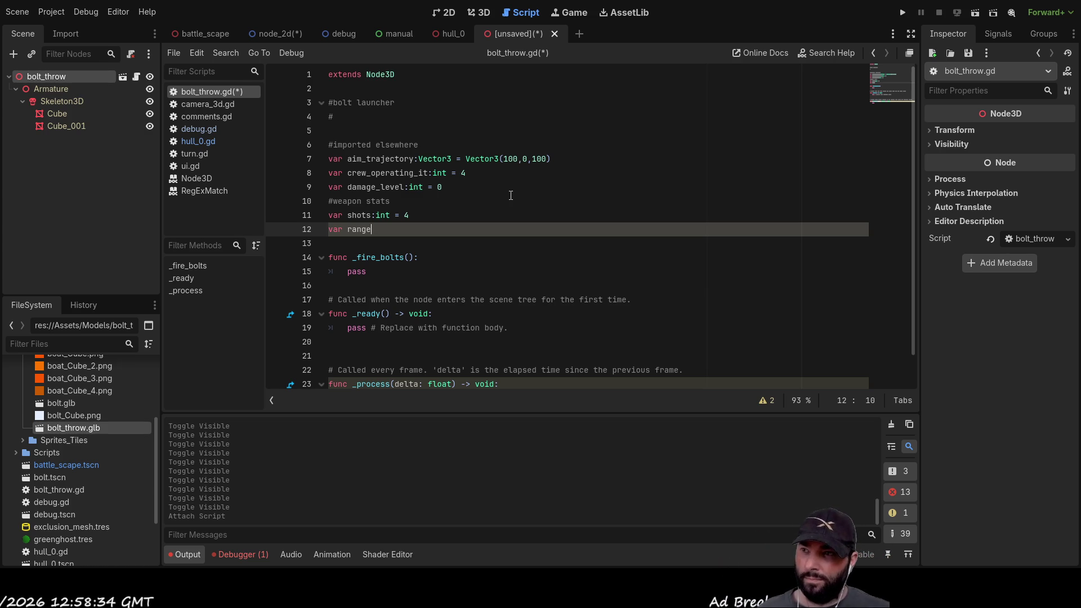
text(:flo)
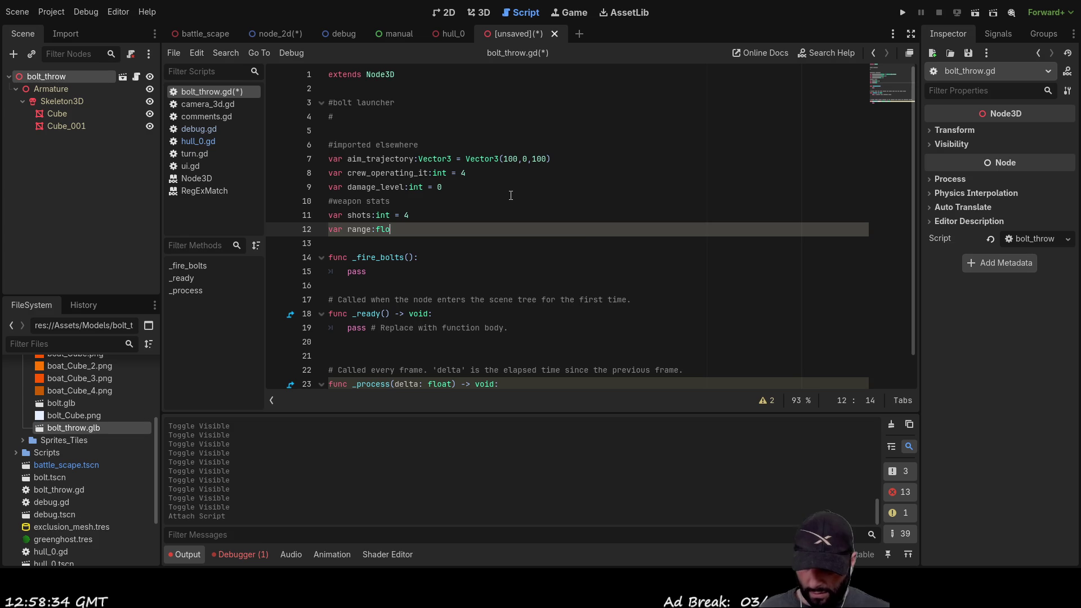
text(at =)
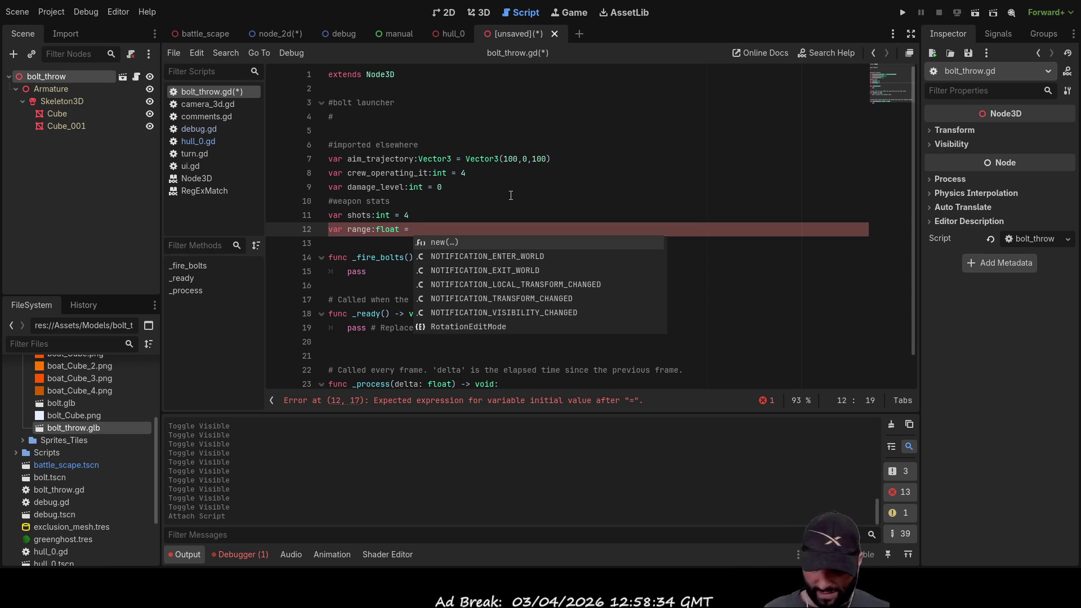
text(100)
key(Return)
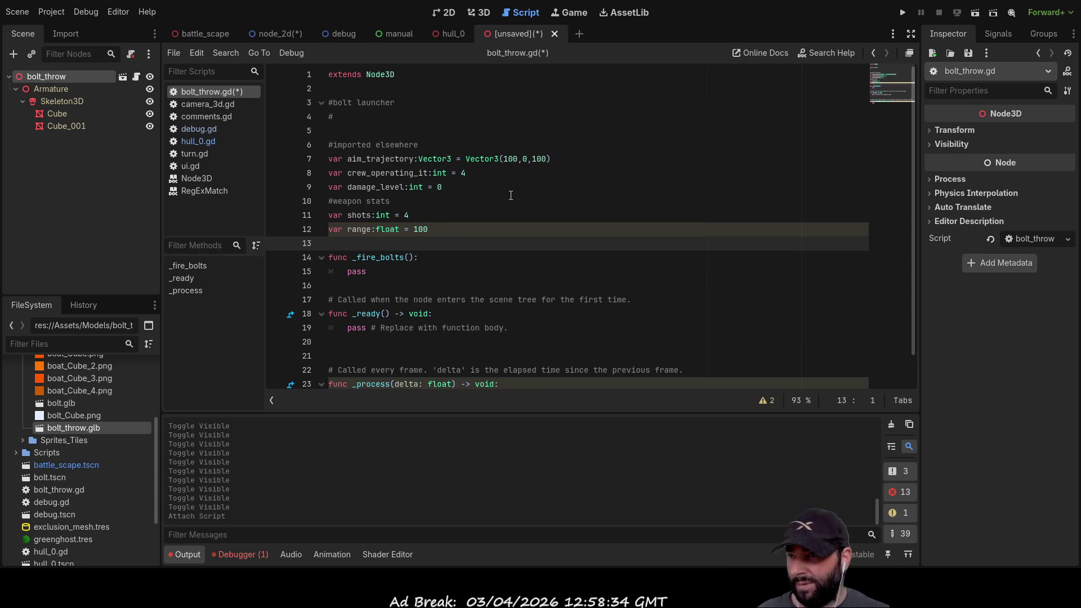
key(Return)
key(Up)
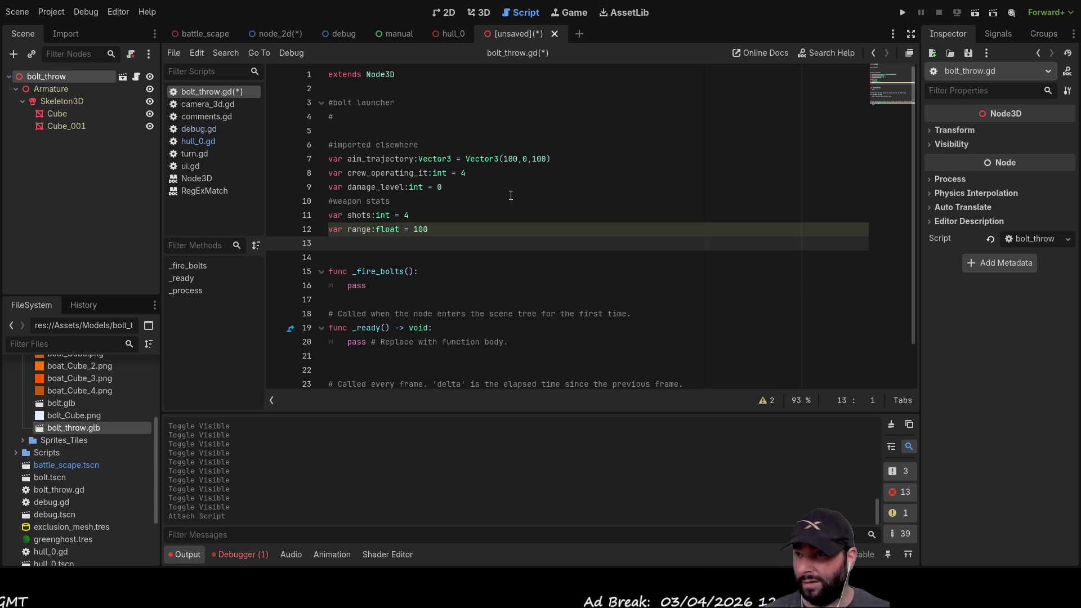
key(Up)
key(Up)
key(Down)
key(Down)
key(Down)
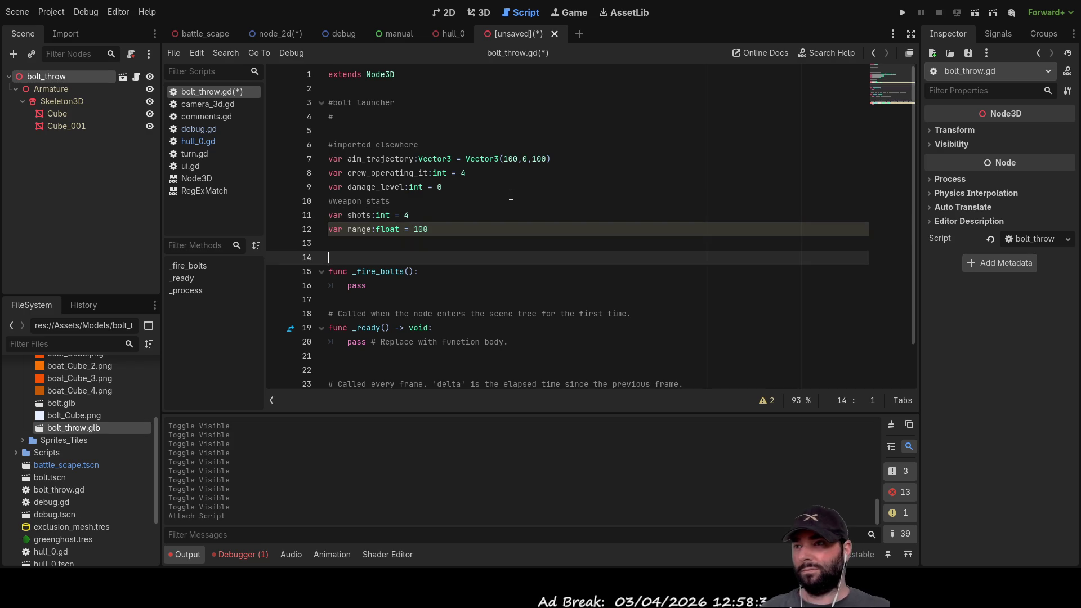
On the line after range, declare weapon_devation as a float set to 10.
key(Up)
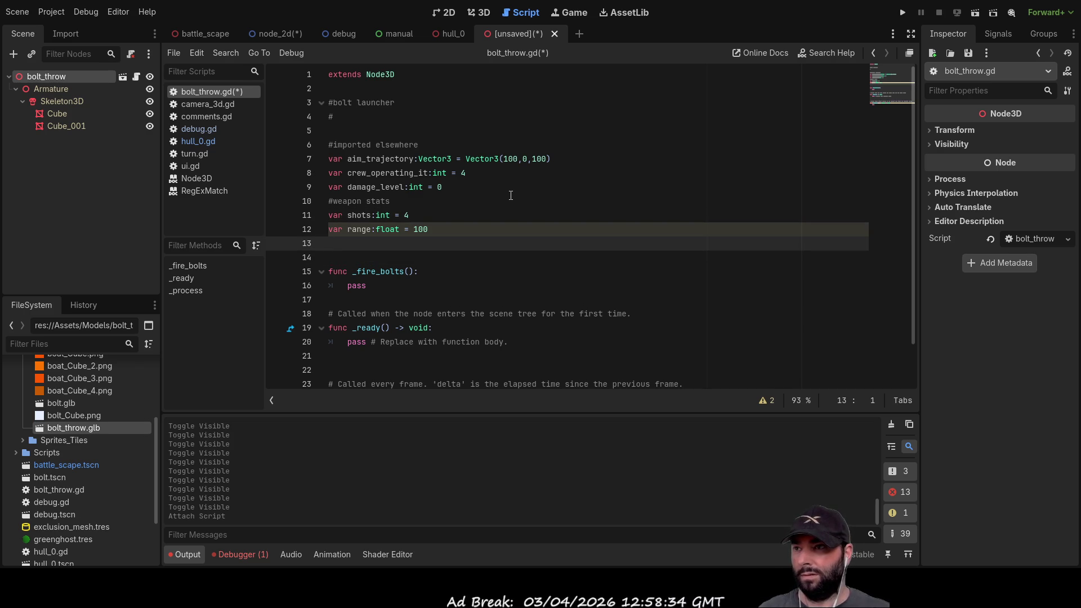
key(Up)
key(Up)
key(Down)
key(Down)
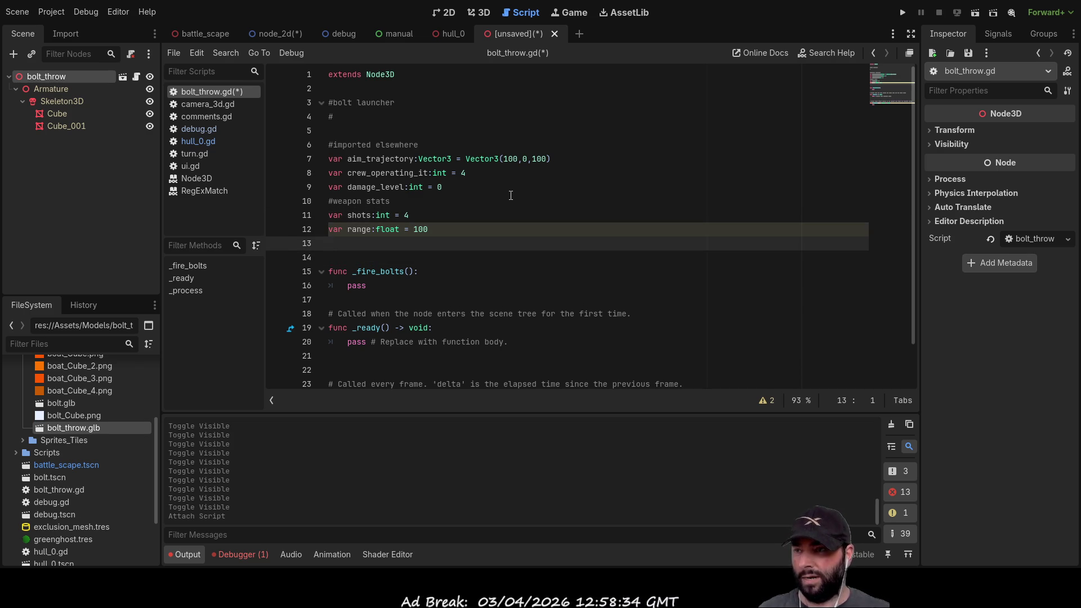
text(var de)
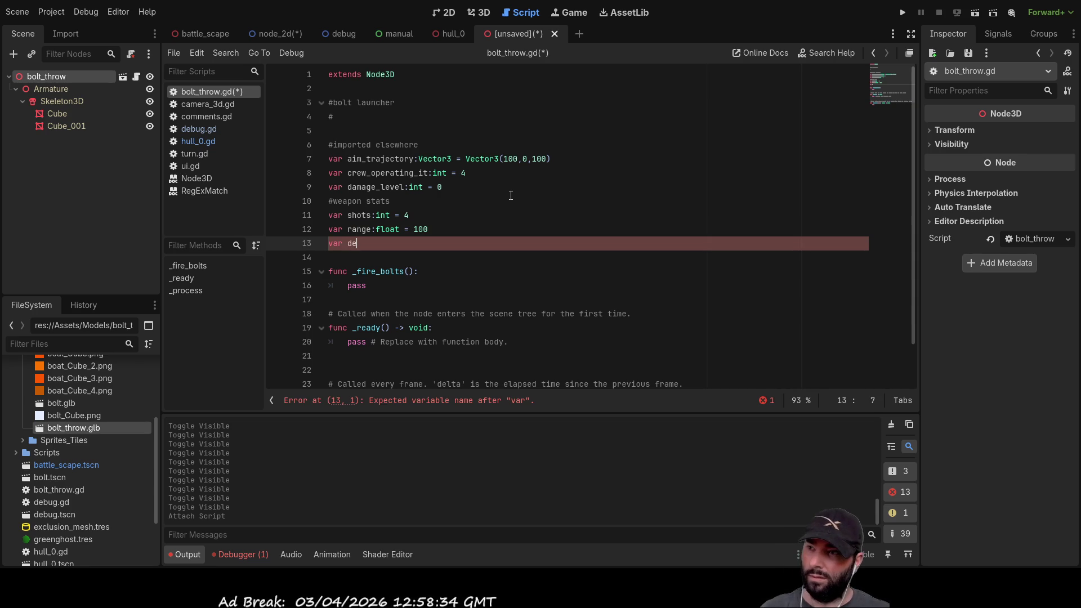
key(BackSpace)
key(BackSpace)
text(weapon)
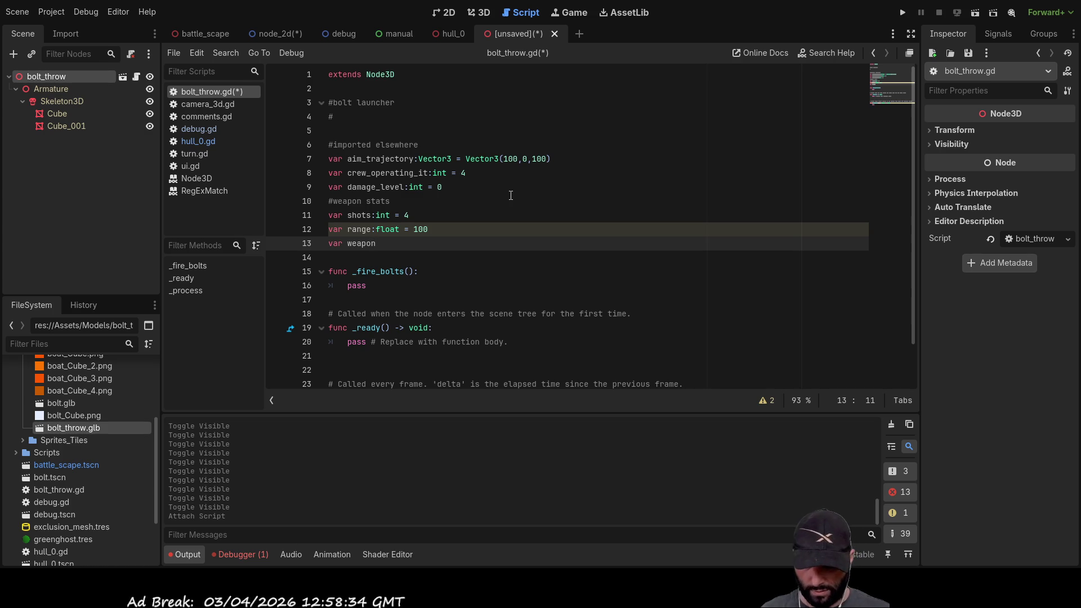
text(_devation)
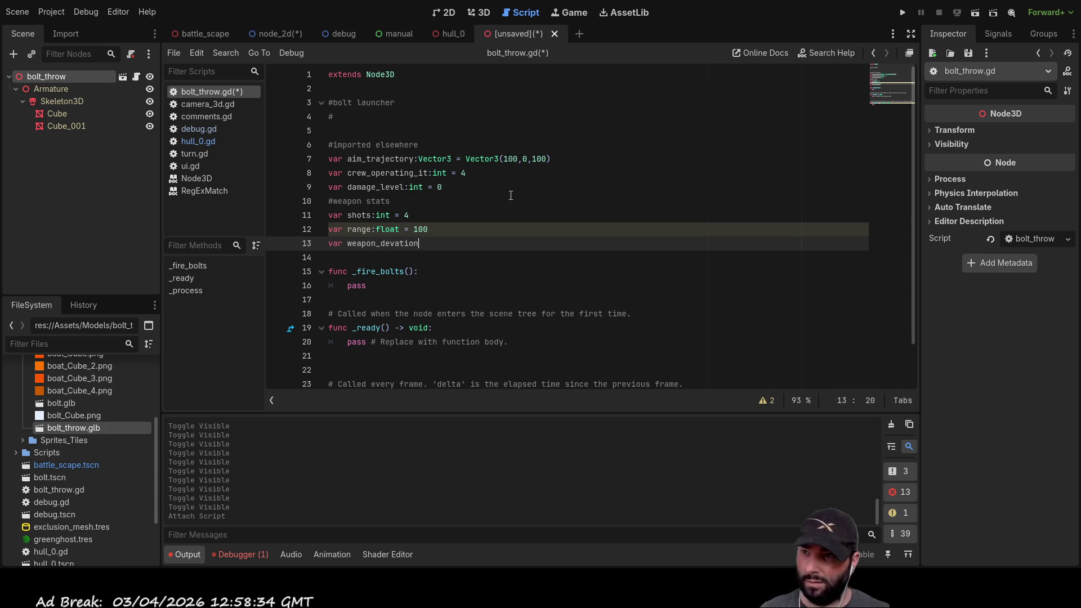
text(_per)
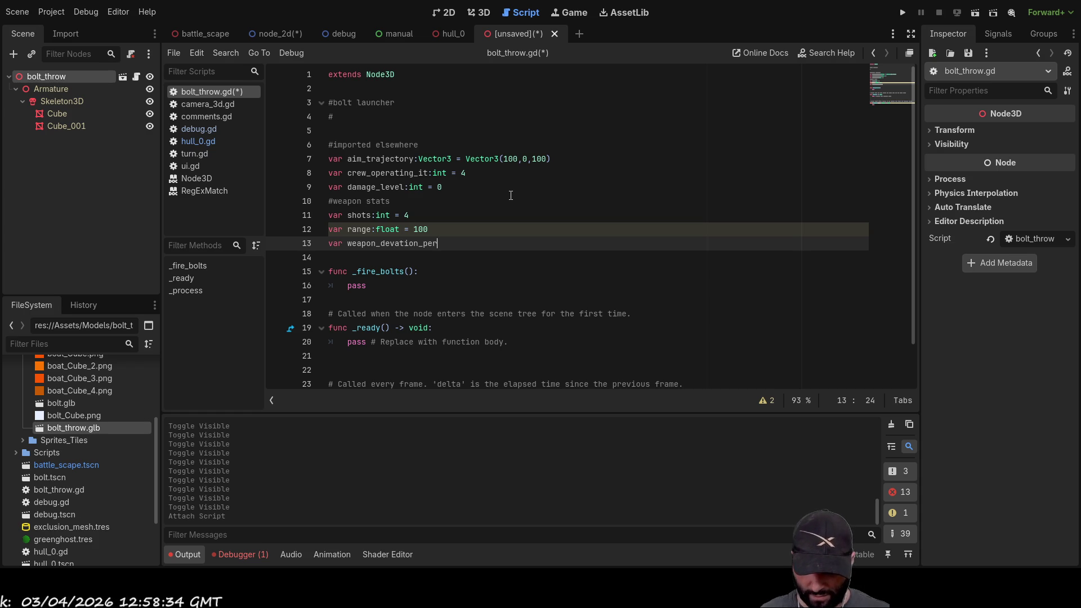
key(BackSpace)
key(BackSpace)
text(:float)
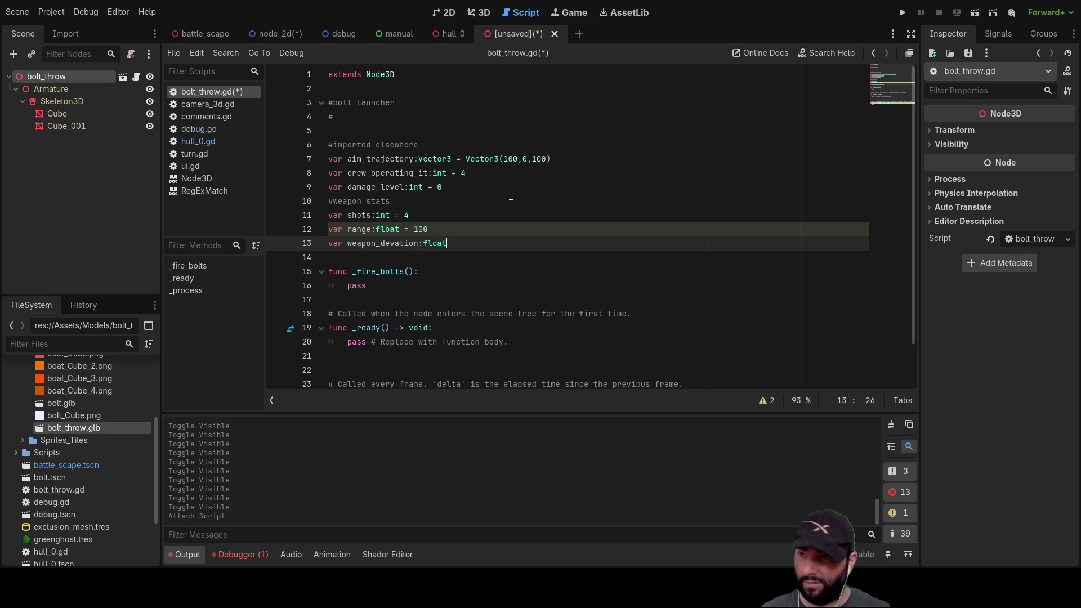
text( = 10 #)
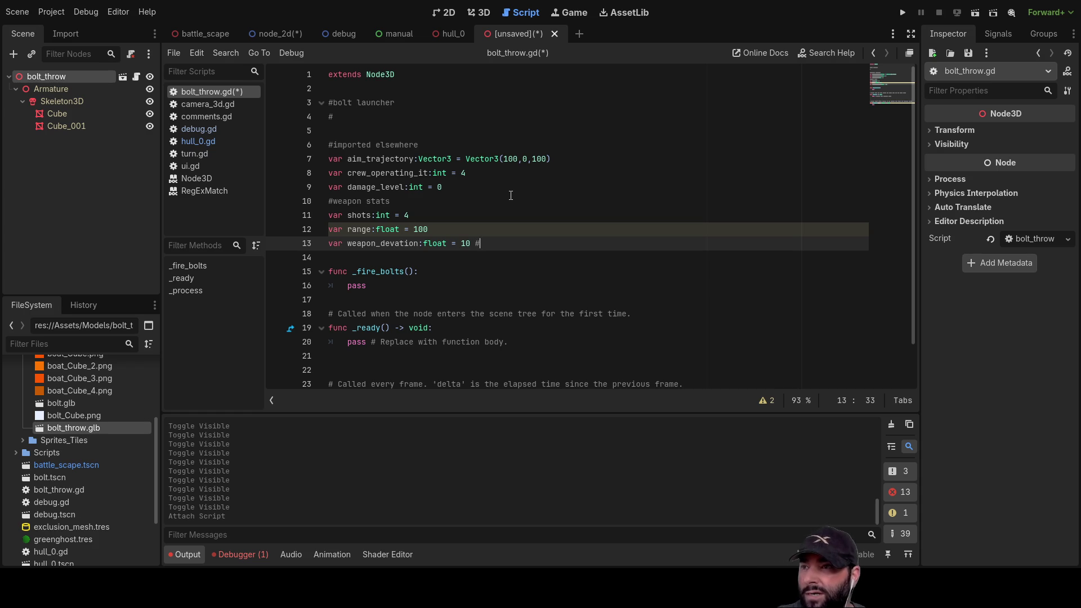
Rename range to max_range and raise its value to 1000.
key(Up)
key(Left)
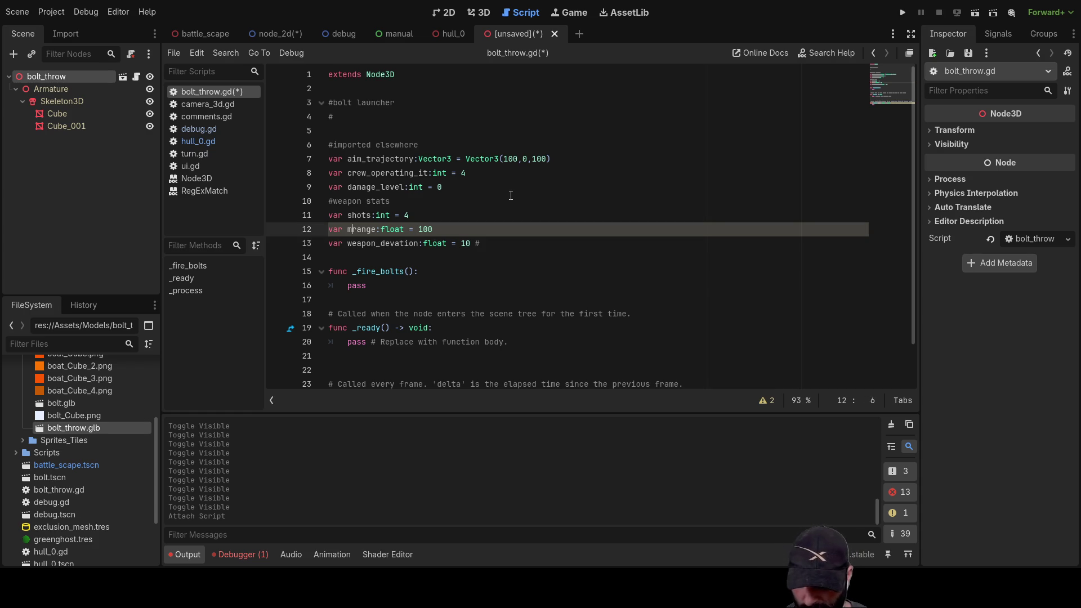
key(End)
key(Down)
key(Up)
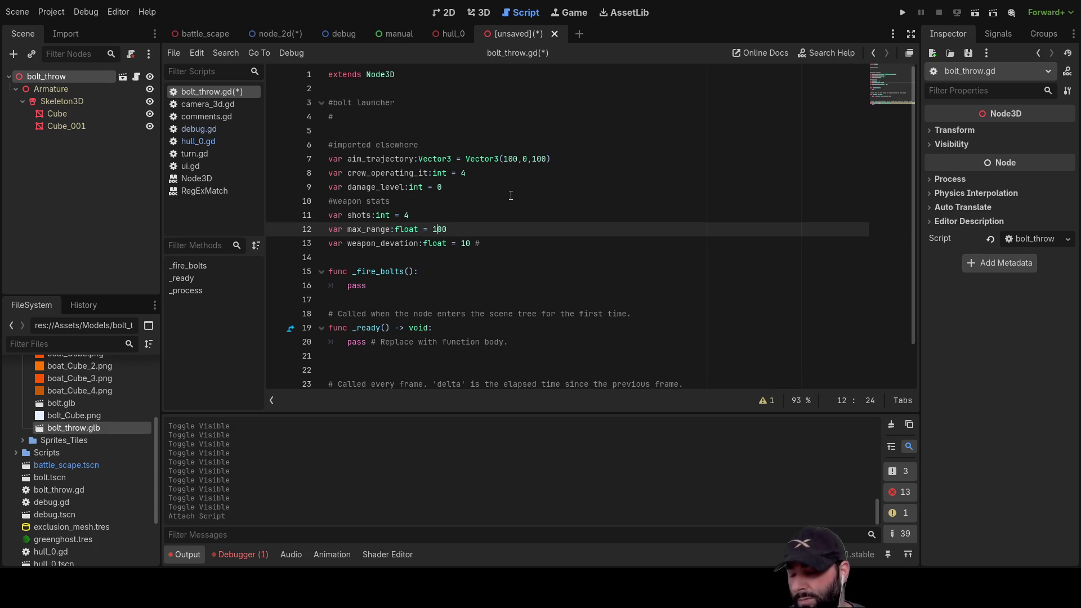
key(Down)
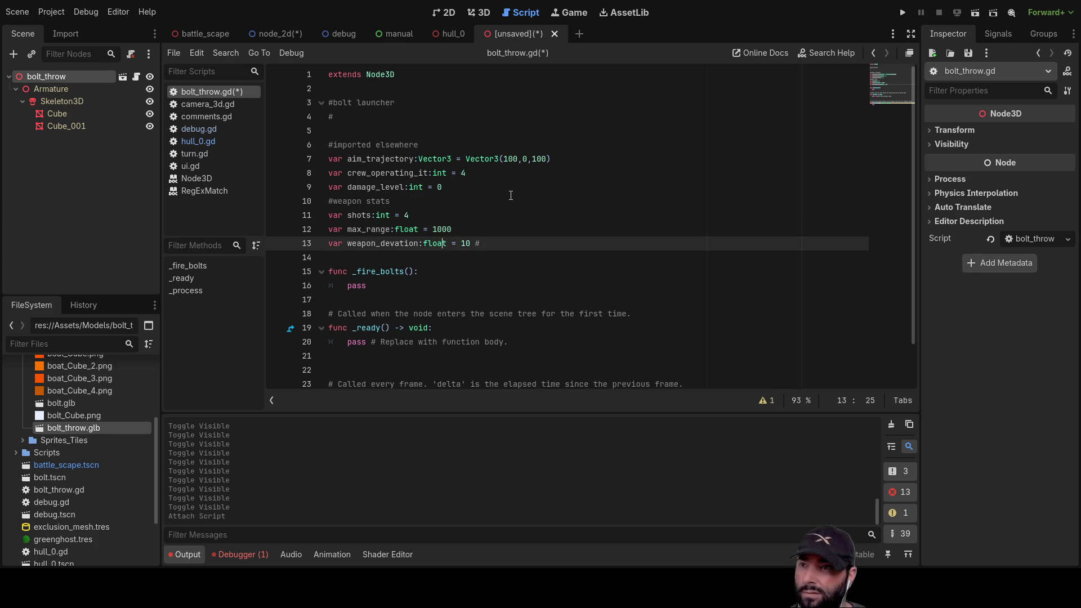
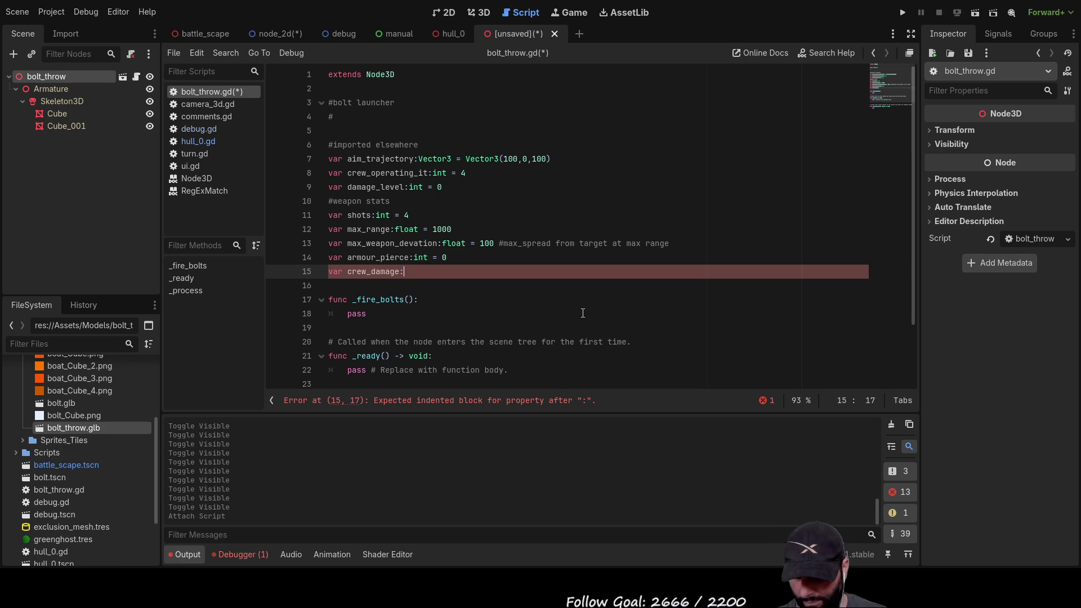
Complete line 15 as var crew_damage:float = 0.75, accepting float from autocomplete.
text(0.7)
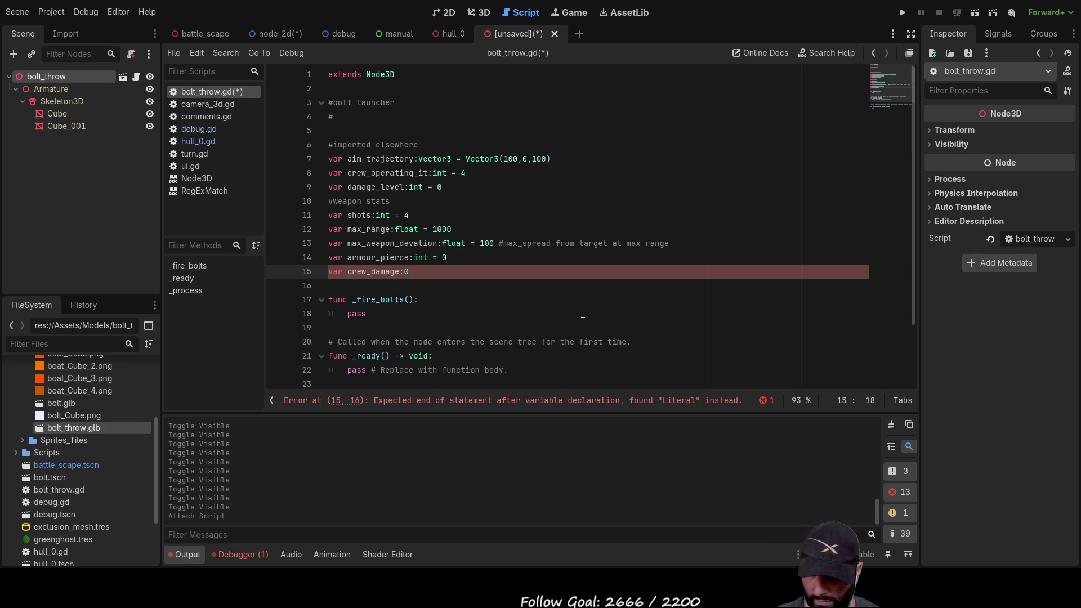
key(Left)
key(Left)
key(Left)
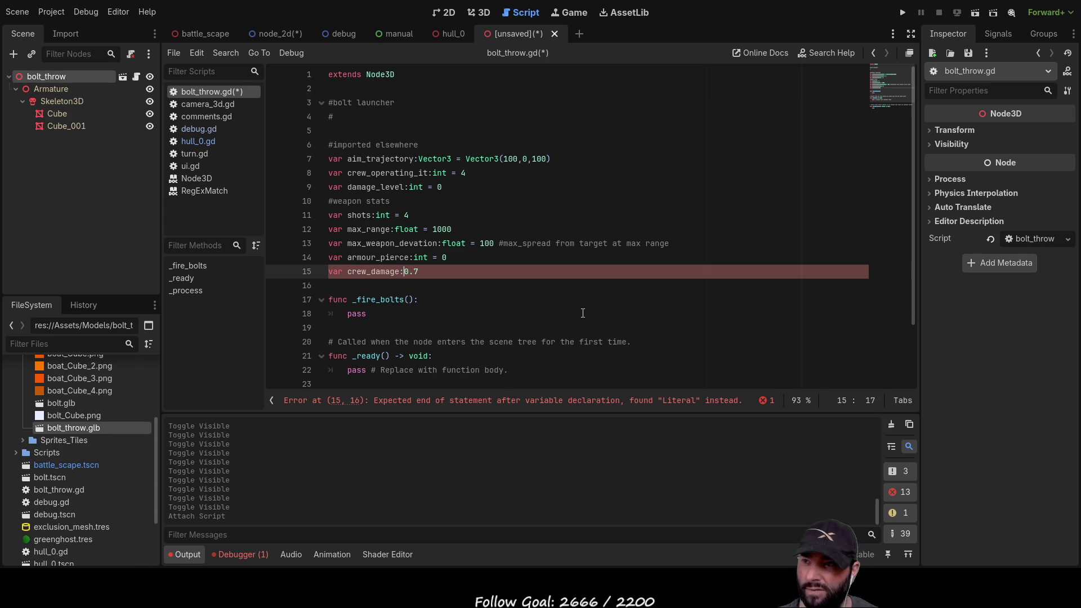
text(float)
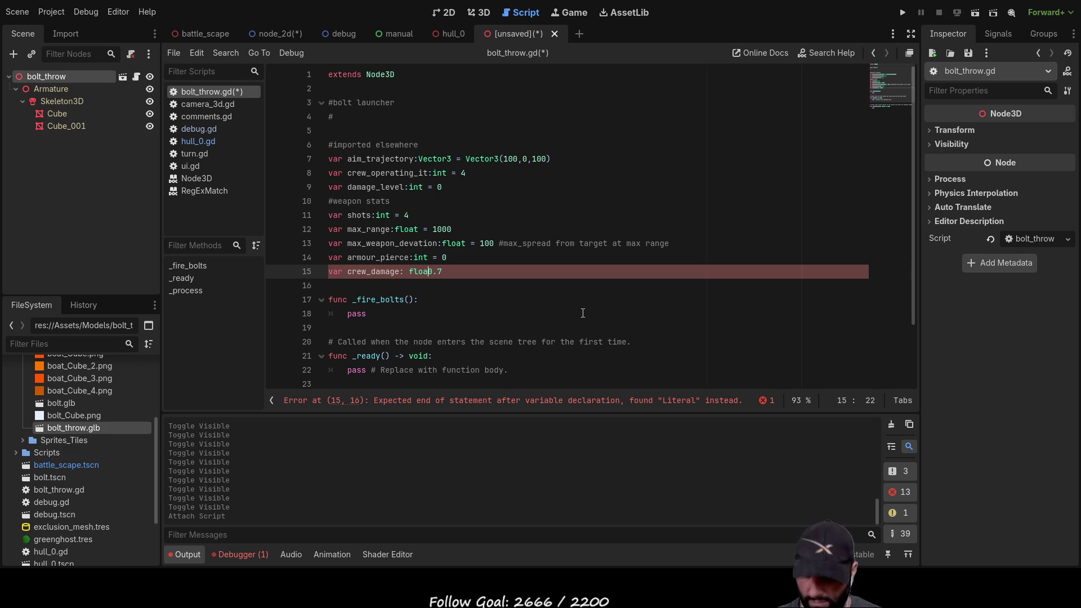
key(Return)
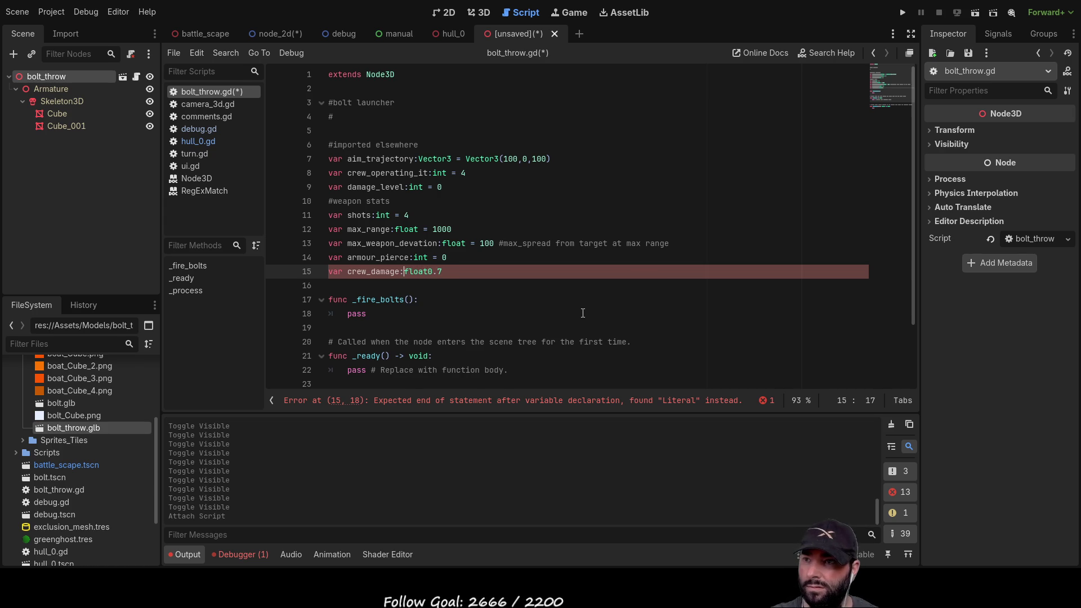
text(=)
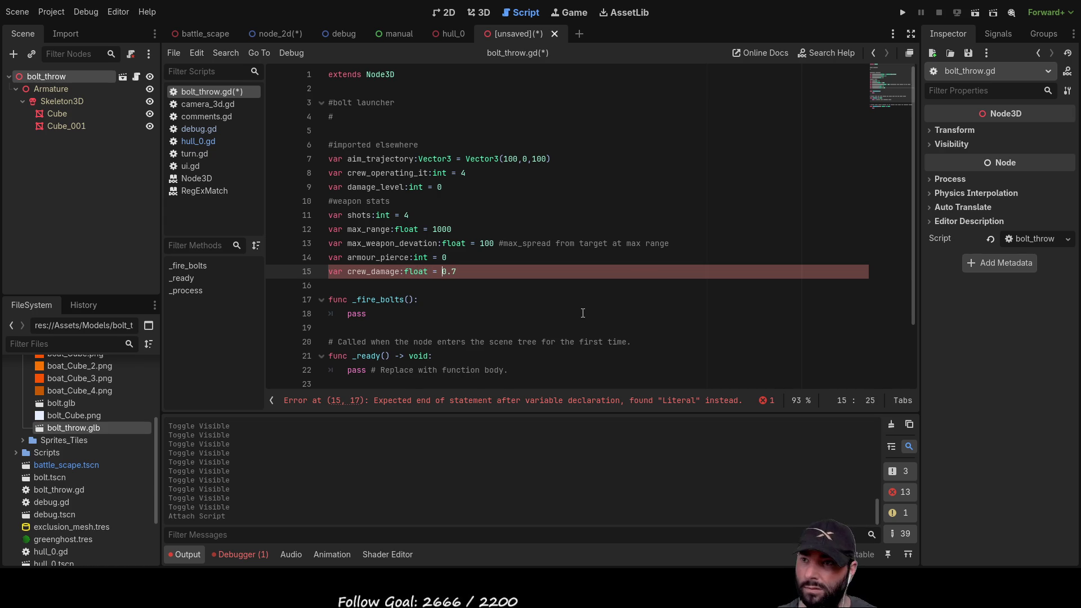
key(End)
text(5)
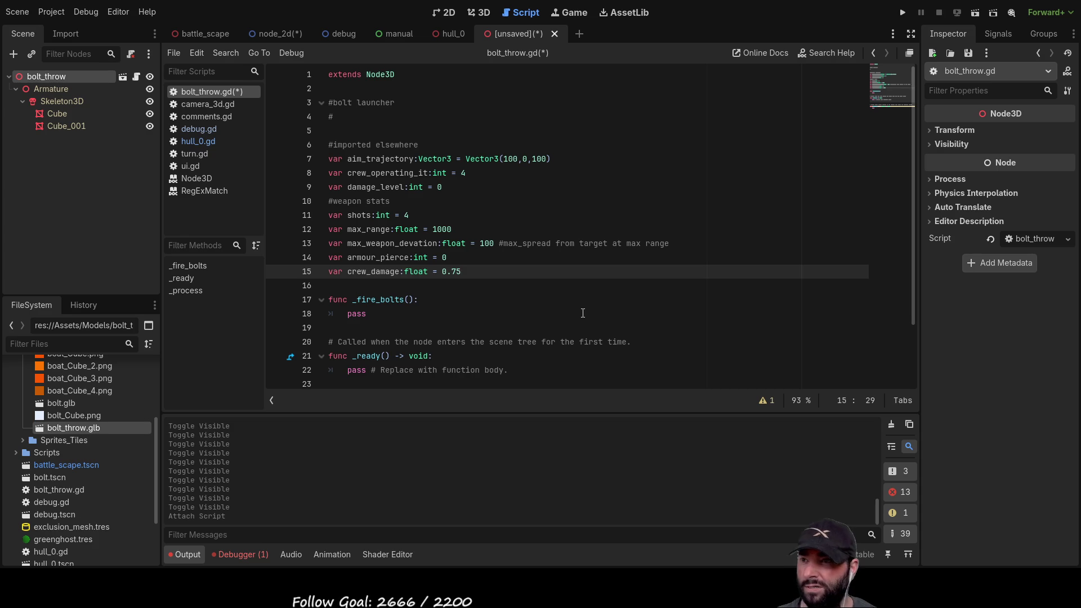
Add a blank line below the declarations and return to the crew_damage name.
key(Down)
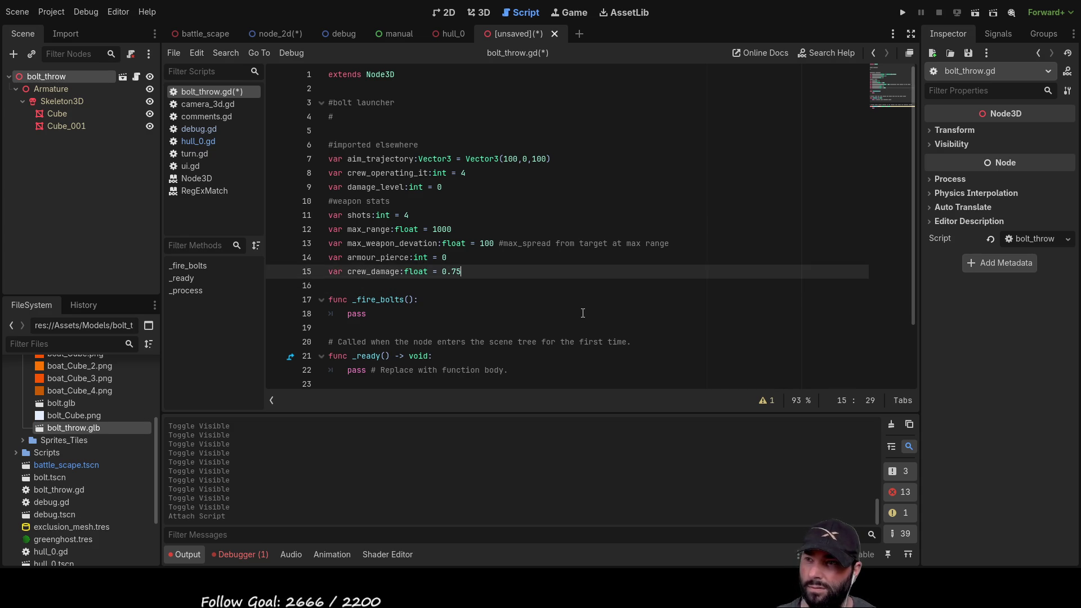
key(Return)
key(Up)
key(Up)
key(ctrl+Right)
key(ctrl+Right)
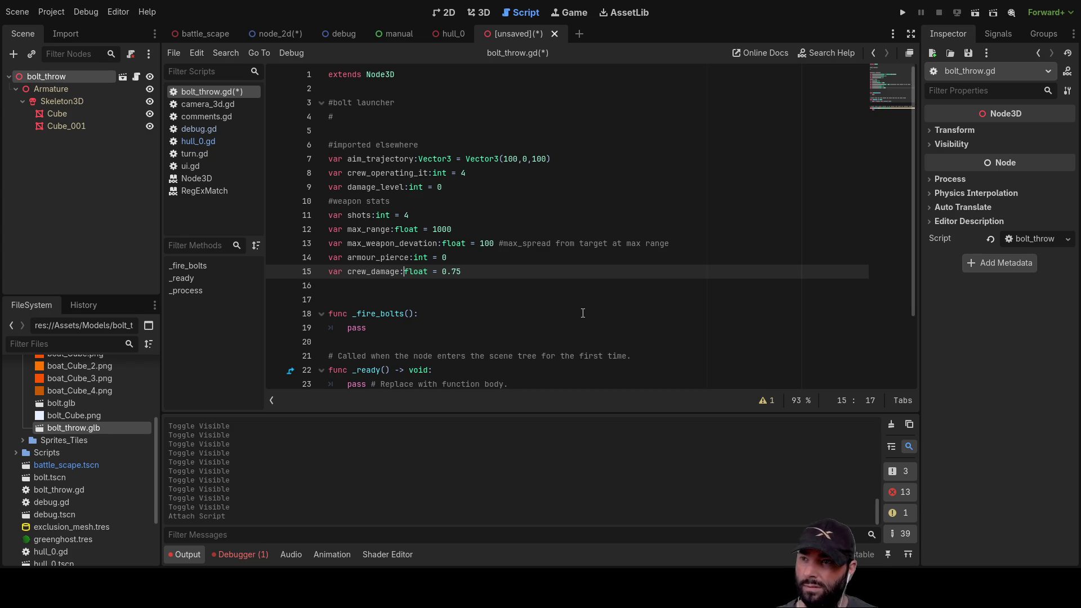
Rename crew_damage to max_crew_damage and change its default value.
key(ctrl+Left)
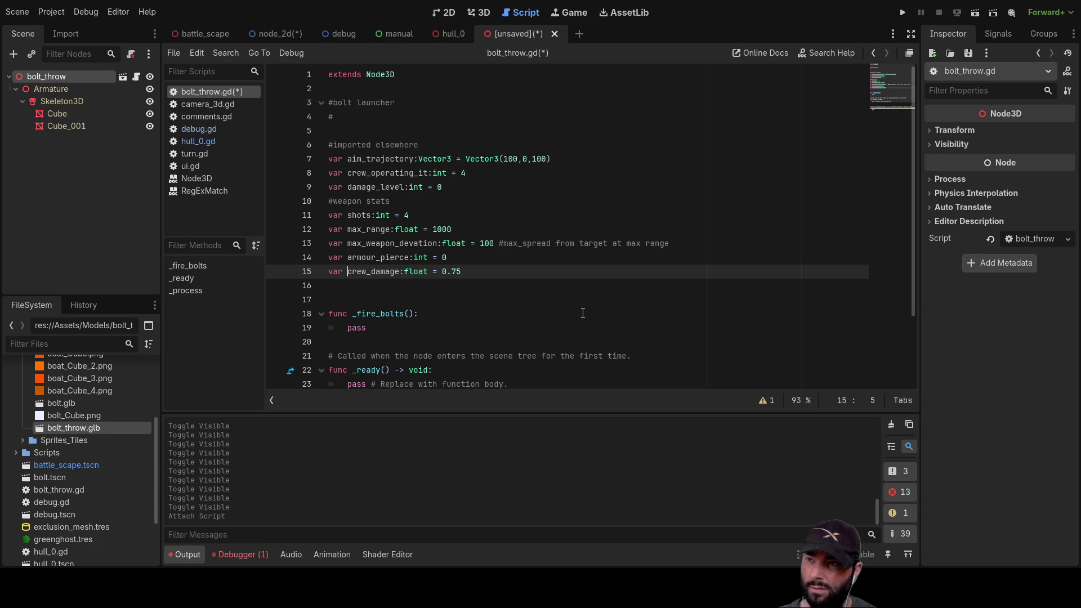
text(max_)
key(Right)
key(ctrl+Right)
key(ctrl+Right)
key(ctrl+Right)
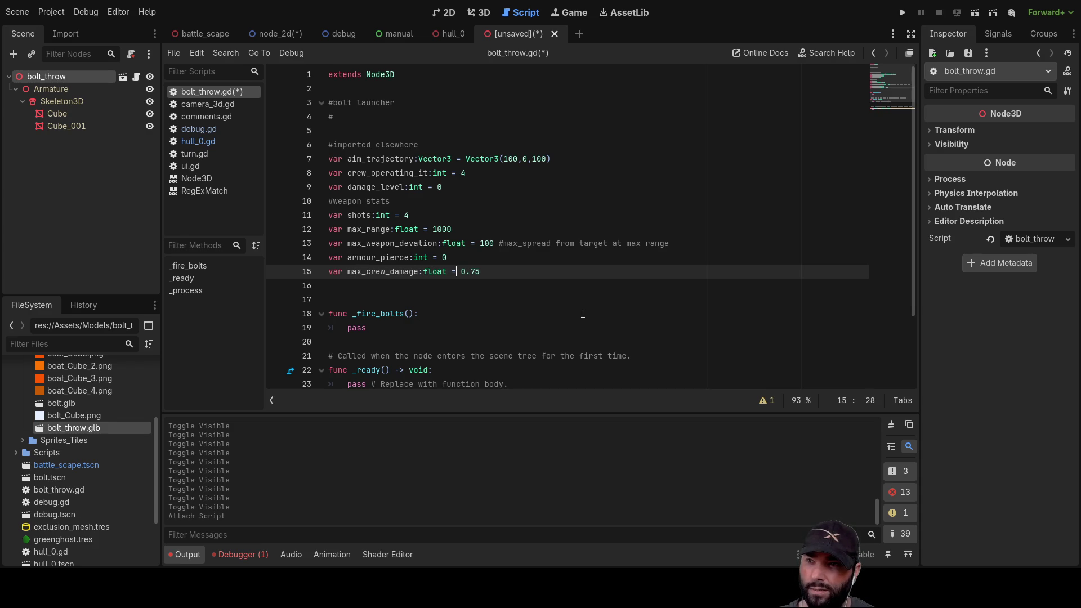
key(shift+Right)
key(shift+Right)
key(shift+Right)
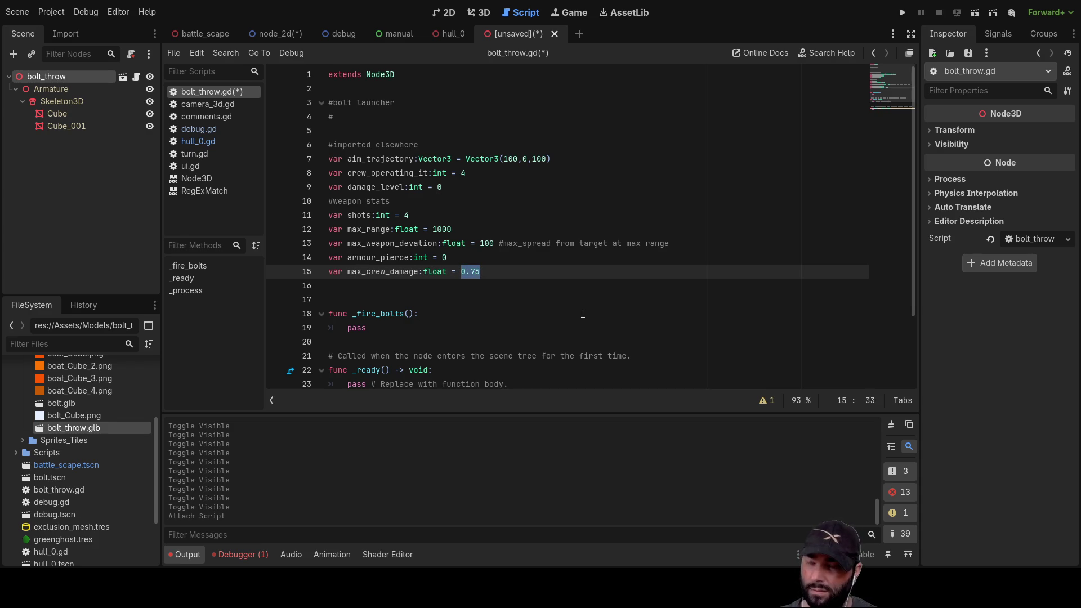
text(3)
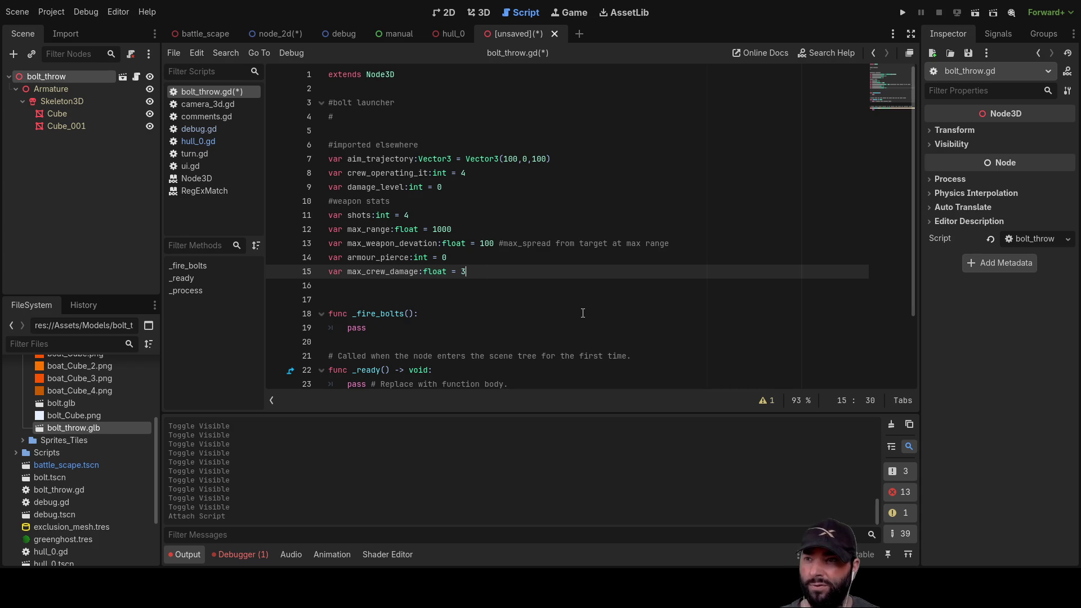
Declare var crew_damage_chance:float = 0.75 on line 16.
key(Down)
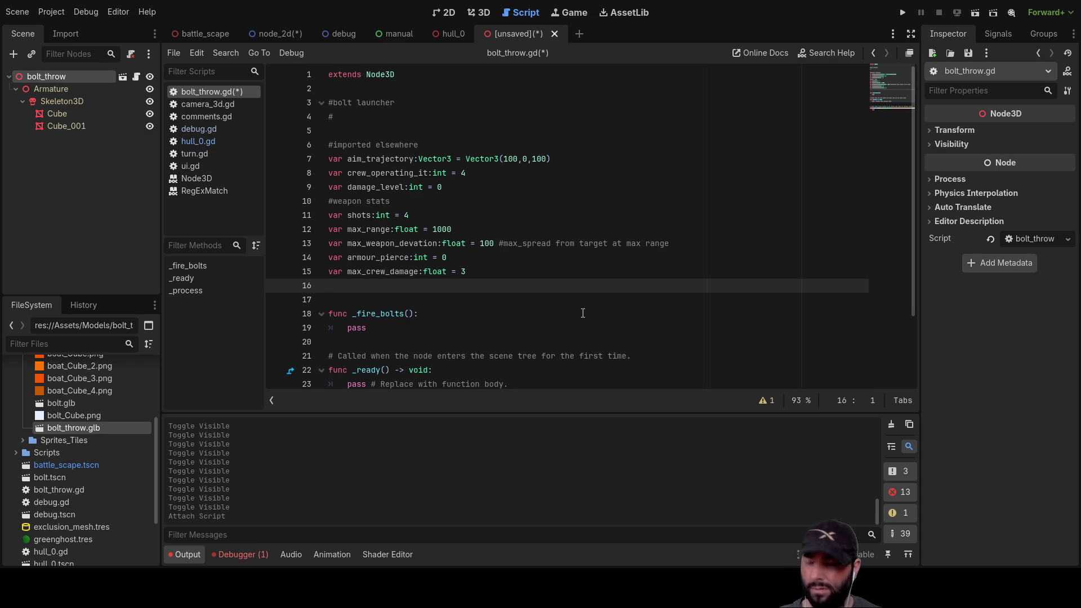
text(var)
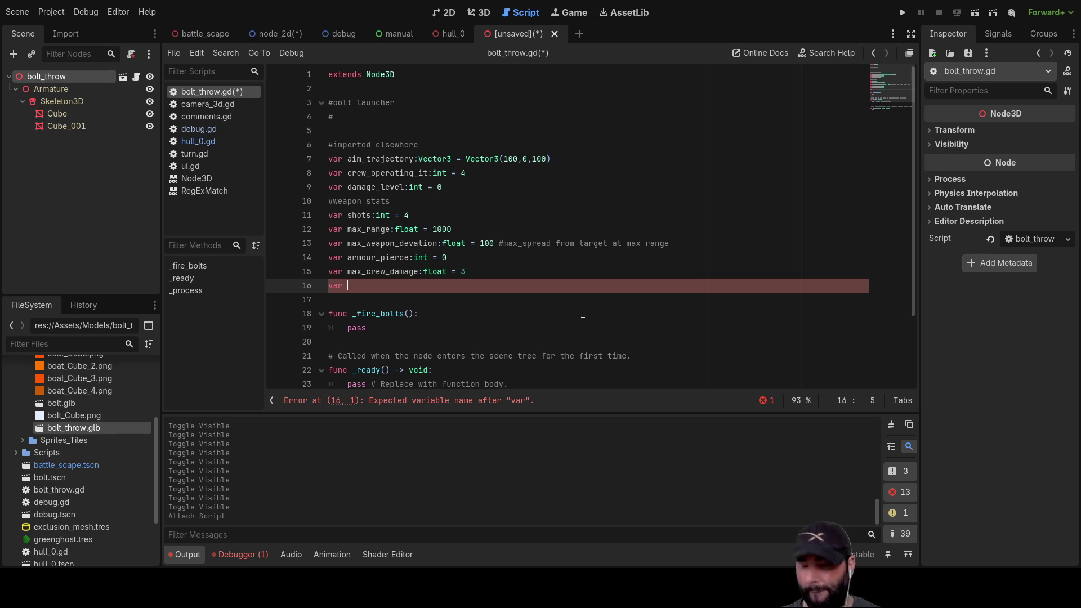
text(crew)
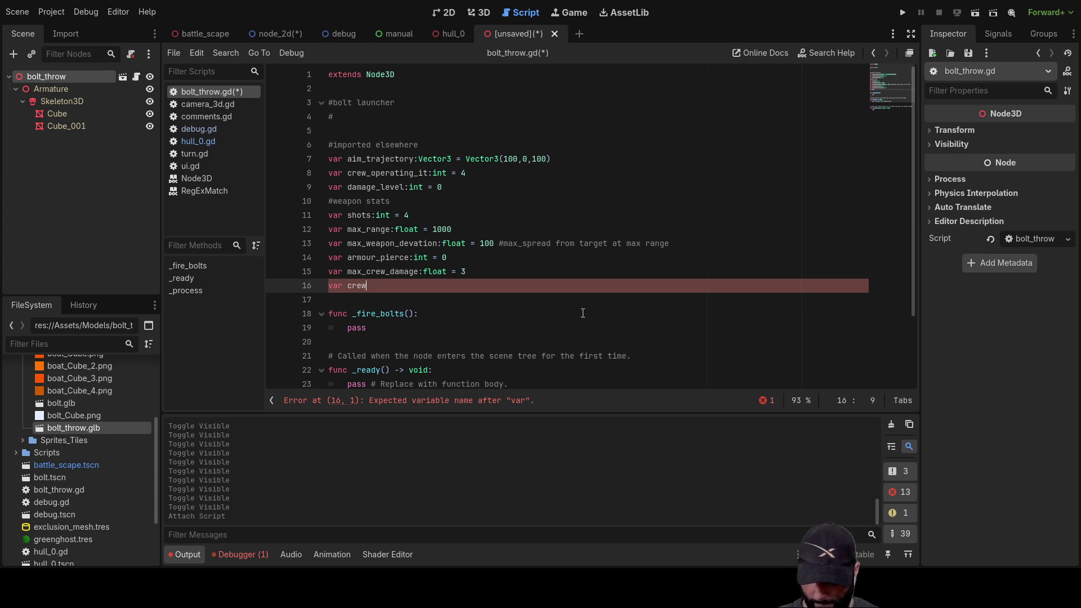
text(_damage)
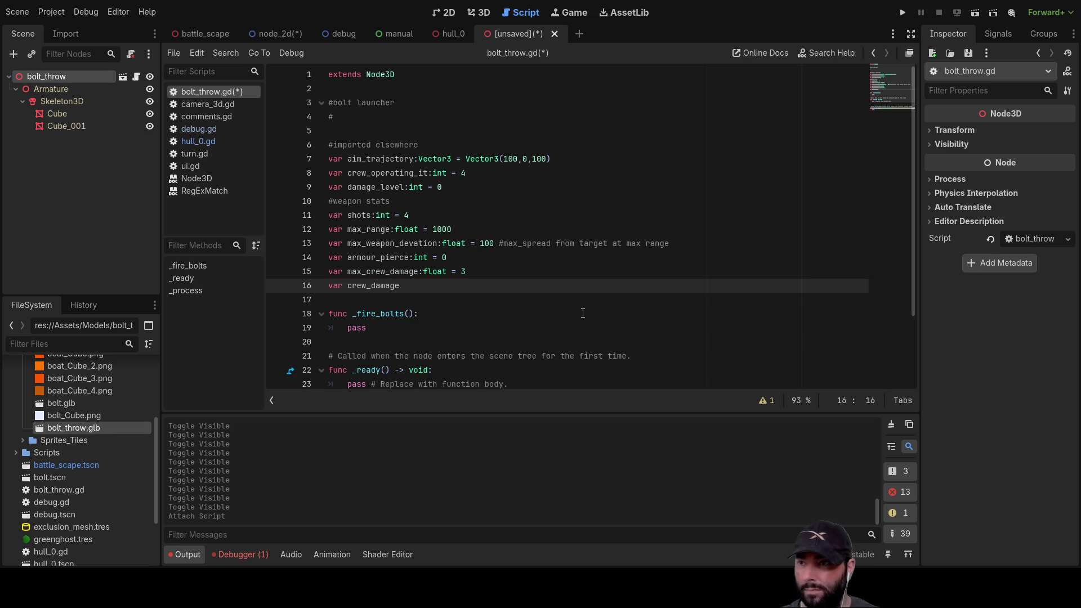
text(_chance:)
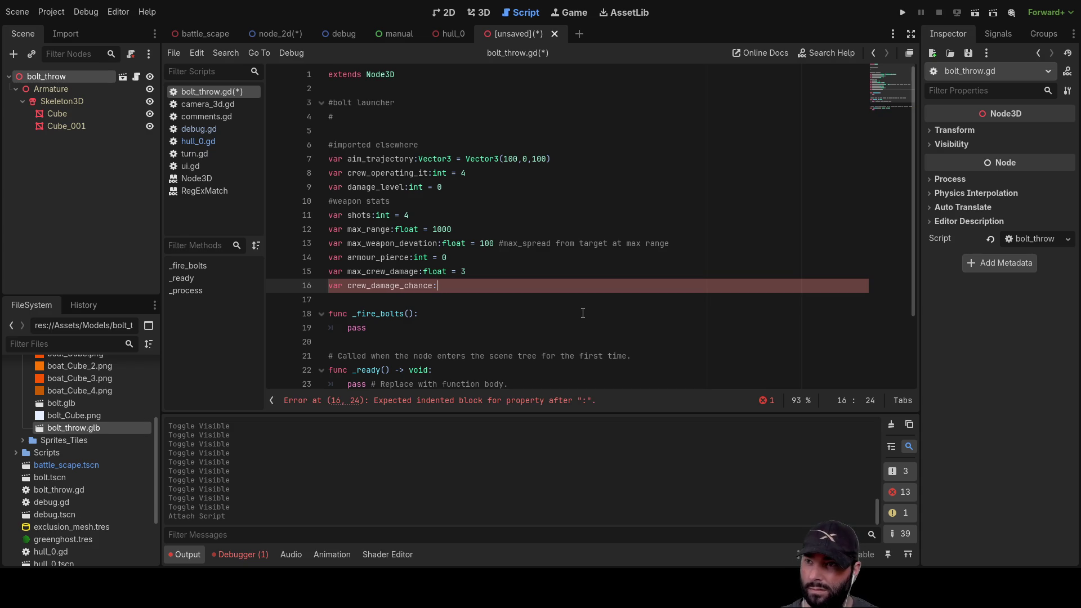
text(float)
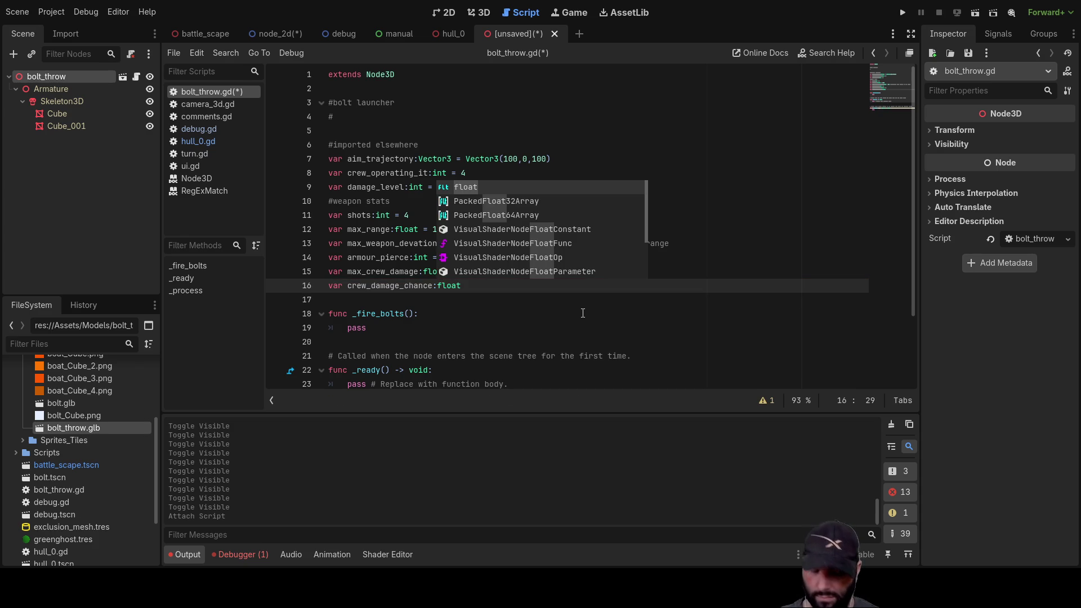
text( = 0.75)
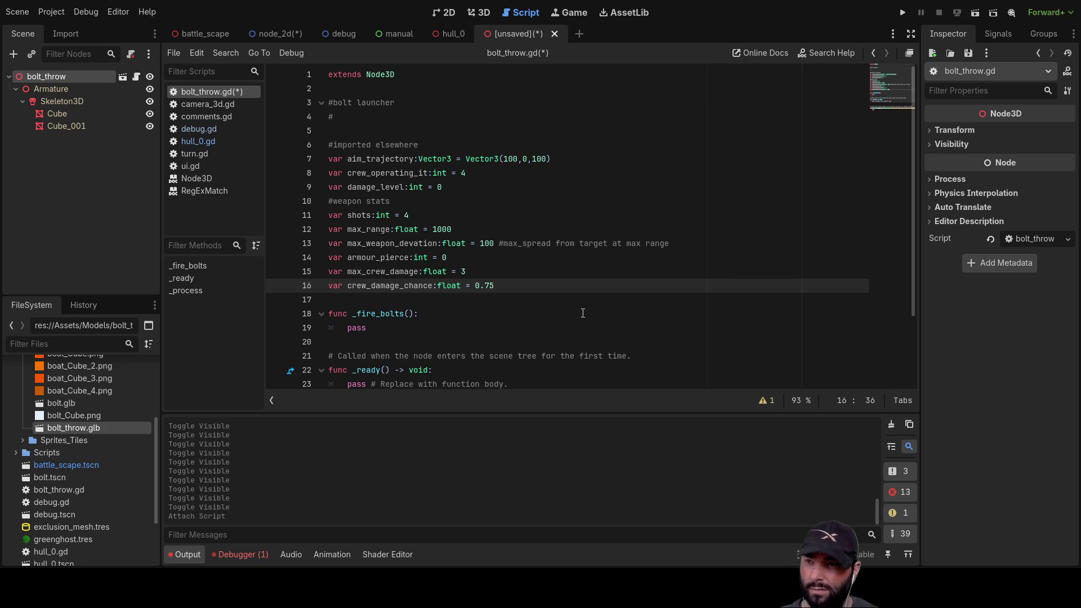
key(Up)
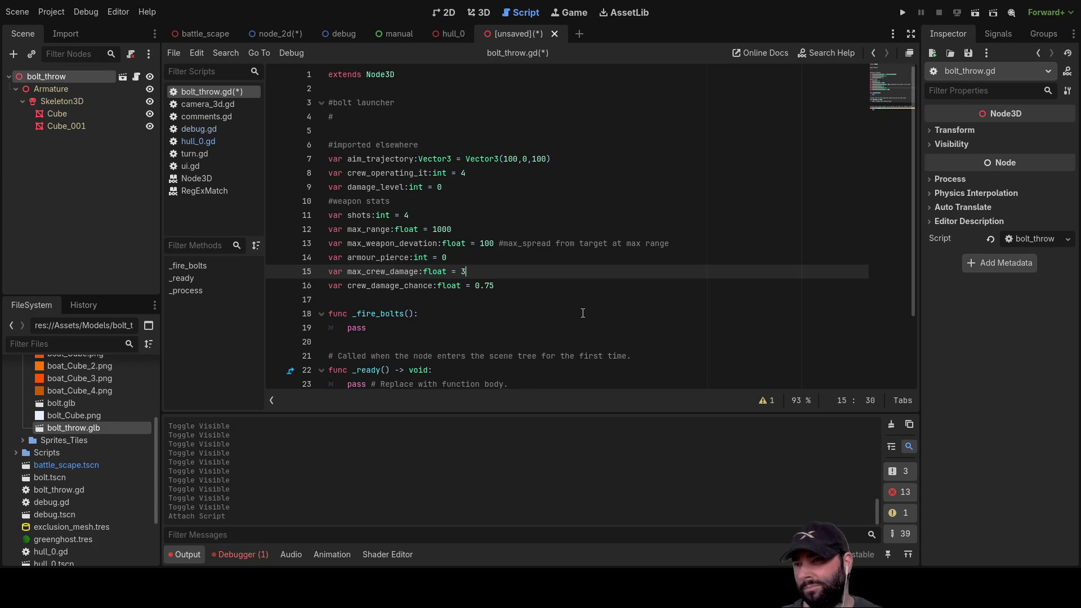
key(Down)
key(Up)
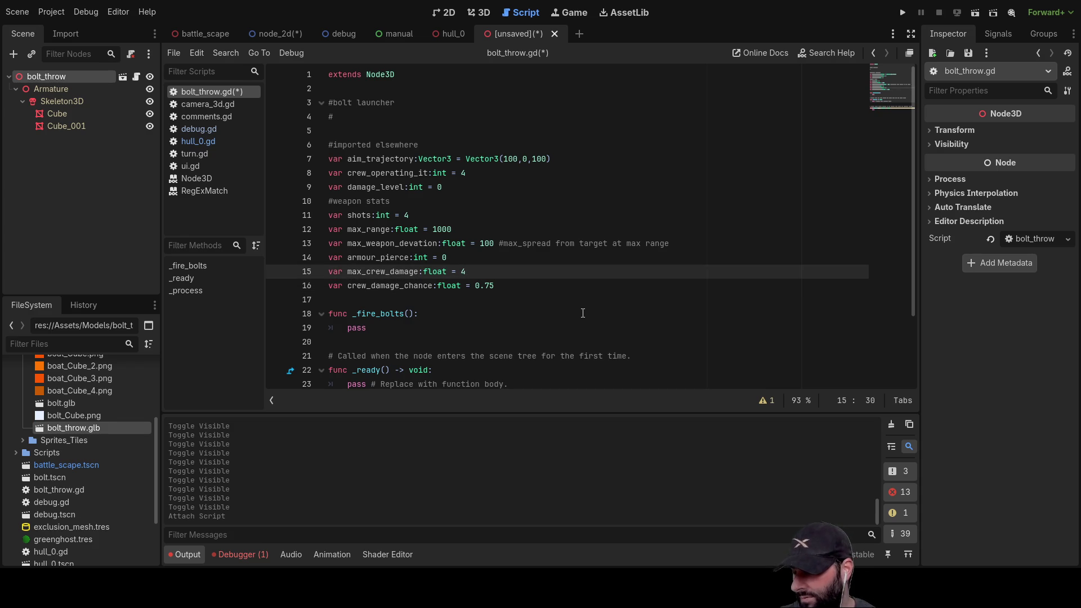
key(Up)
key(Up)
key(Up)
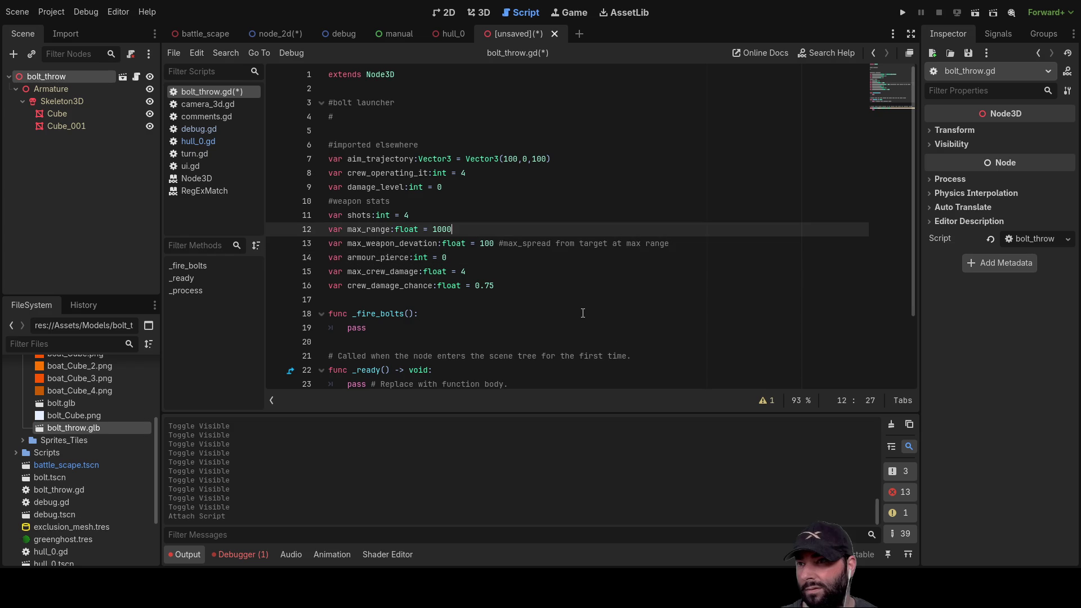
Add blank lines below crew_damage_chance and review the comment on line 17.
key(Down)
key(Down)
key(Down)
key(Down)
key(Down)
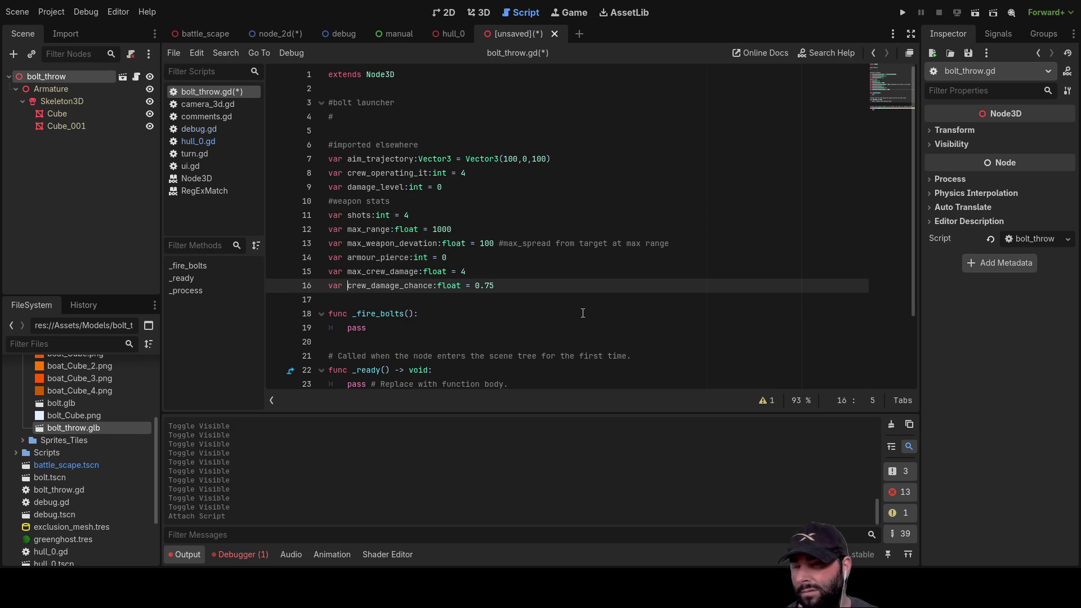
key(Down)
key(Return)
key(Return)
key(Up)
key(Up)
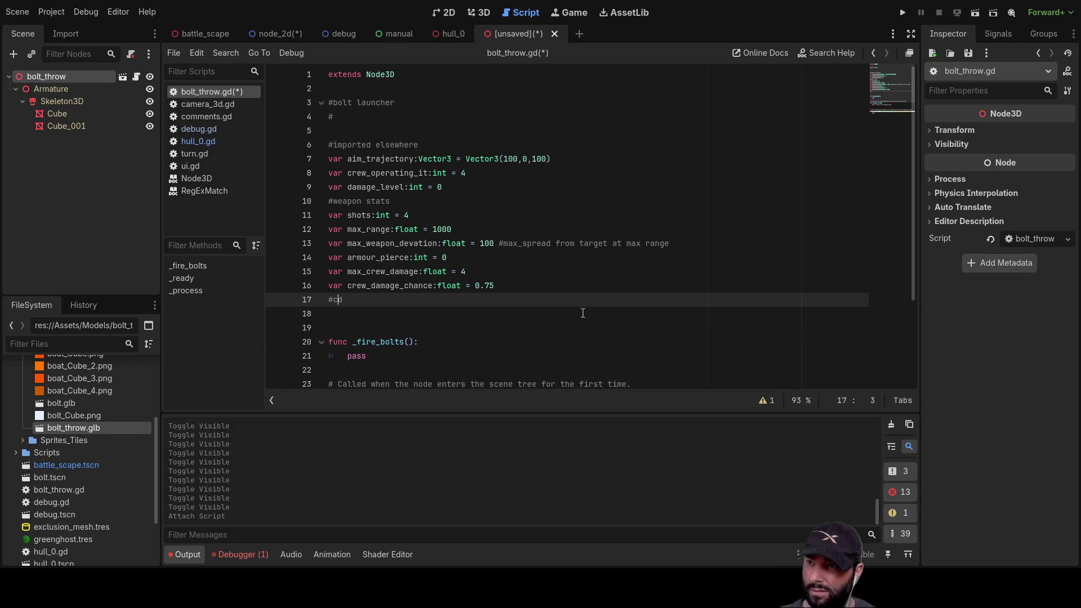
key(Down)
key(Up)
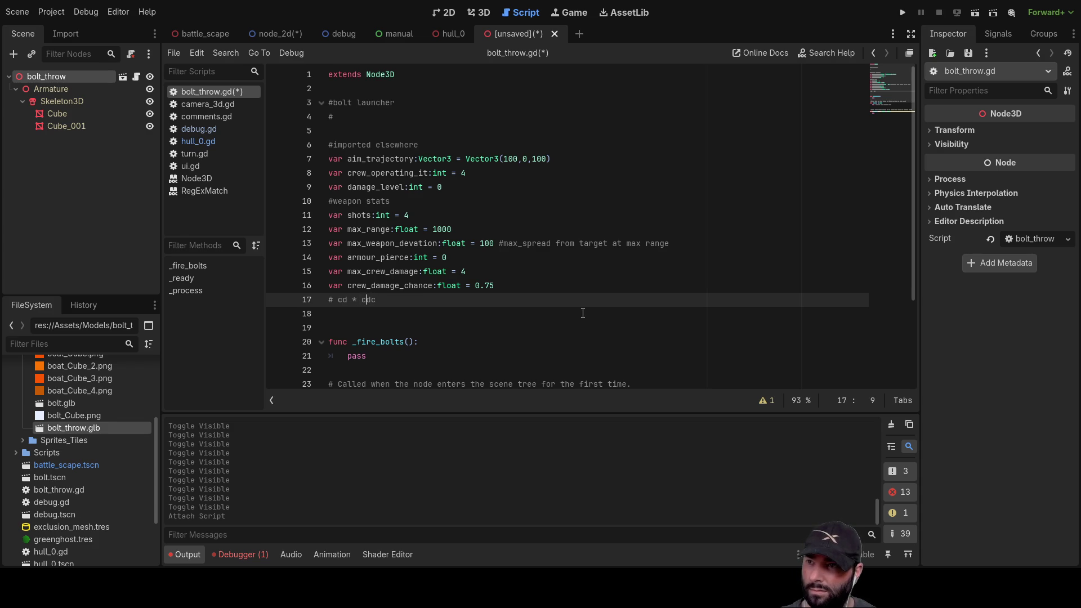
key(Up)
key(Down)
key(Up)
key(Down)
key(Right)
key(Up)
key(Right)
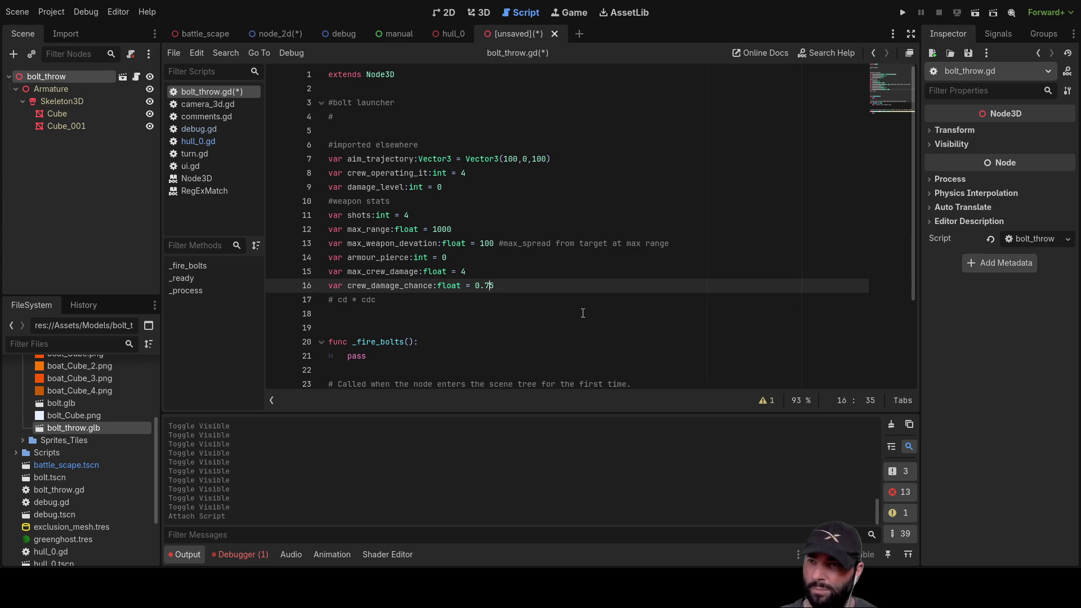
key(Down)
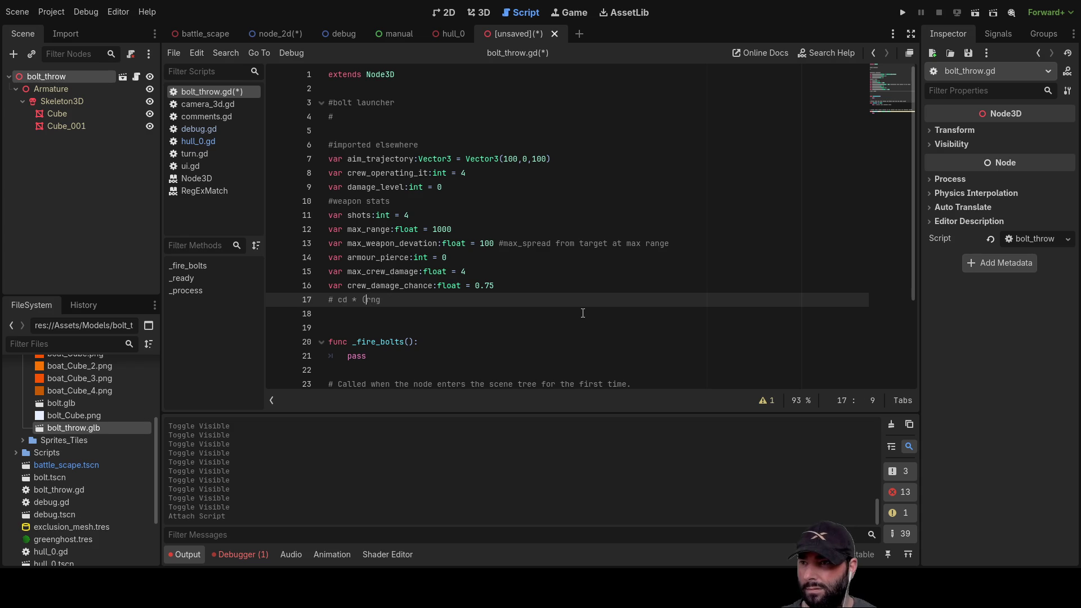
Comment max_crew_damage with #rolls, add a comment to crew_damage_chance, and delete the line-17 note.
click(583, 313)
key(Up)
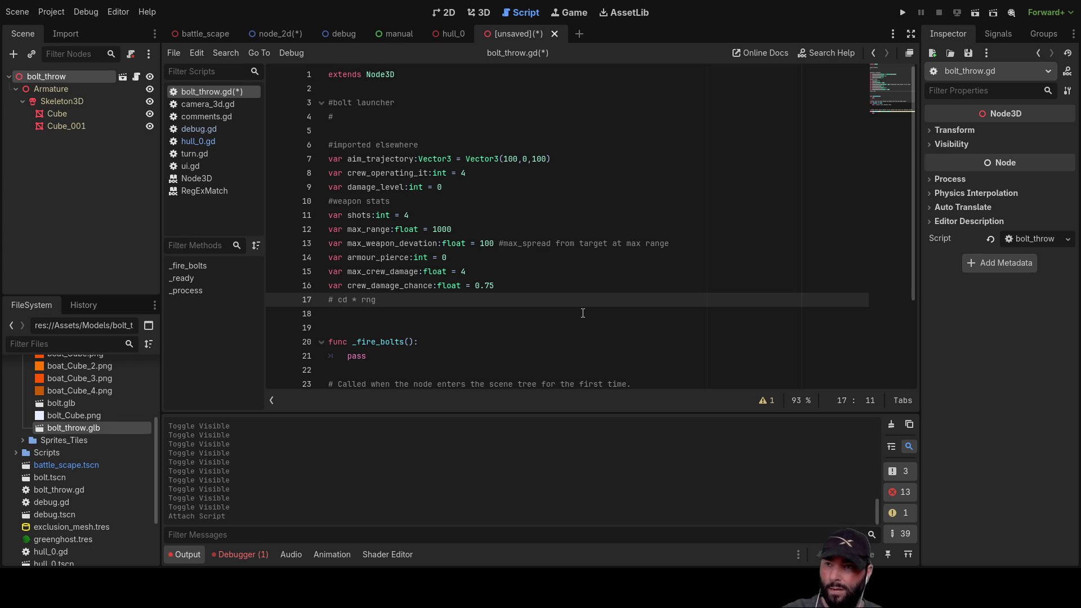
key(Up)
key(Up)
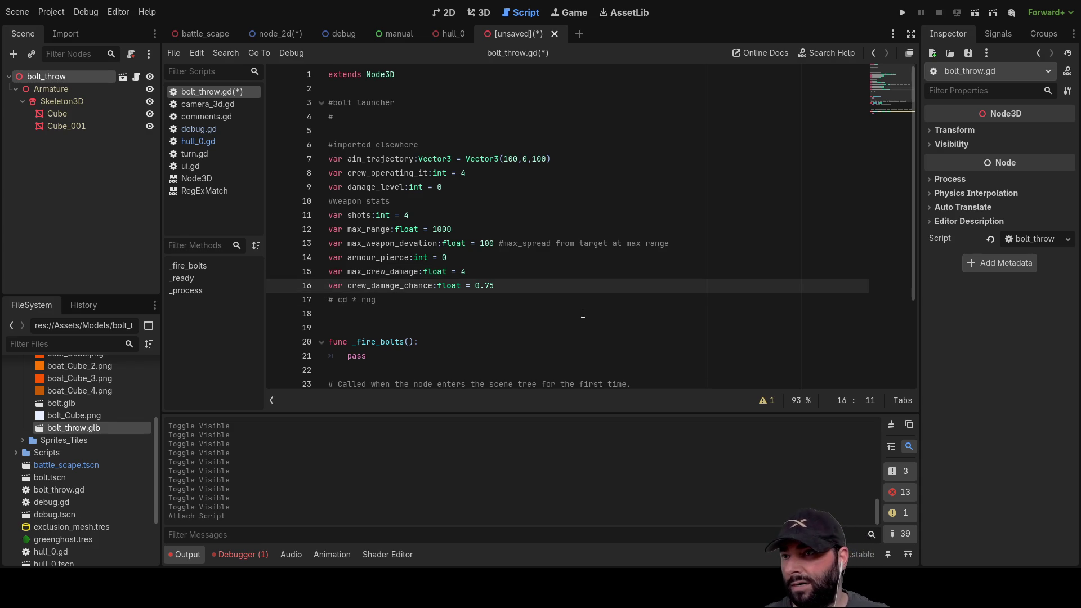
key(End)
text(#rolls)
key(Down)
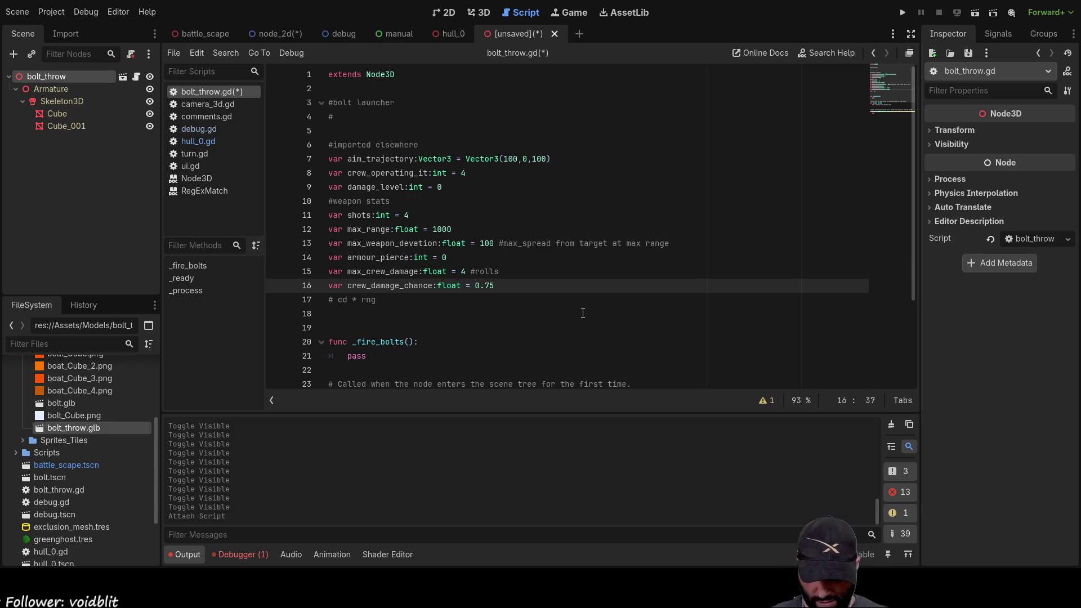
text(#target on ro)
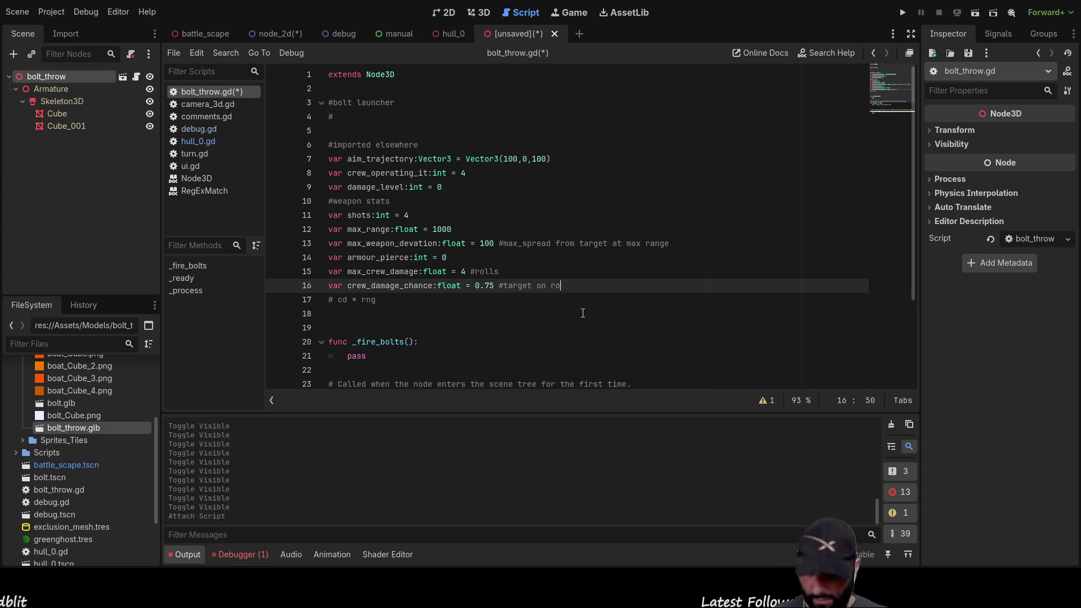
key(Down)
key(BackSpace)
key(BackSpace)
key(BackSpace)
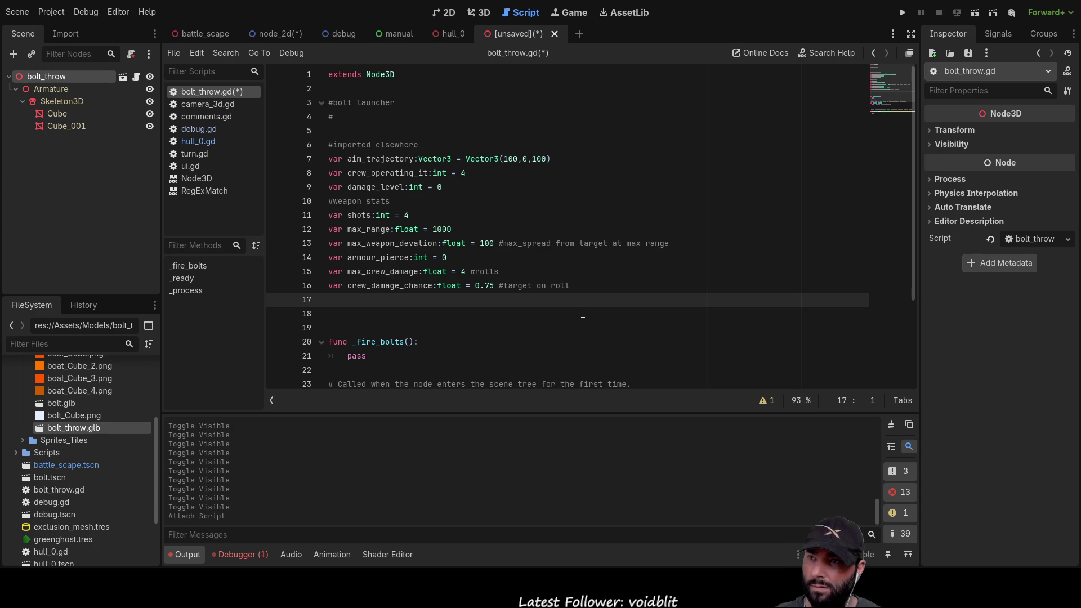
Declare var hull_damage_chance:float = 0.25 and copy the max_crew_damage name.
text(var )
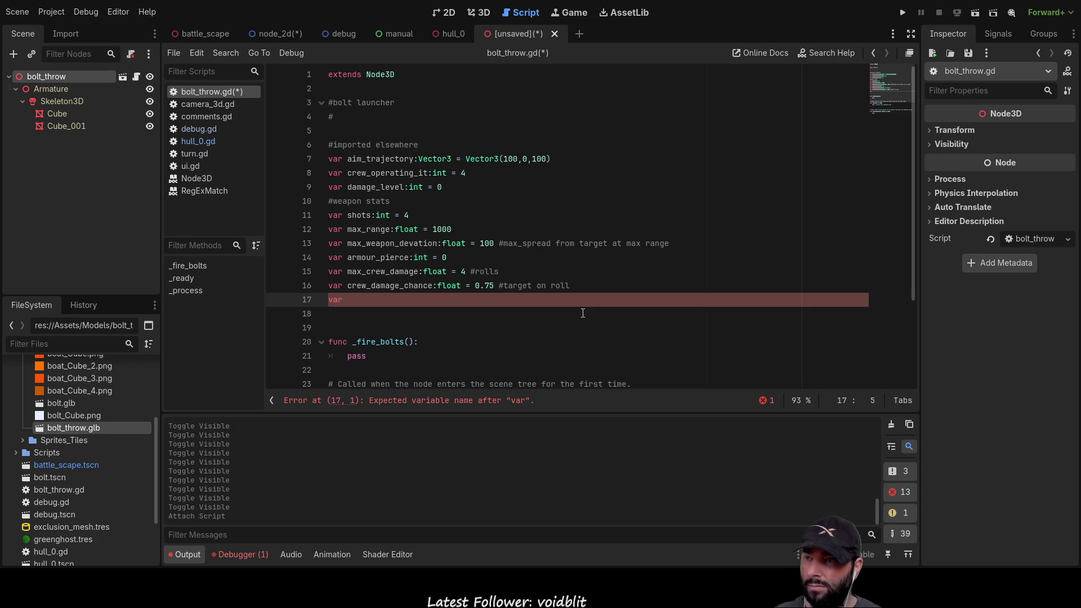
text(hull_d)
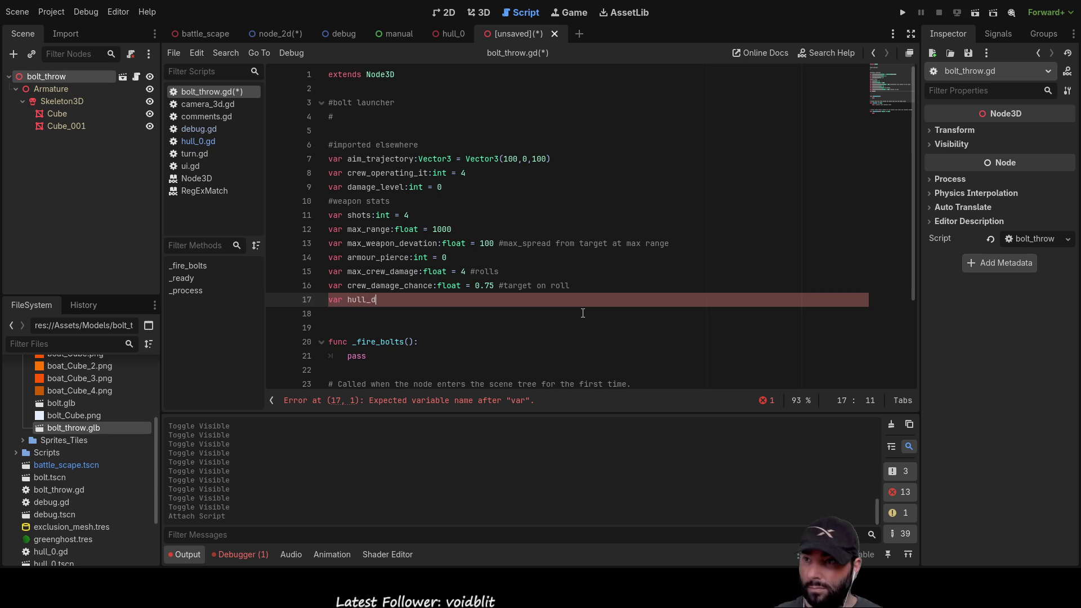
text(amage_chance)
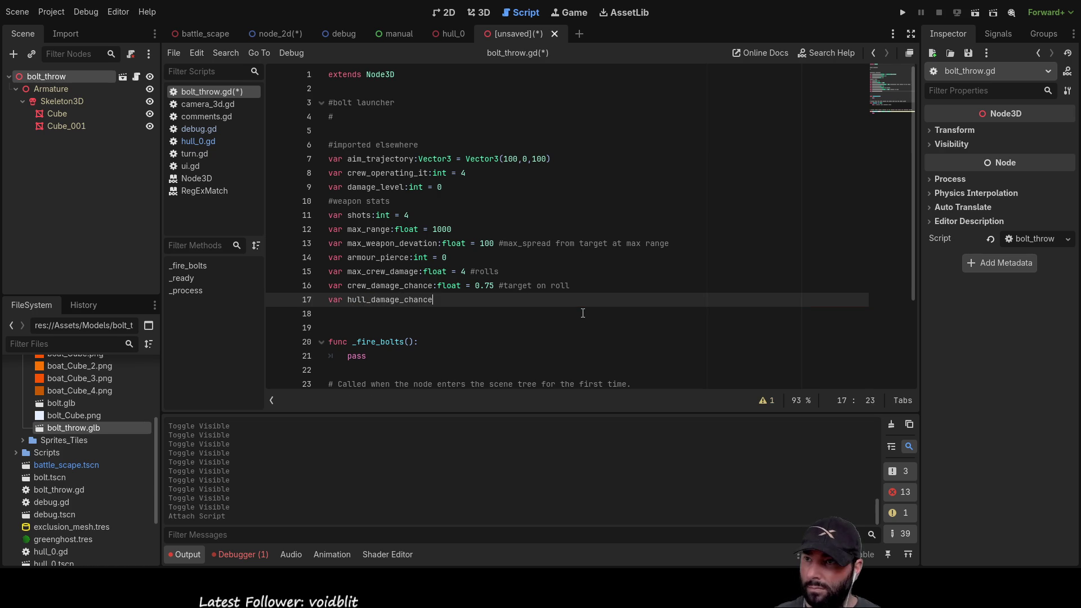
text(:floa)
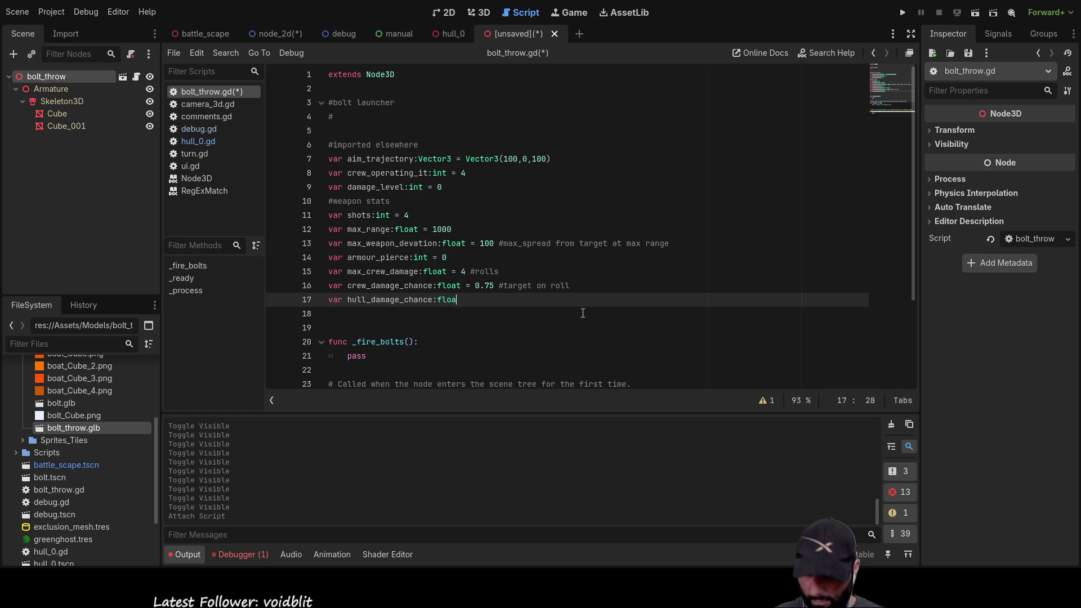
text(t = )
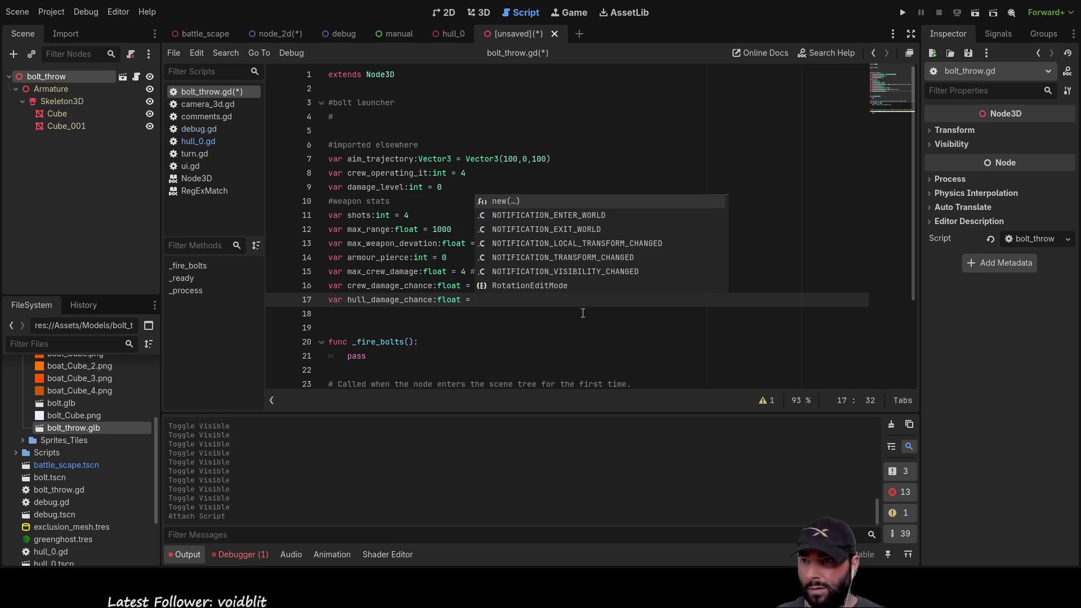
text(0.)
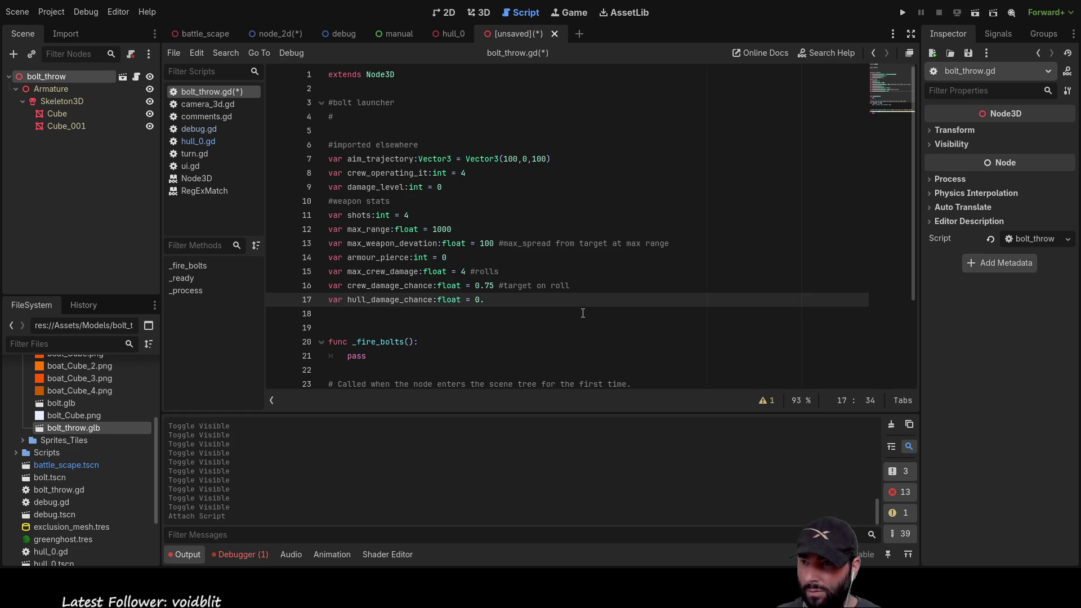
text(25)
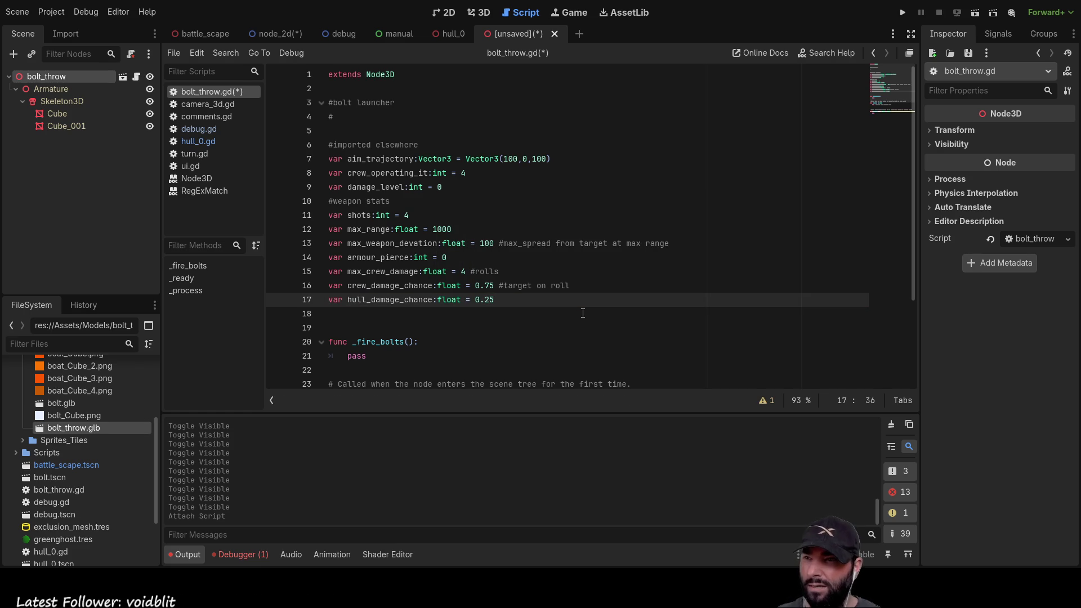
key(Down)
key(Up)
key(Up)
key(Up)
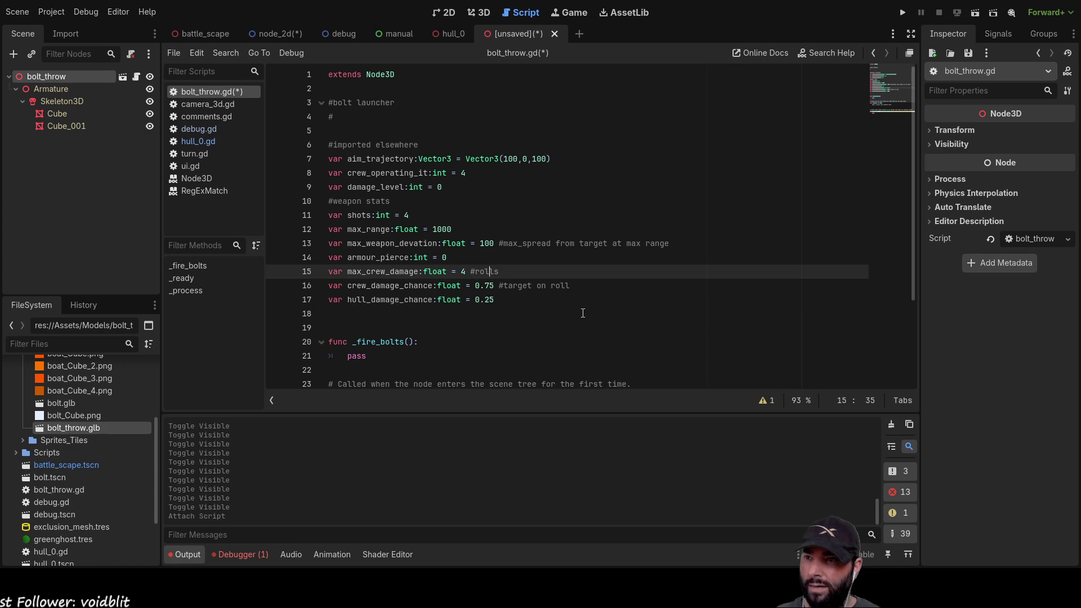
key(Home)
key(ctrl+Right)
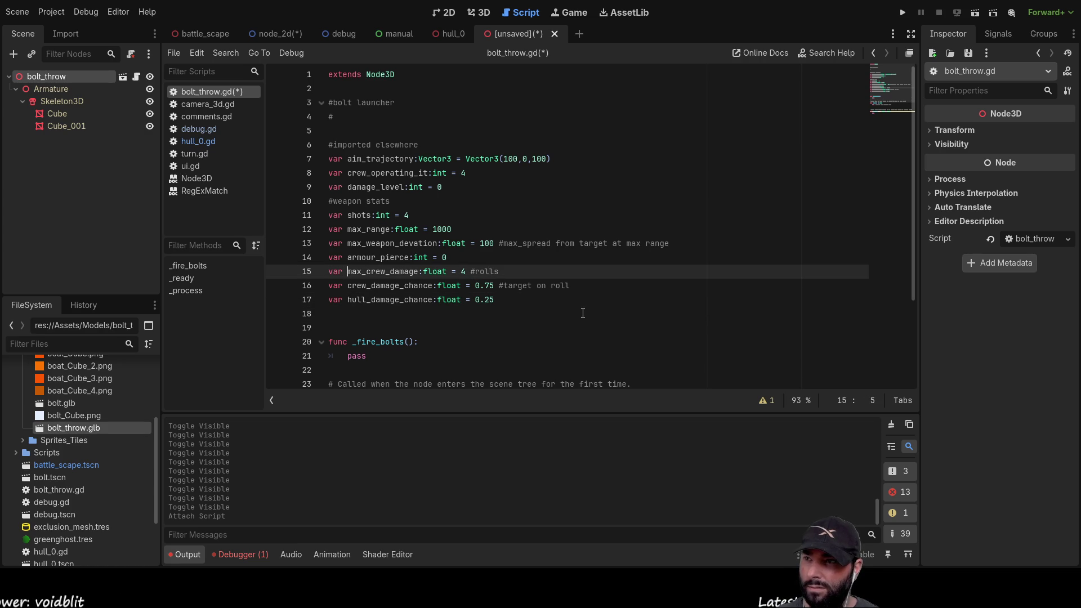
key(shift+Right)
key(shift+Right)
key(shift+Right)
key(ctrl+c)
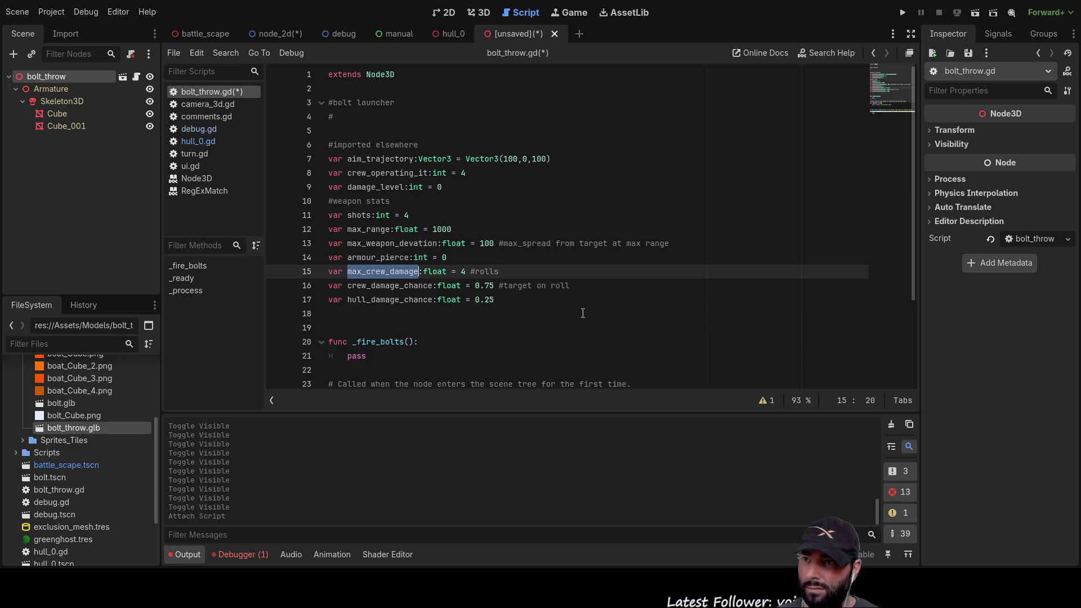
key(Down)
key(Down)
key(Left)
key(Left)
key(Left)
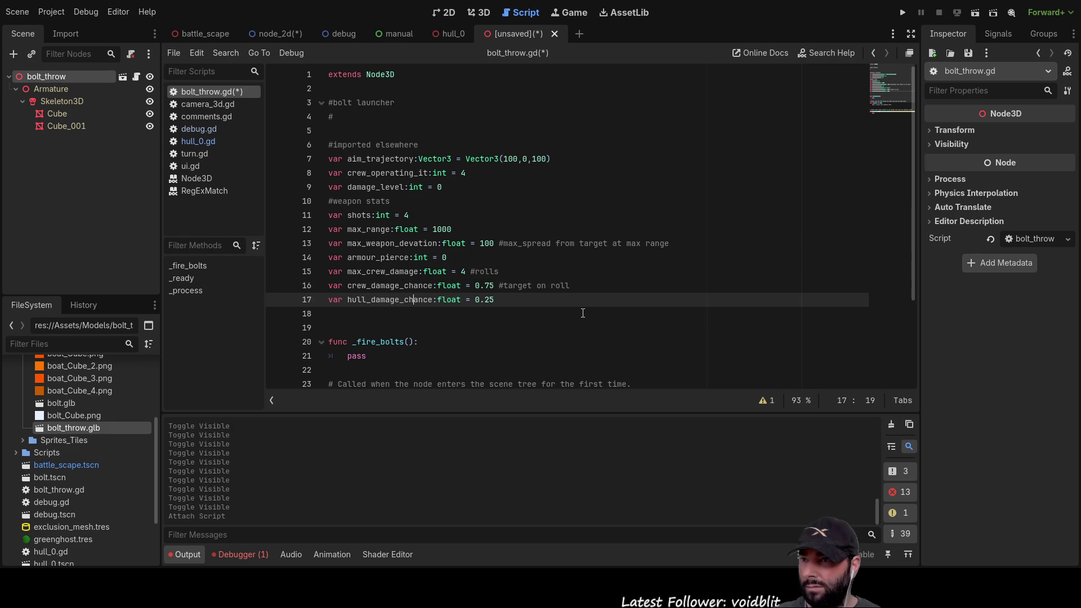
Add var max_hull_damage:float = 1 above it by pasting max_crew_damage and swapping crew for hull.
key(Home)
key(Return)
key(Up)
text(var)
key(BackSpace)
key(BackSpace)
text(ar)
key(ctrl+v)
key(Left)
key(Left)
key(Left)
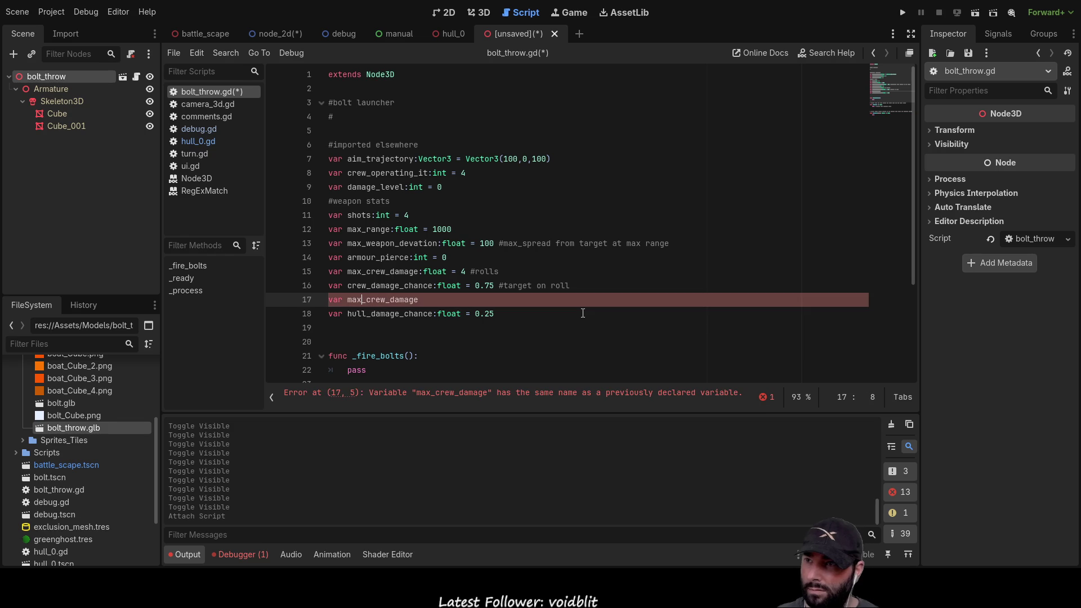
key(Right)
key(Right)
key(Right)
key(BackSpace)
key(BackSpace)
key(BackSpace)
key(Delete)
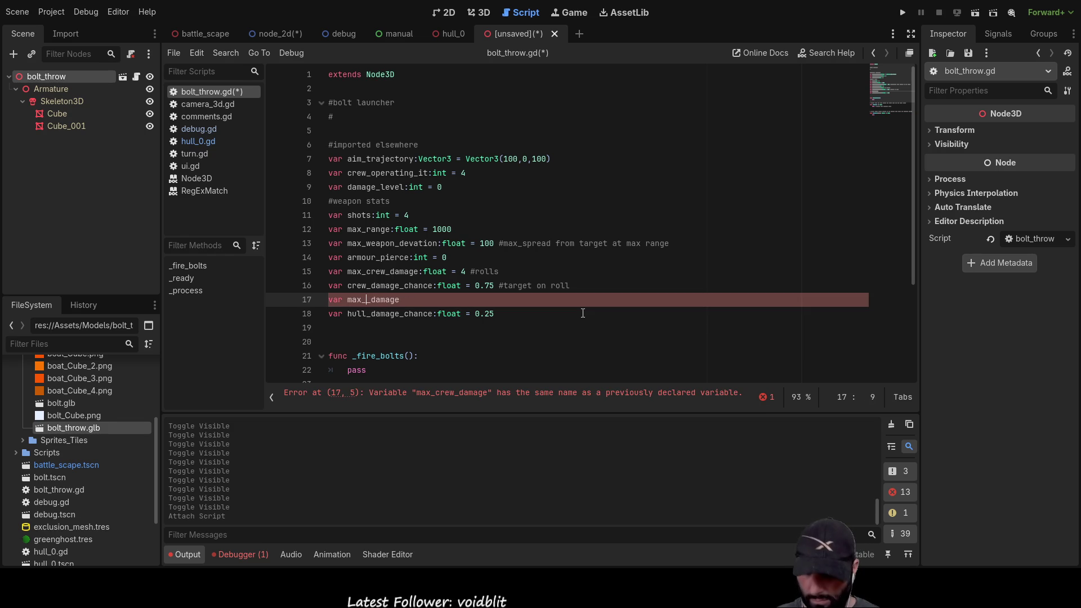
text(hull)
key(Right)
key(Right)
key(Right)
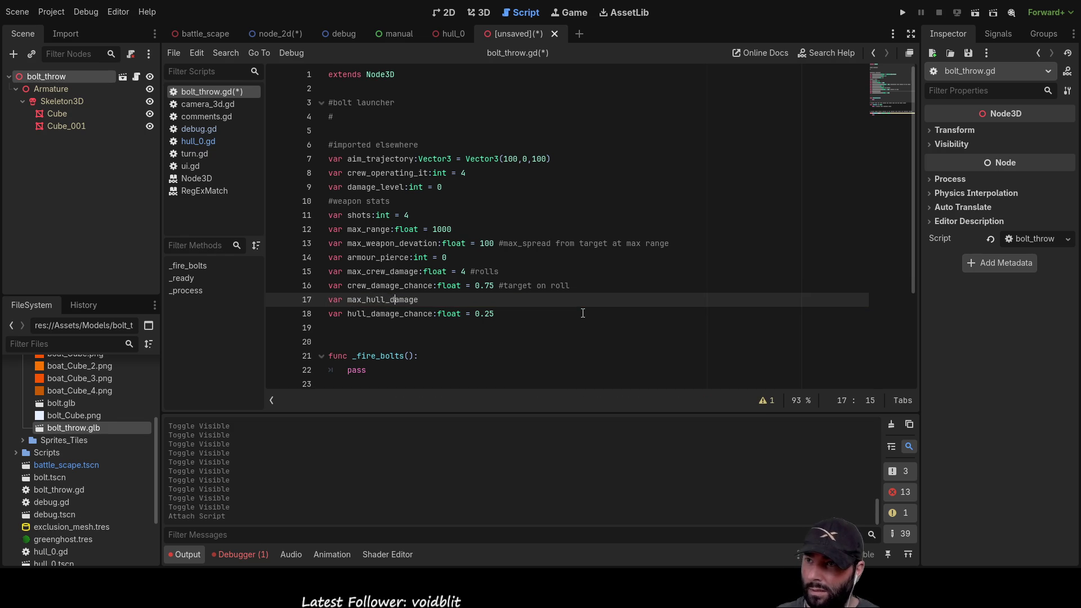
key(Right)
key(Right)
text(:float )
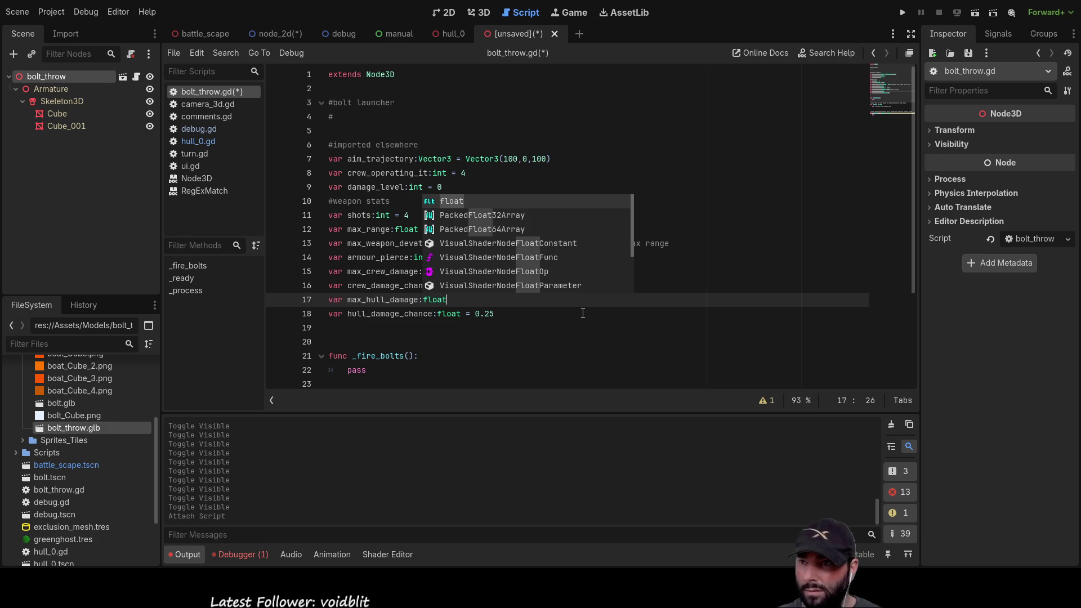
text(= 1)
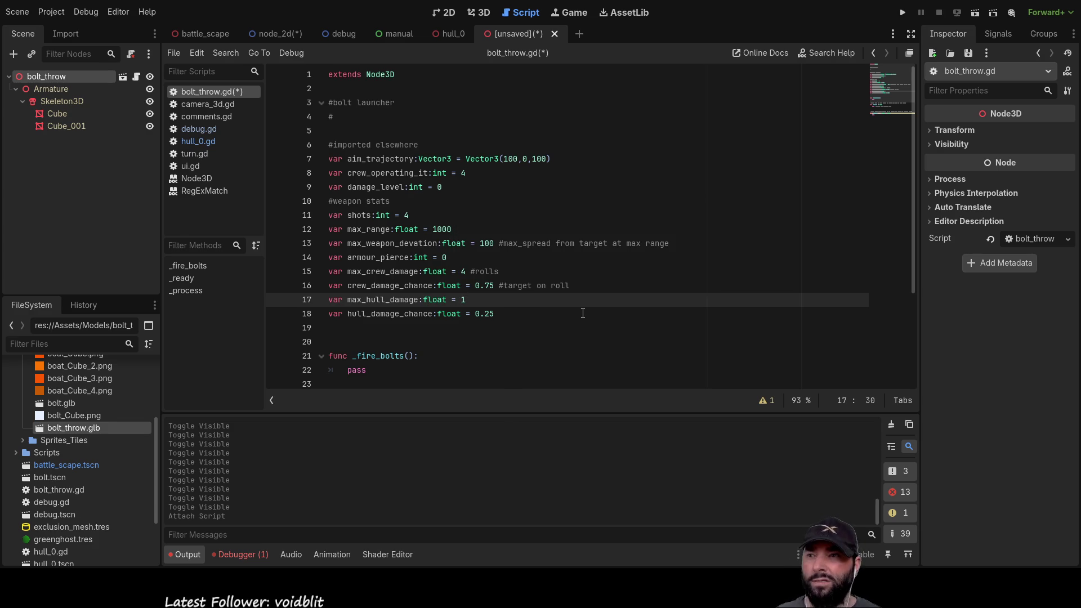
Insert an empty line after hull_damage_chance.
key(Up)
key(Up)
key(Down)
key(Down)
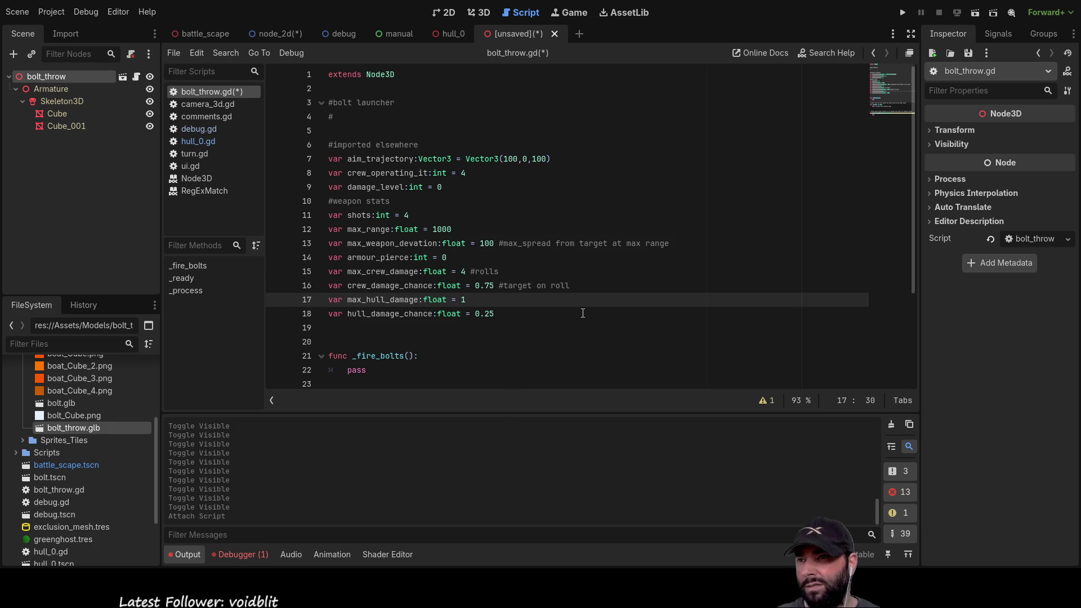
key(Up)
key(Up)
key(Up)
key(Up)
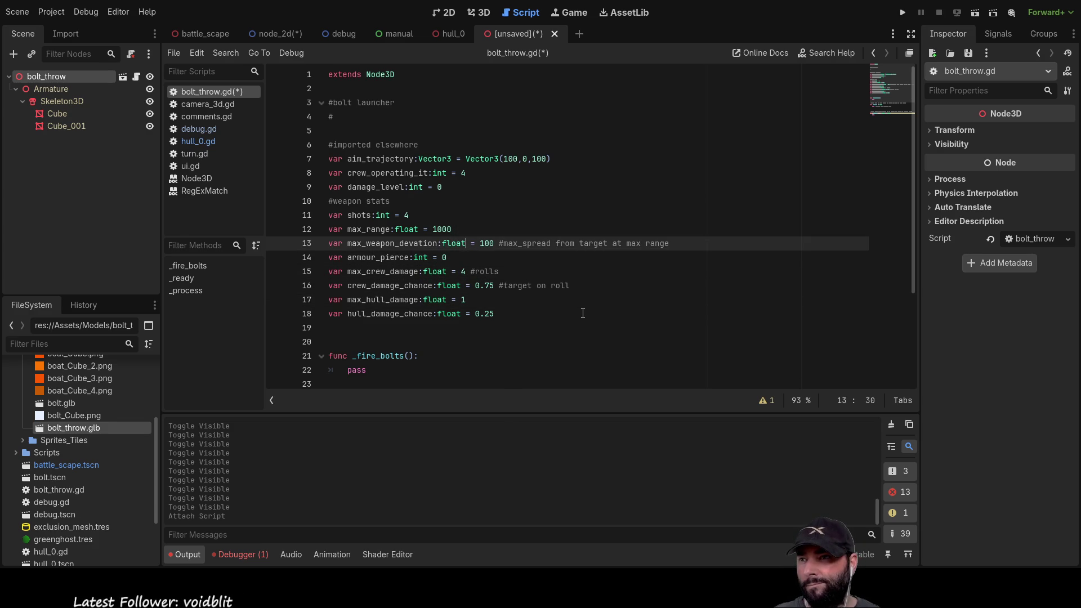
key(Up)
key(Up)
key(Down)
key(Down)
key(Down)
key(Return)
key(Up)
key(Up)
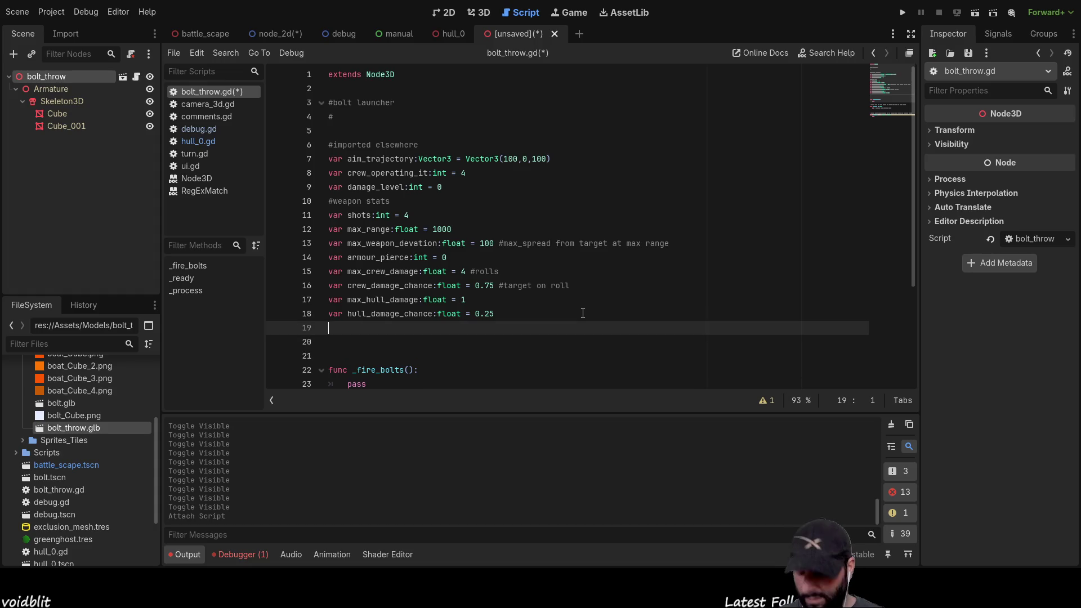
key(BackSpace)
text(var)
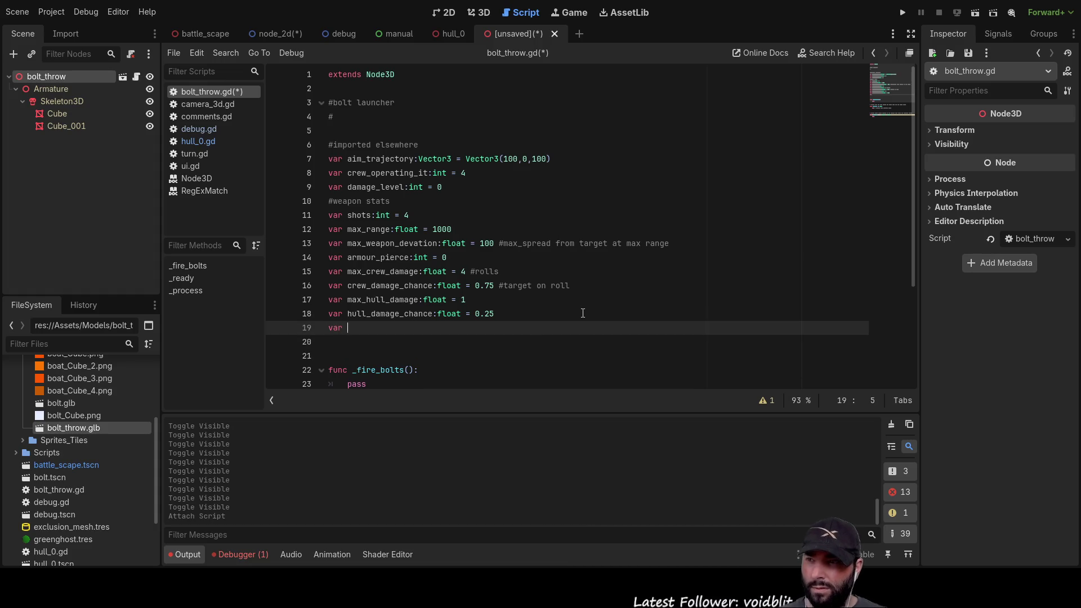
text(critcal-)
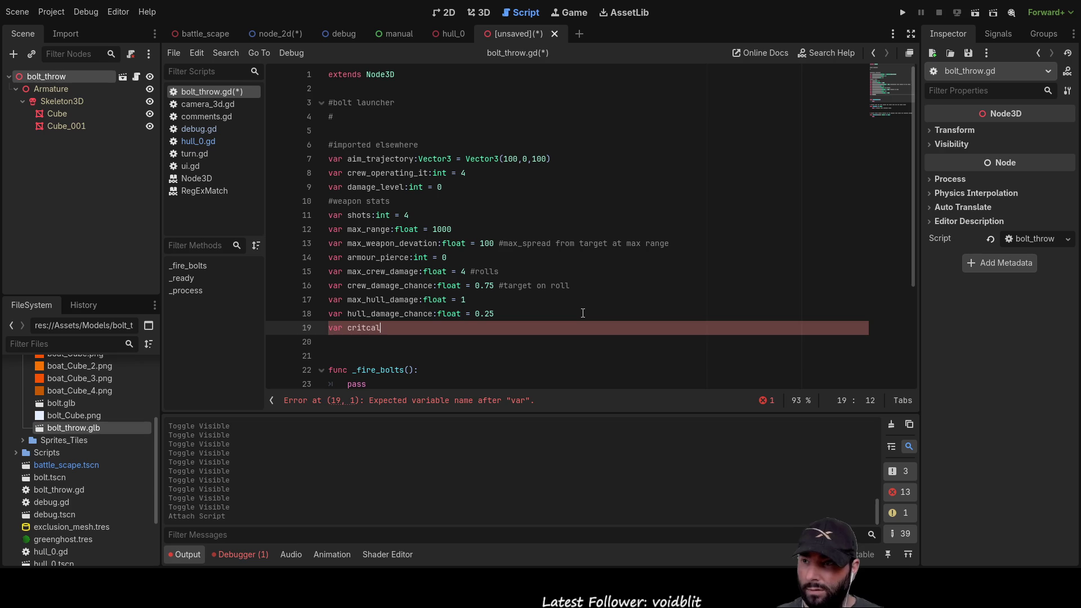
text(chance)
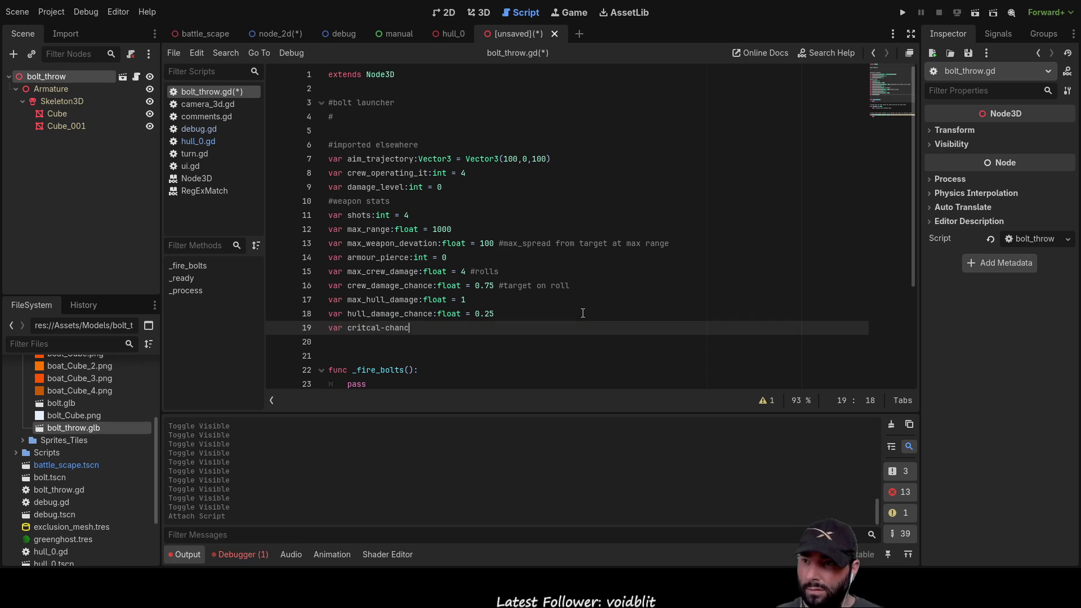
key(ctrl+Left)
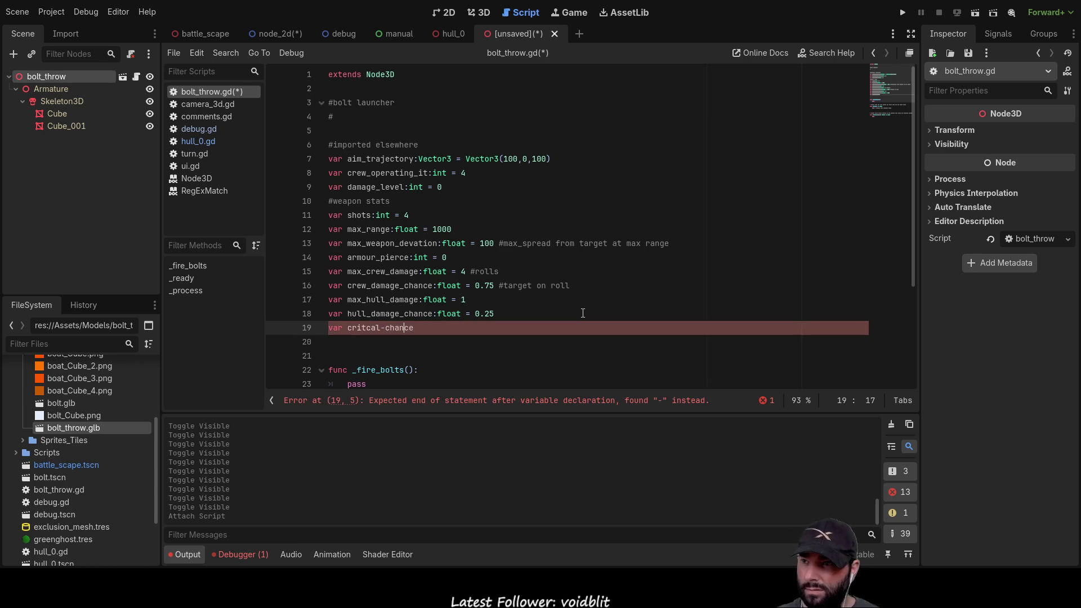
key(BackSpace)
text(_)
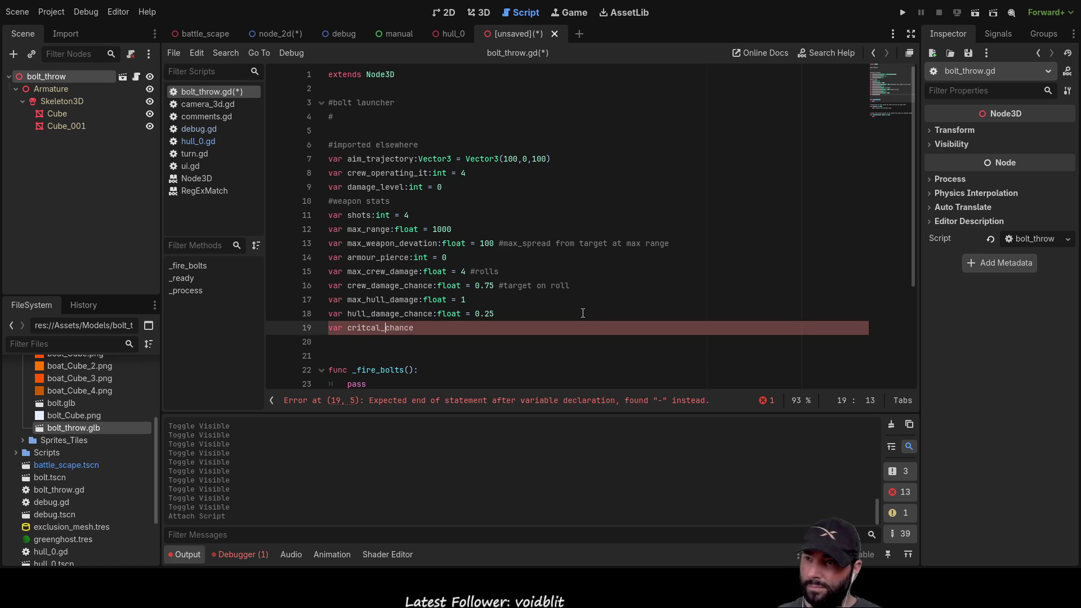
key(Down)
key(Down)
key(Up)
key(Up)
key(End)
text(:)
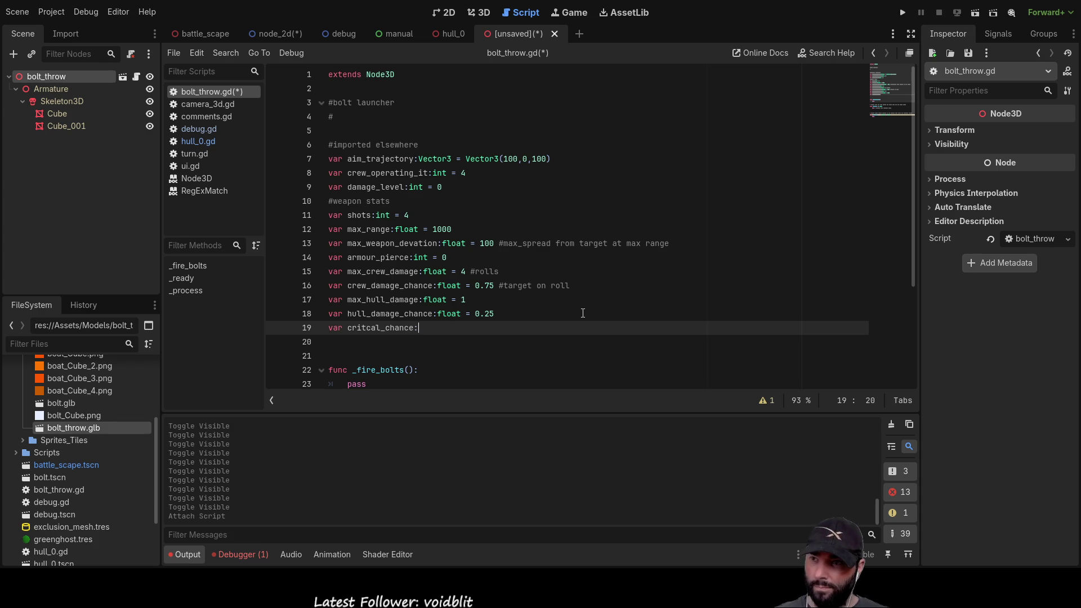
text(float )
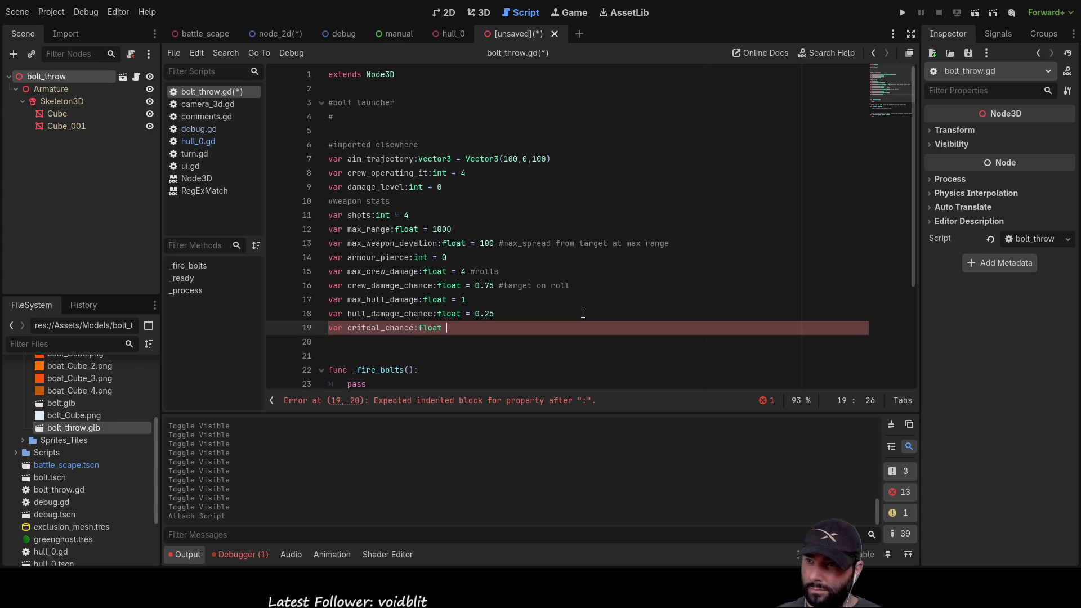
text(= )
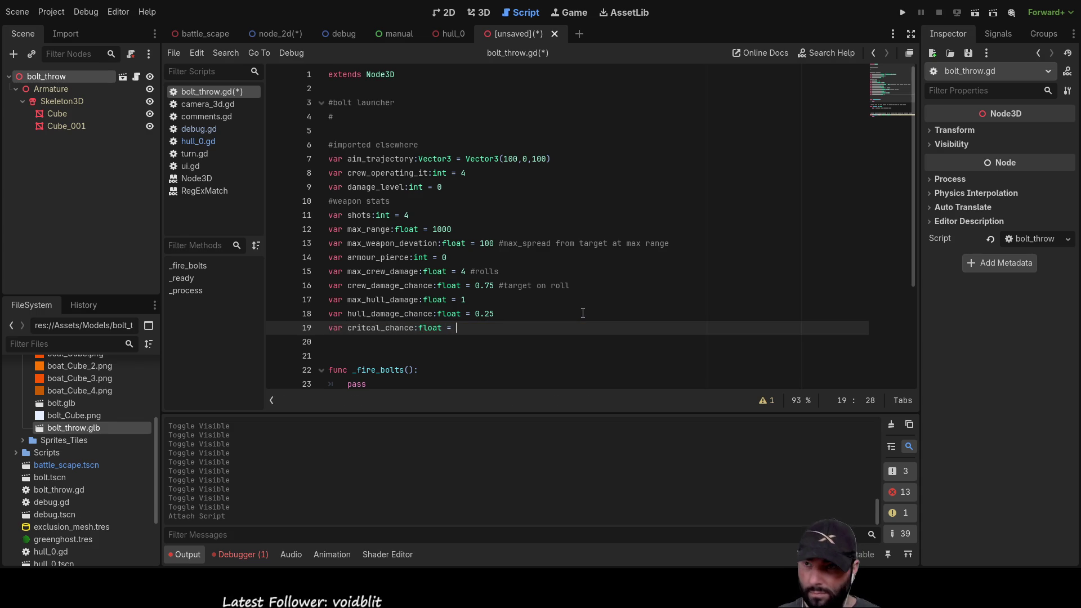
text(0)
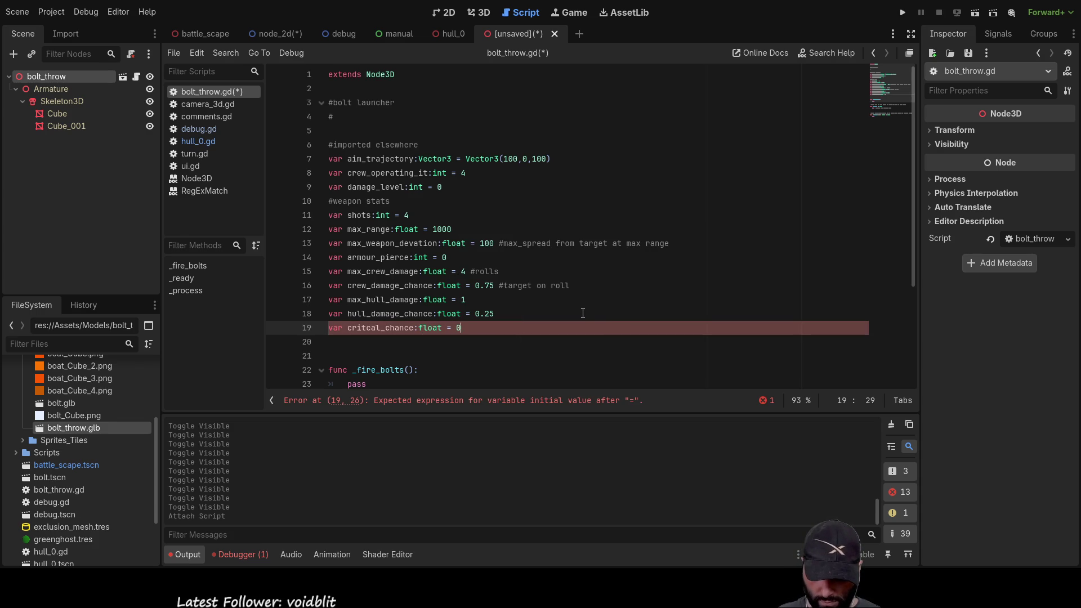
text(.01)
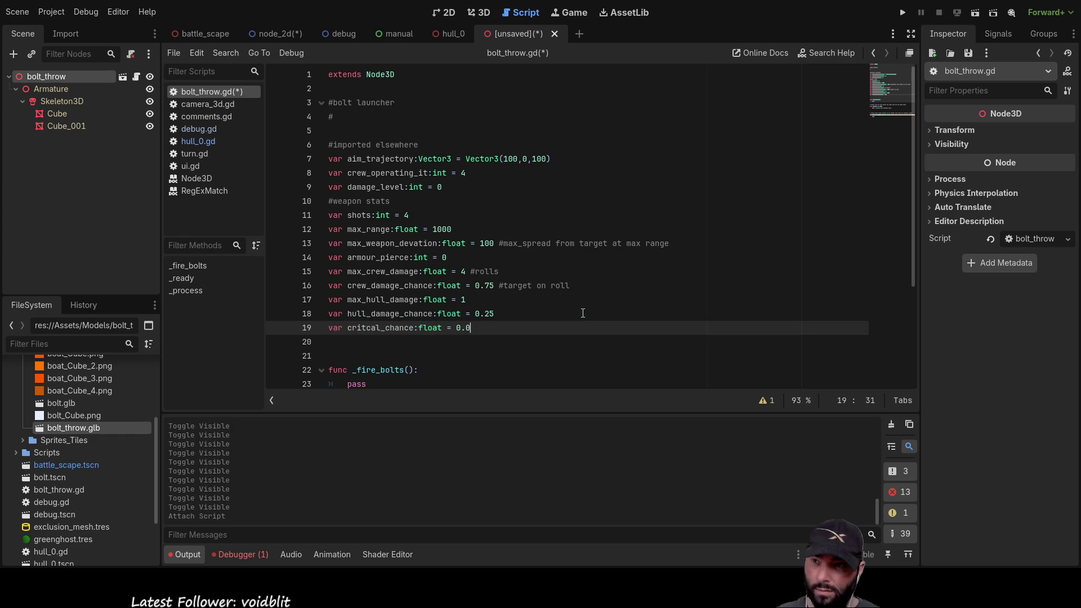
key(Up)
key(Down)
key(Down)
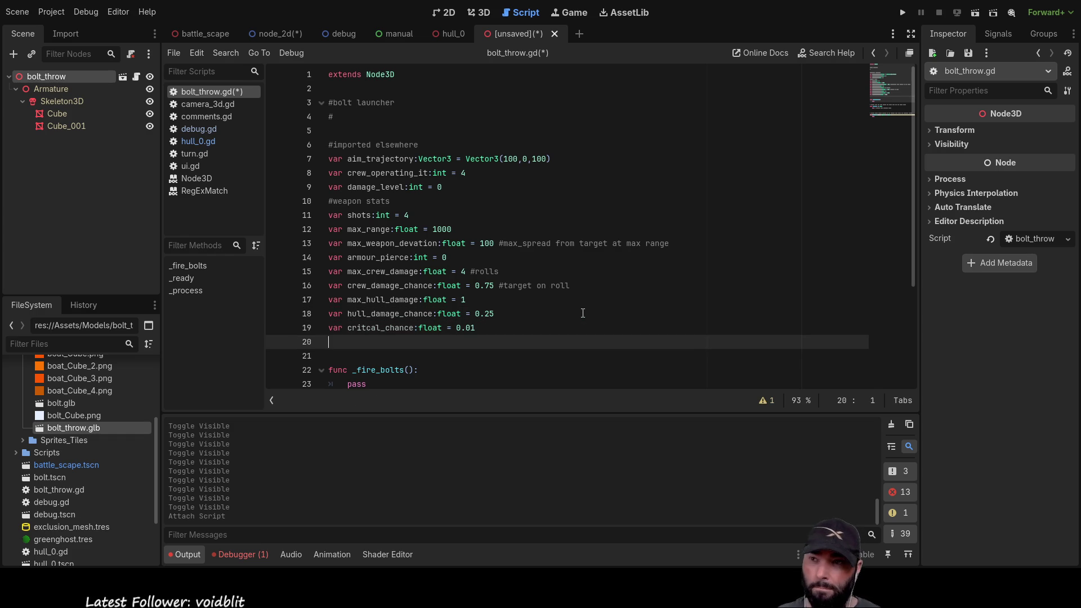
key(Left)
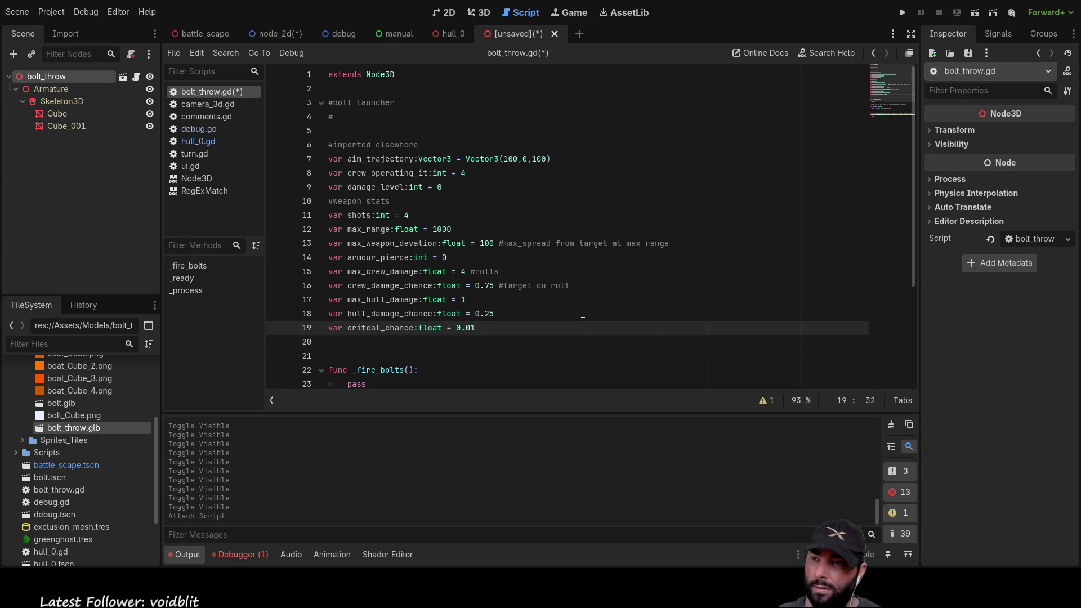
key(Up)
key(Up)
key(Up)
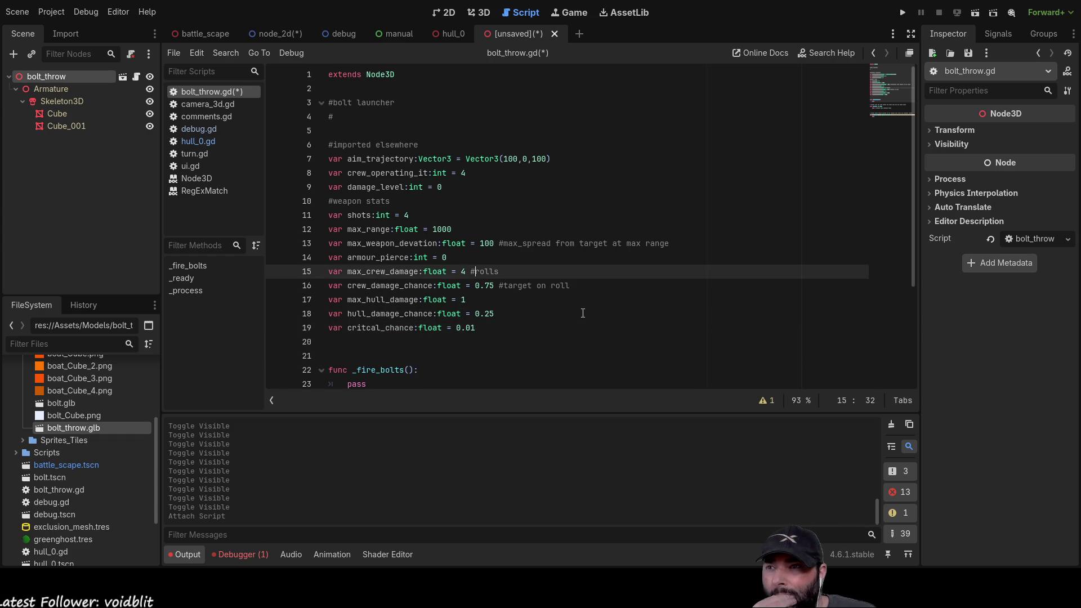
key(Up)
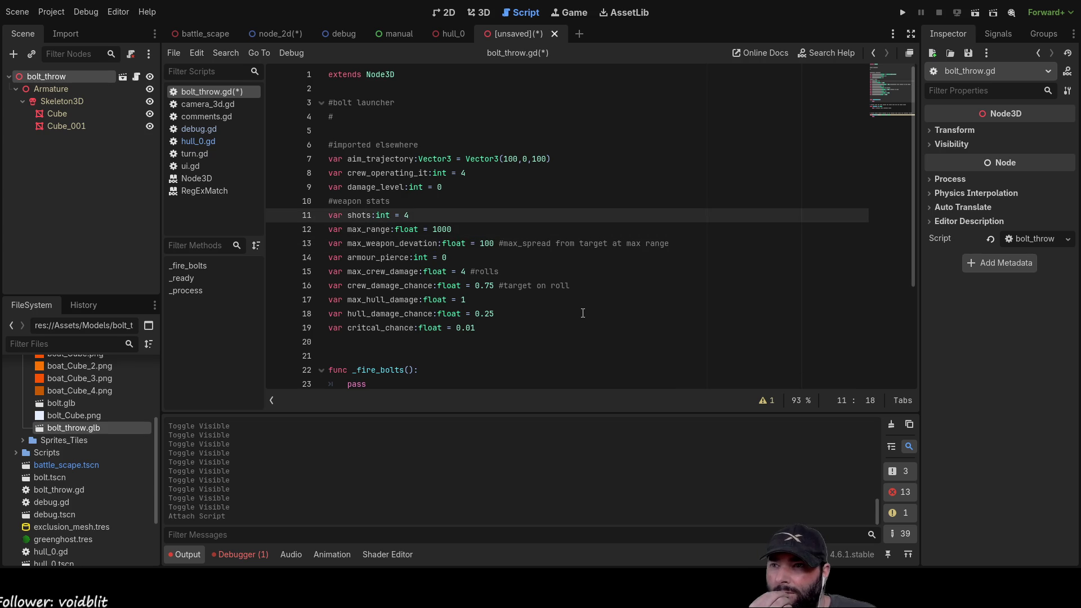
key(Down)
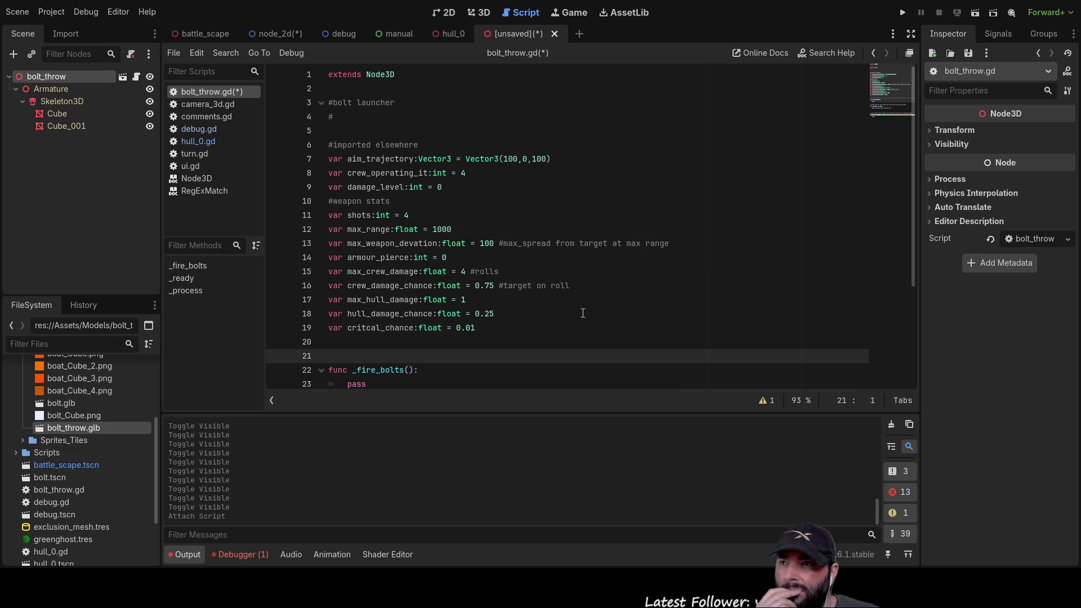
key(Up)
key(Up)
key(Up)
key(End)
key(Up)
key(Up)
key(Up)
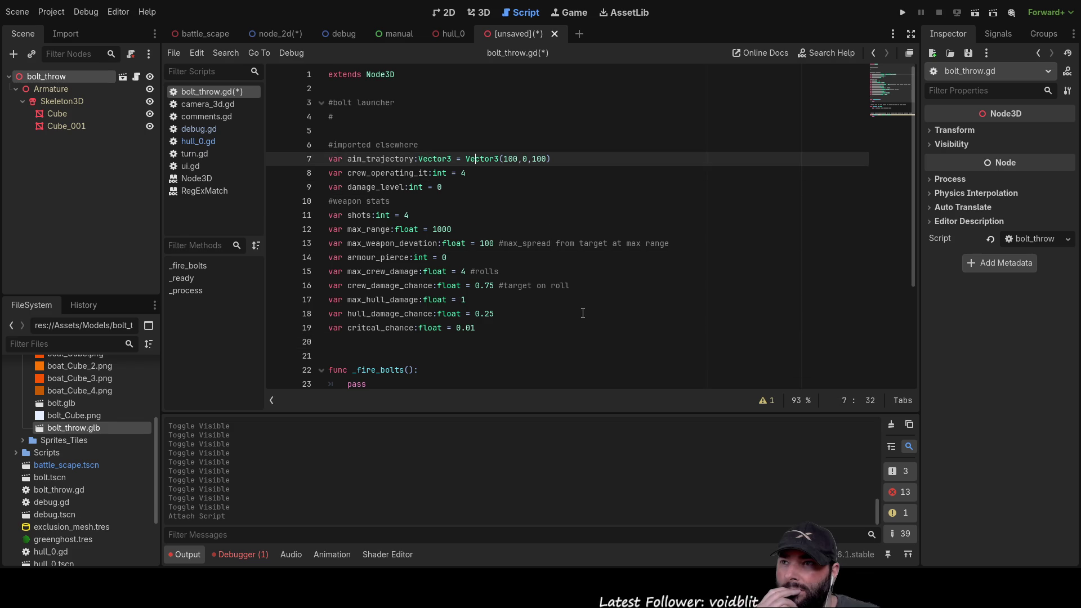
Append ', need to setup' to the '#imported elsewhere' comment on line 6.
key(End)
text(, need to set)
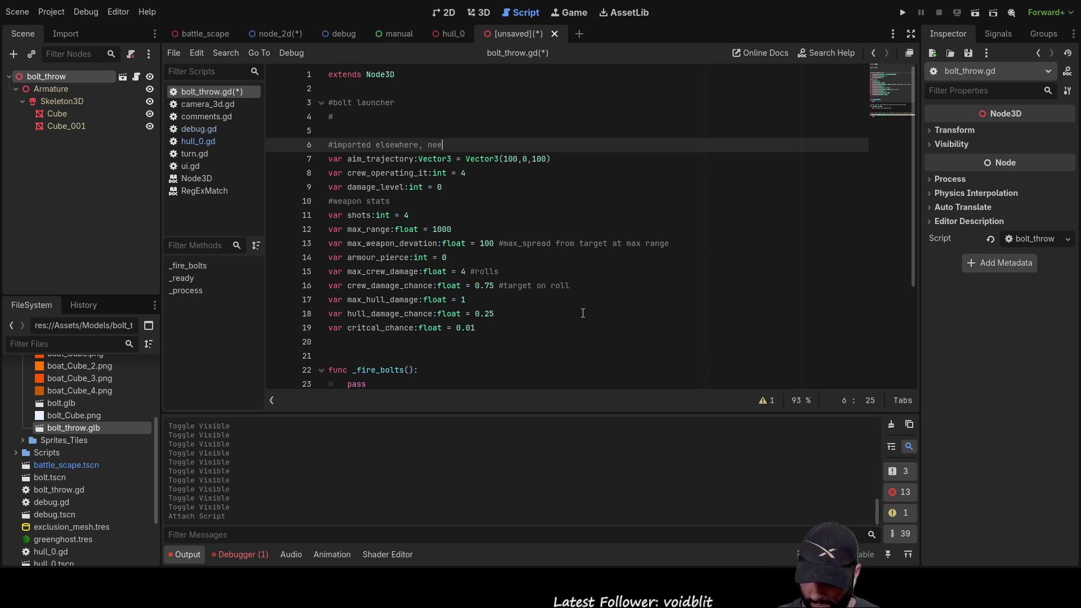
text(up)
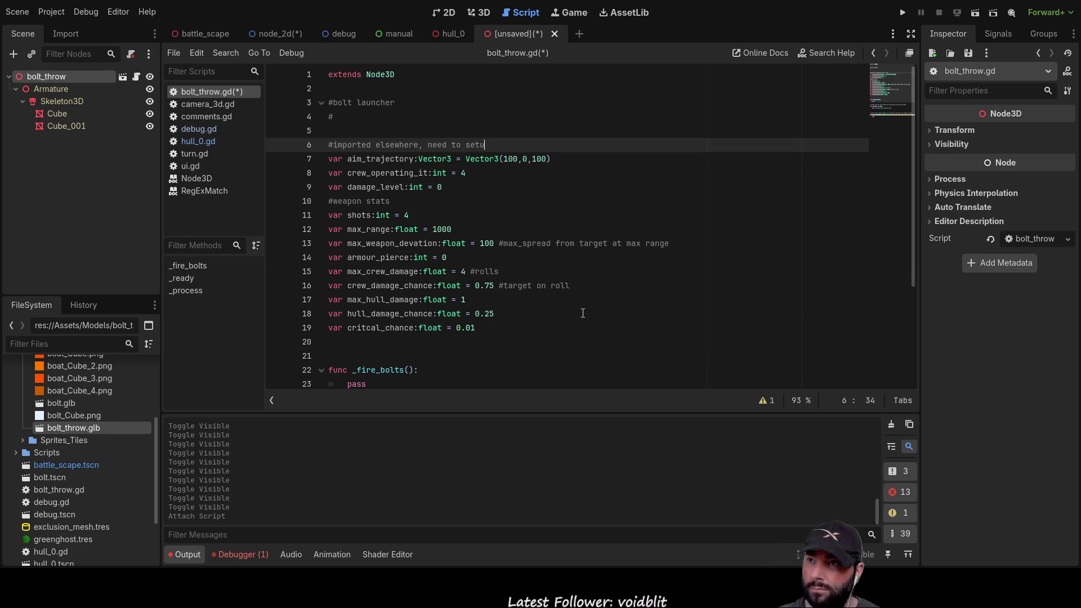
key(Down)
key(Down)
key(Down)
key(Down)
key(Down)
key(Down)
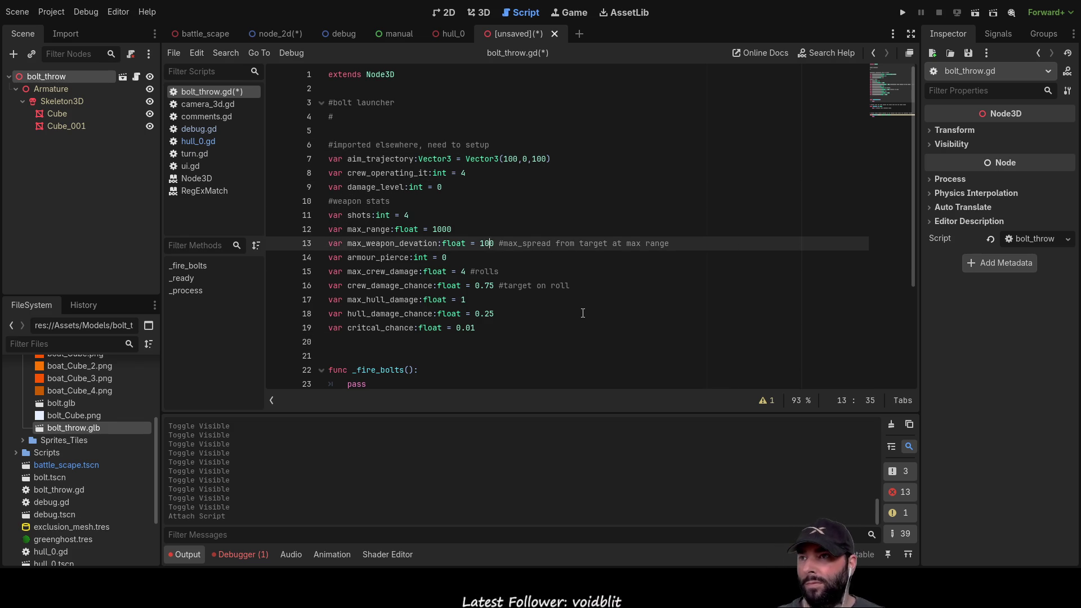
key(Up)
key(Up)
key(Up)
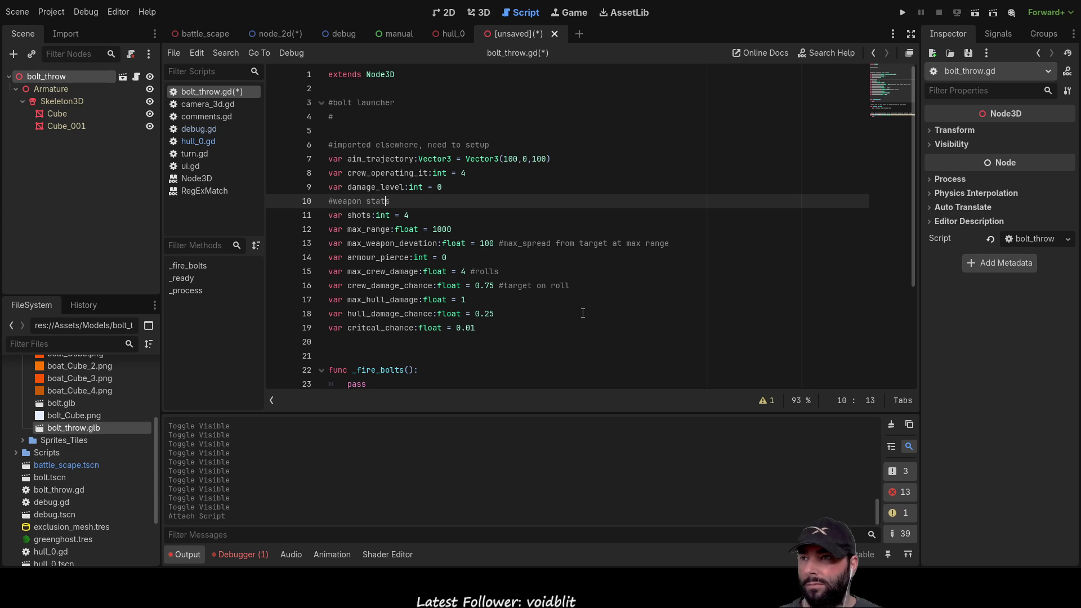
Delete the pass placeholder from the body of _fire_bolts.
key(Down)
key(Home)
key(Right)
key(Down)
key(Down)
key(Down)
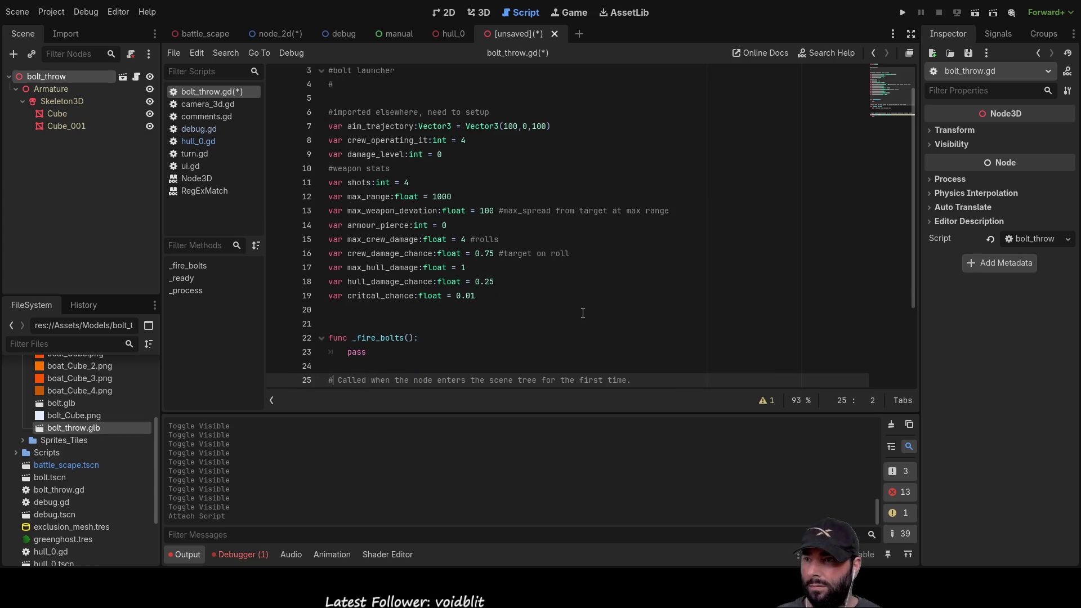
key(Right)
key(Right)
key(Right)
key(BackSpace)
key(BackSpace)
key(BackSpace)
key(Delete)
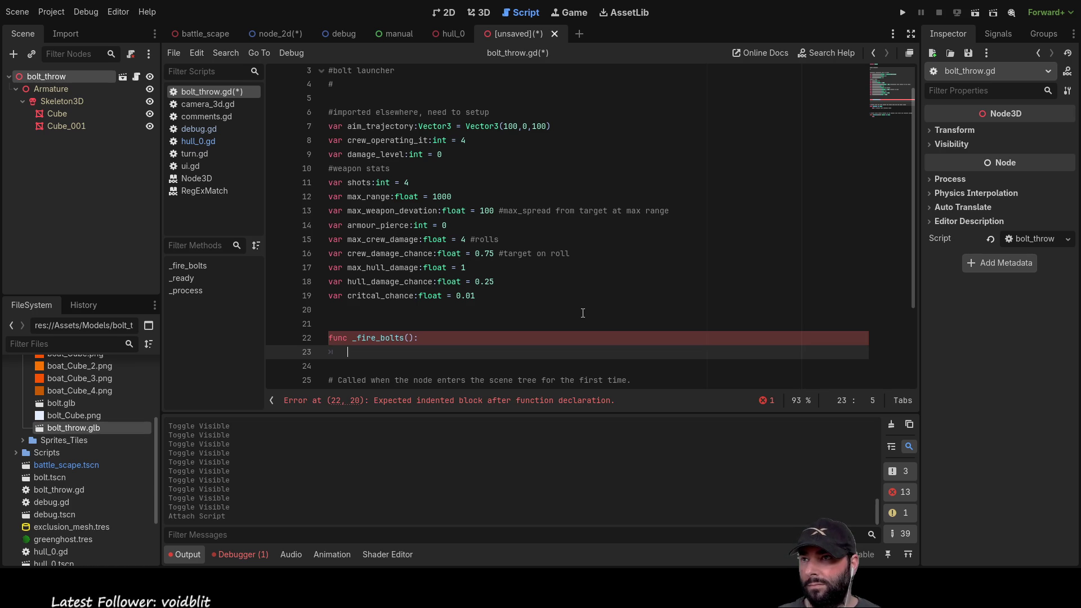
Begin a local shots variable in _fire_bolts, temporarily naming it actual_shots.
text(var shots =)
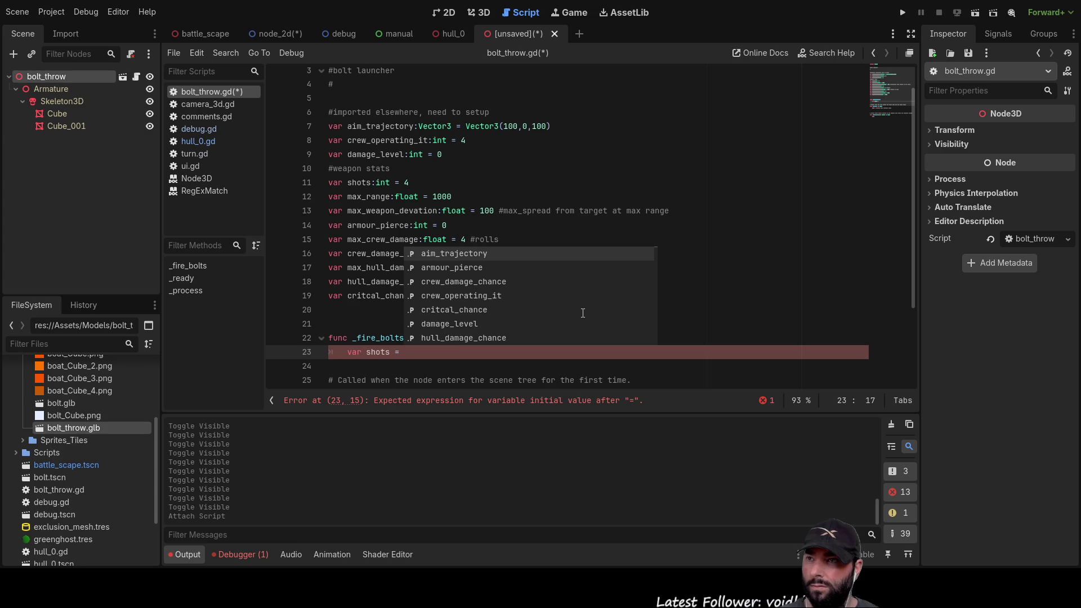
text(rou)
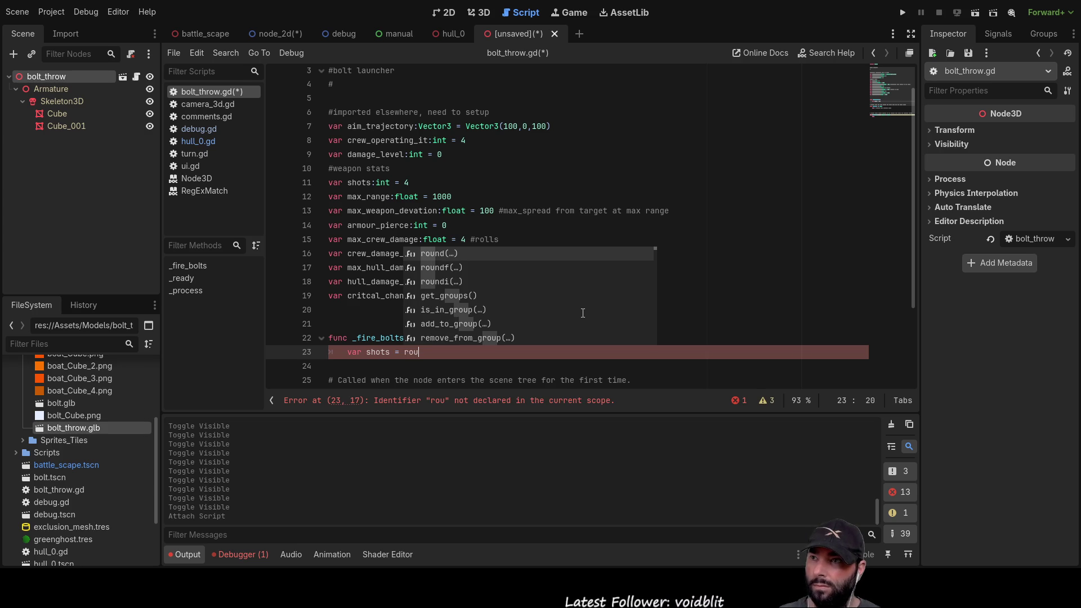
key(BackSpace)
key(BackSpace)
key(BackSpace)
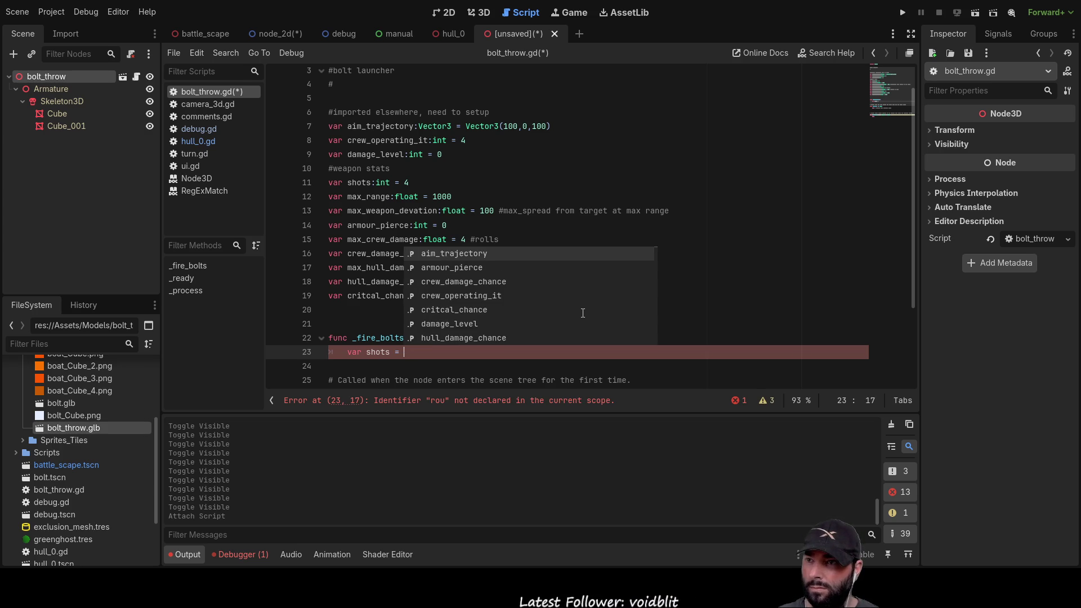
key(Left)
key(Left)
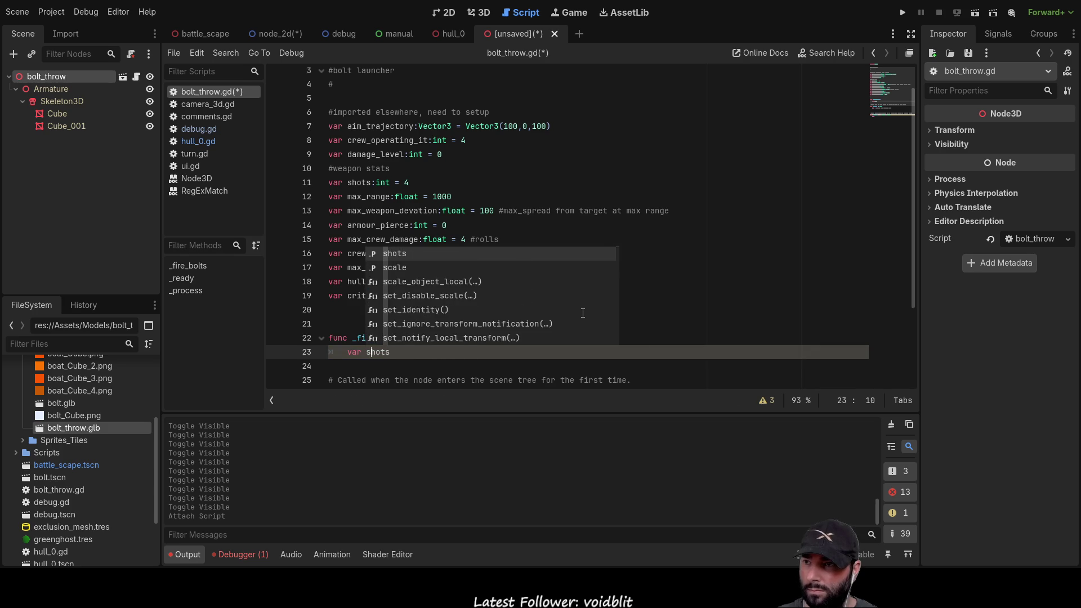
text(actual_)
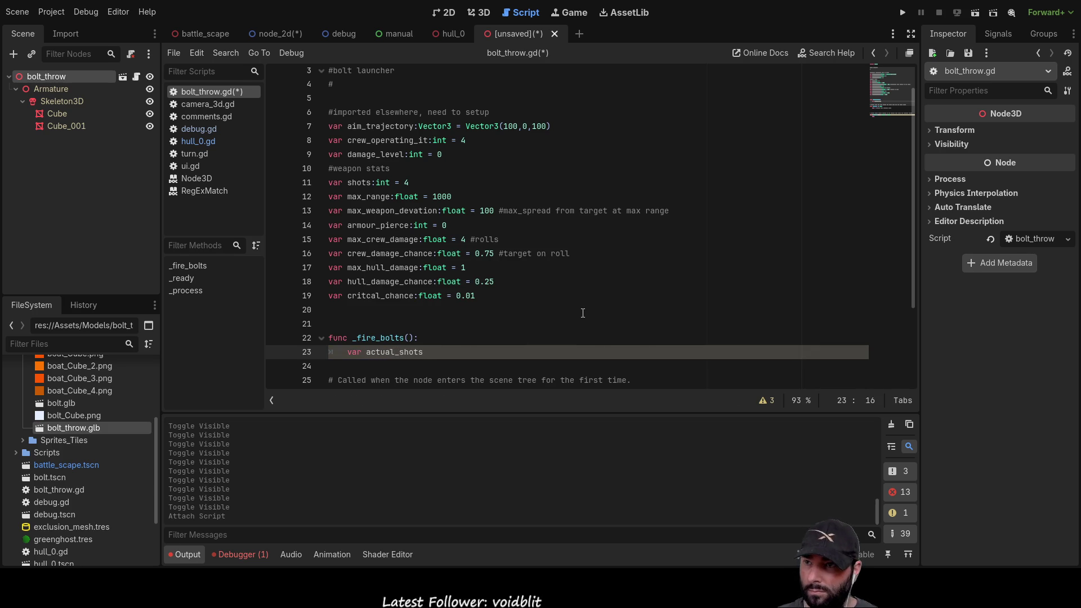
key(End)
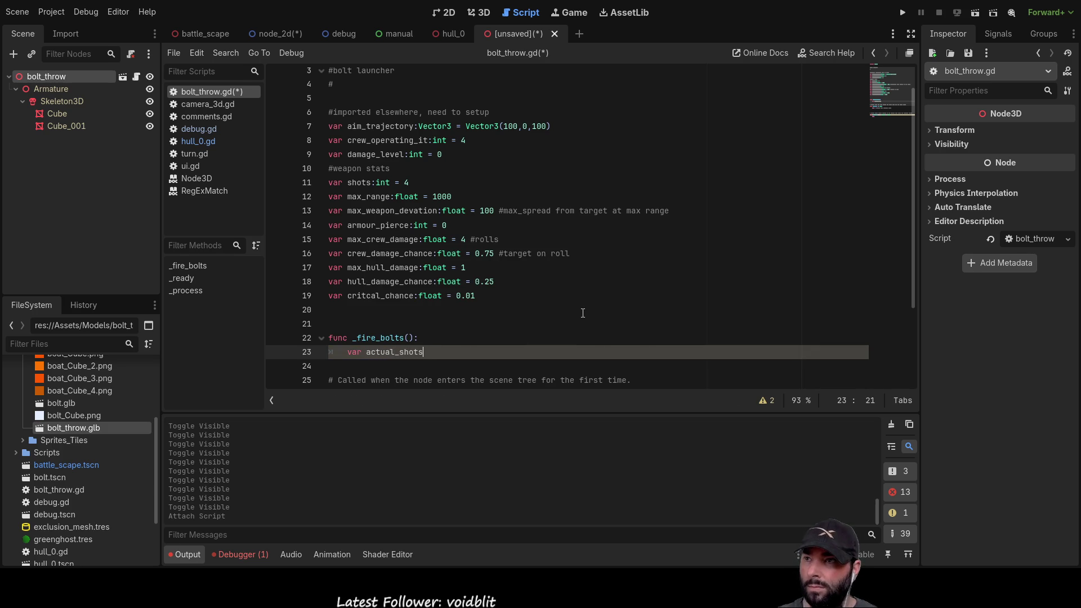
Rename the shots stat to max_shots and change the local variable back to shots.
key(Up)
key(Up)
key(Up)
key(Up)
key(ctrl+Left)
key(ctrl+Left)
key(ctrl+Left)
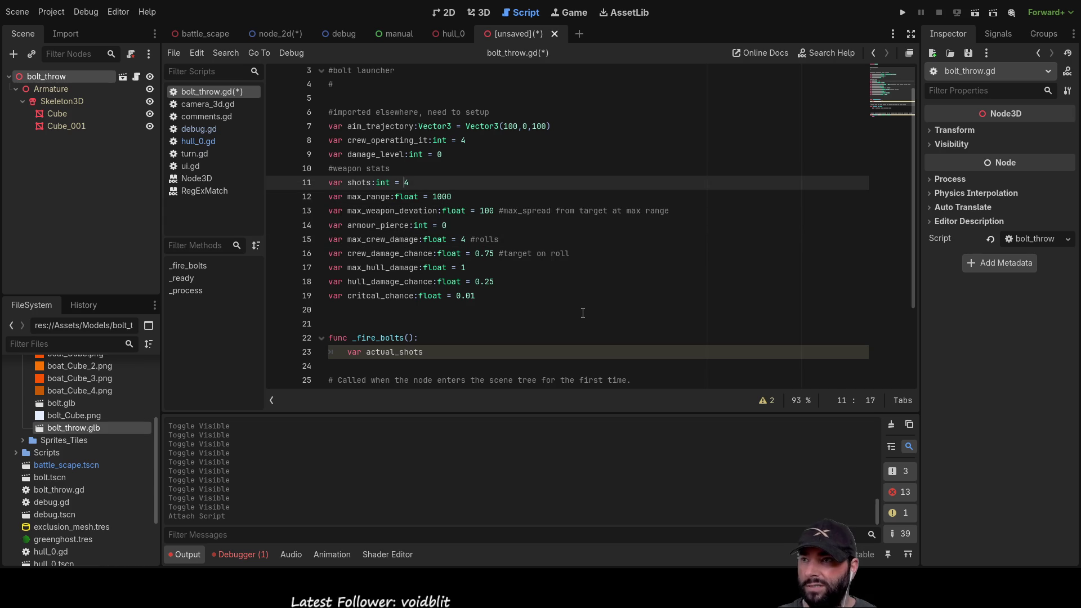
text(max_)
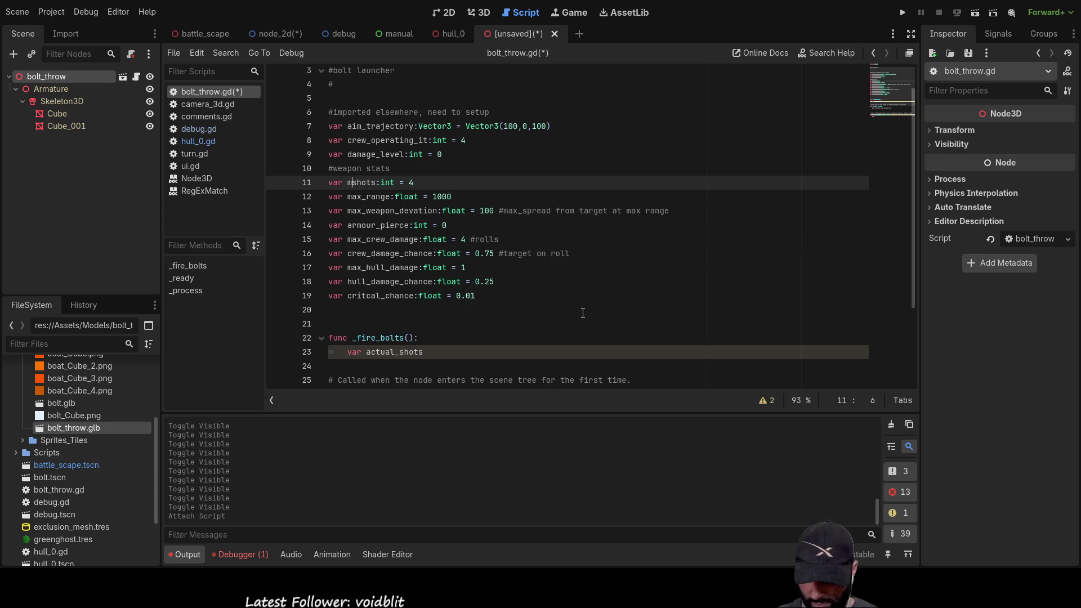
double_click(398, 351)
click(398, 351)
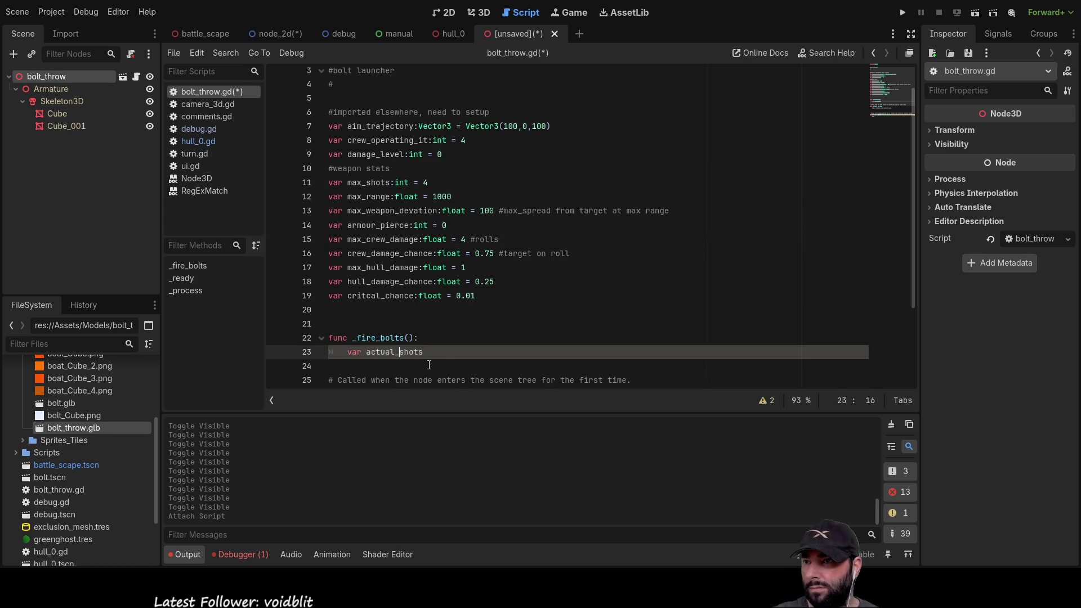
key(BackSpace)
key(BackSpace)
key(BackSpace)
key(BackSpace)
key(BackSpace)
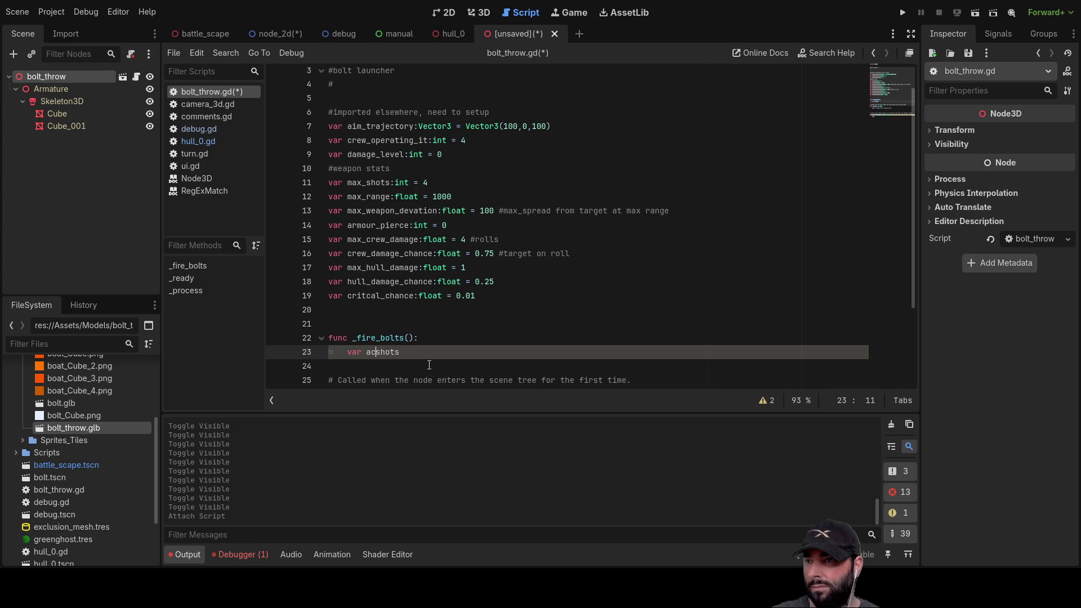
key(Right)
key(Right)
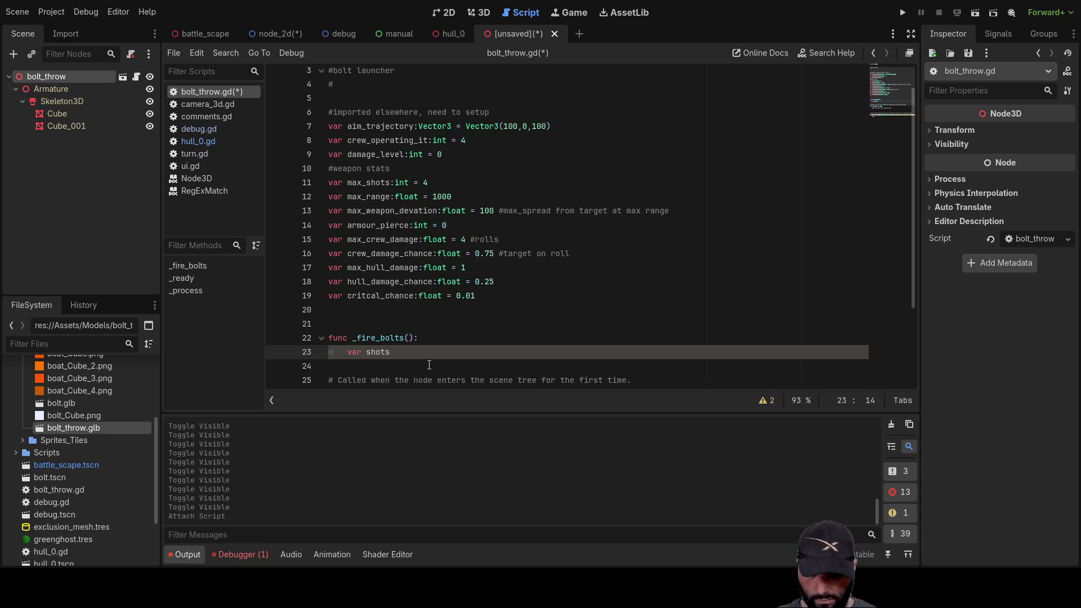
Set the local variable to var shots = max_shots* using the copied max_shots name.
double_click(375, 183)
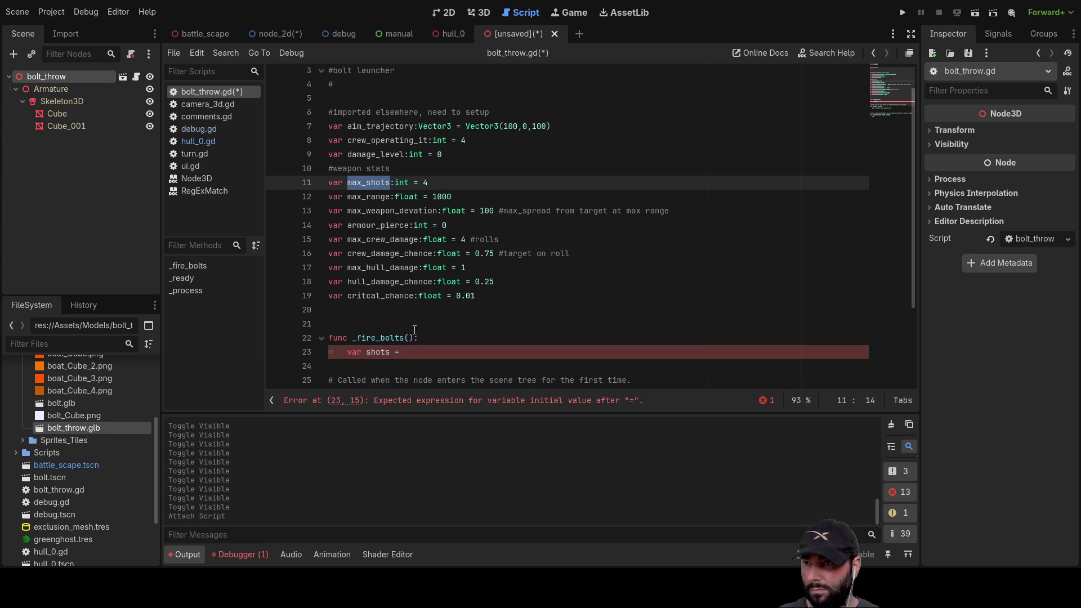
key(ctrl+c)
click(419, 352)
key(ctrl+v)
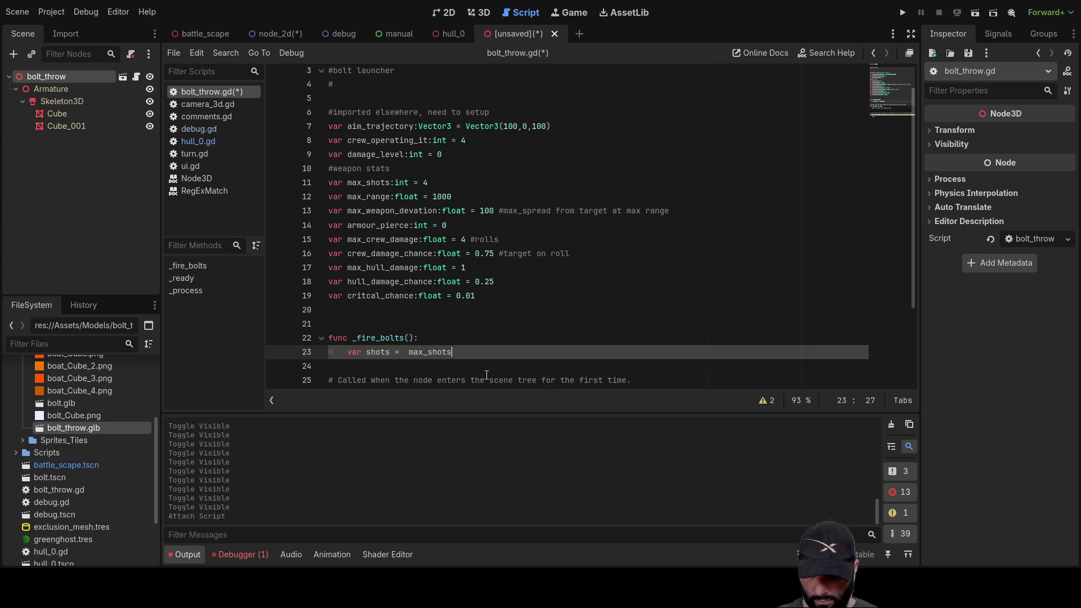
text(*)
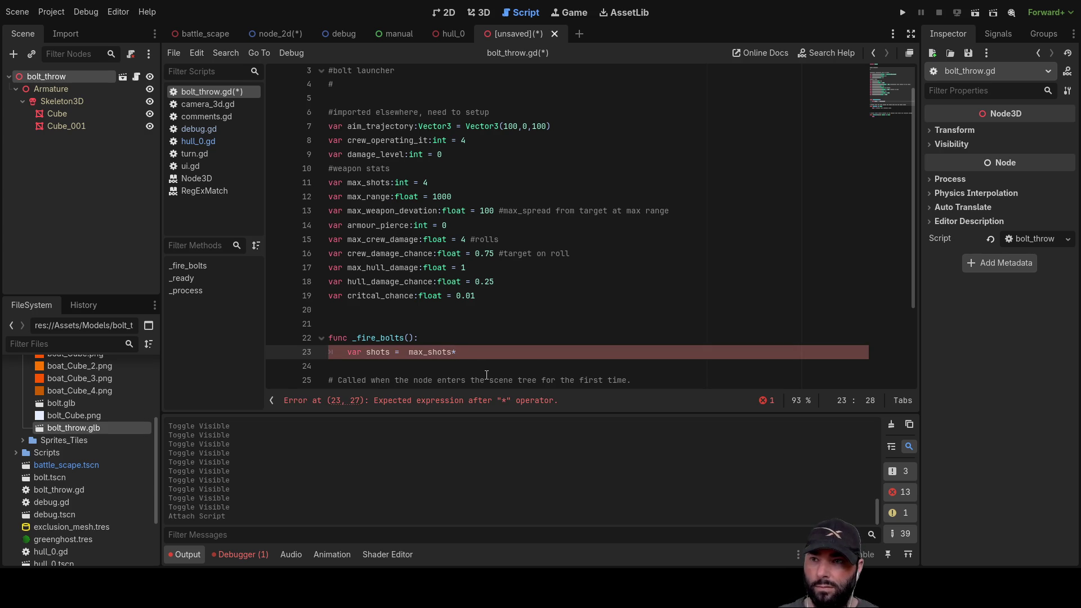
click(400, 32)
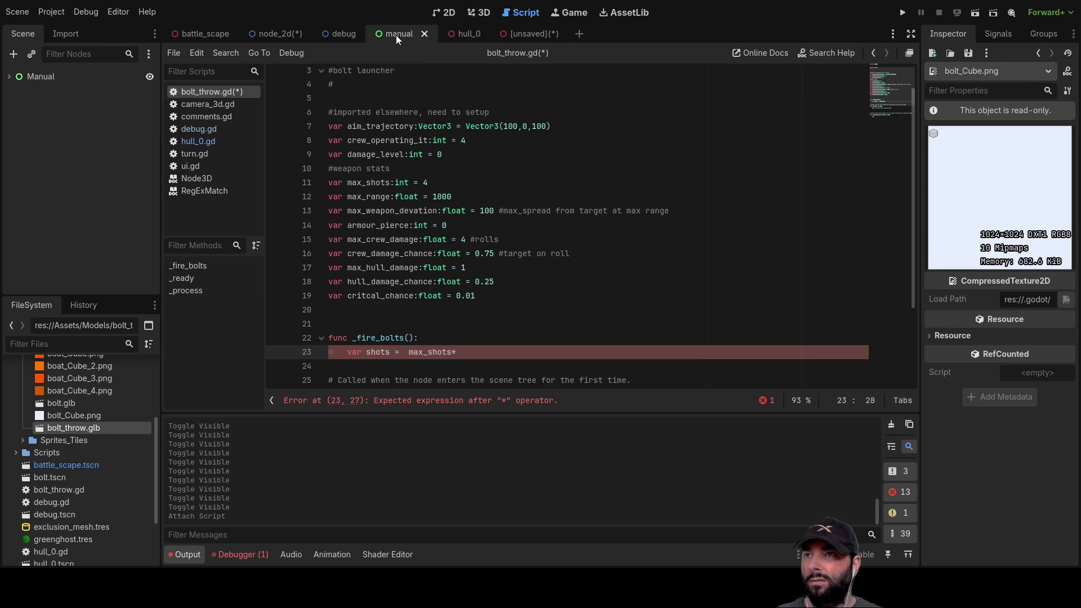
View the manual scene in 2D, scroll through its damage tables, then return to bolt_throw.gd.
click(444, 13)
scroll(524, 225, up, 5)
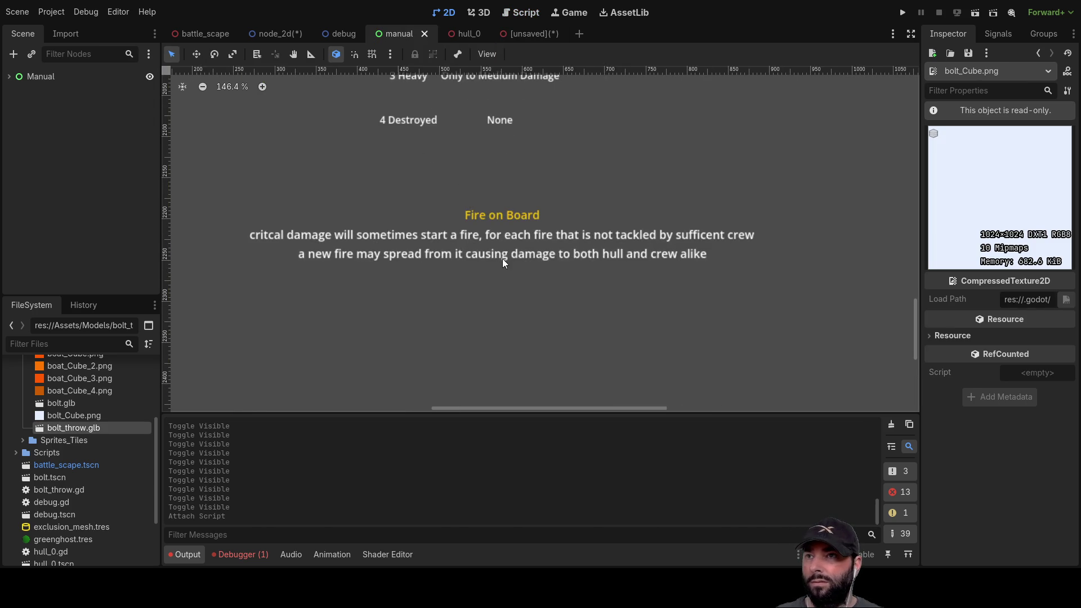
scroll(544, 185, down, 3)
scroll(562, 212, up, 1)
scroll(667, 258, down, 1)
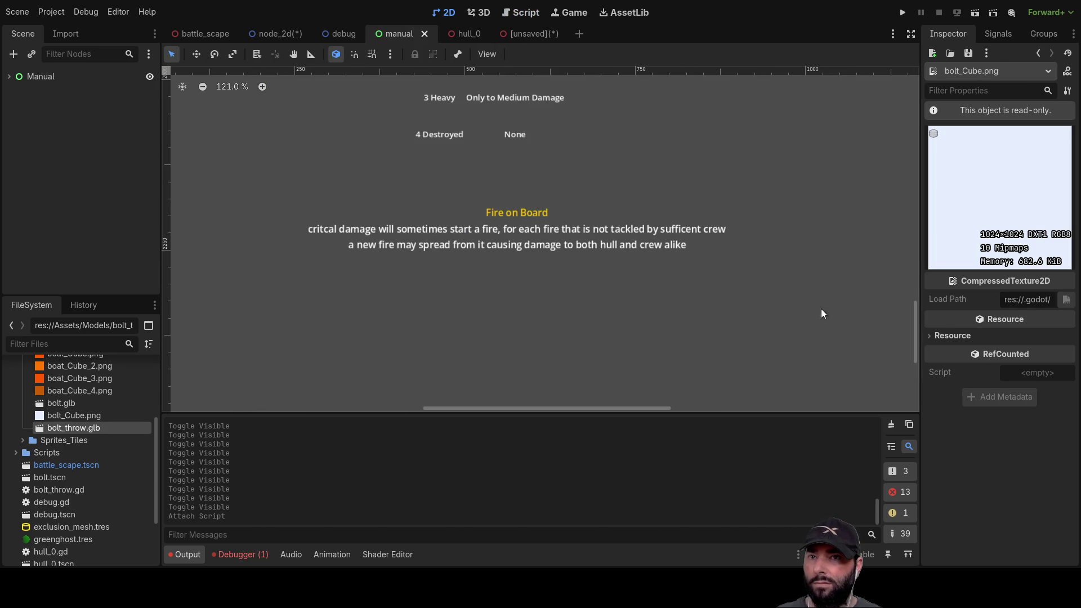
mouse_move(915, 336)
mouse_down()
mouse_move(899, 251)
mouse_move(904, 191)
mouse_move(917, 271)
mouse_move(918, 261)
mouse_up()
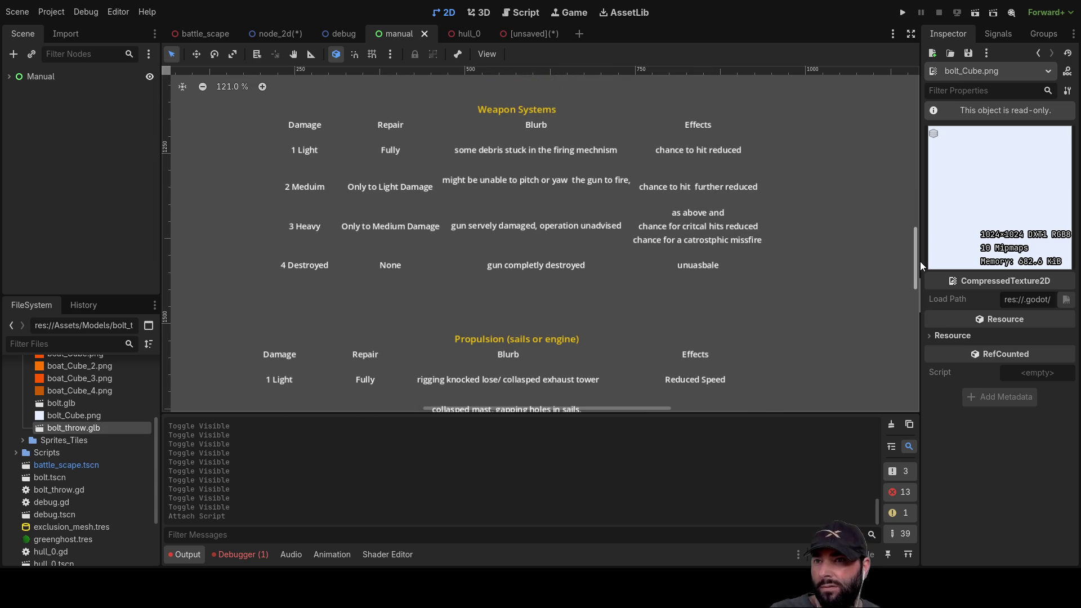
drag(920, 261, 917, 221)
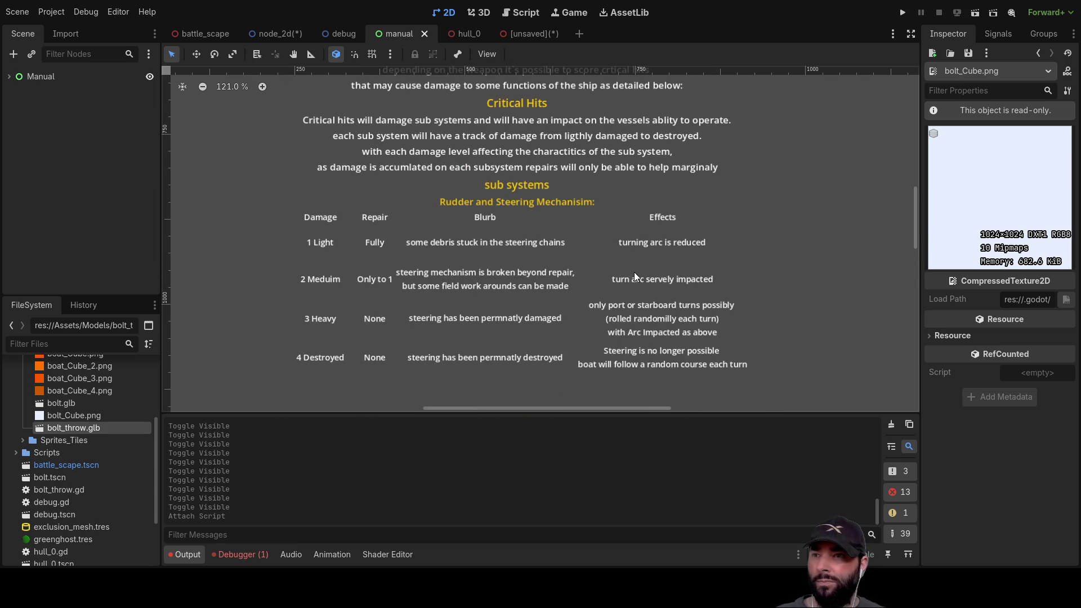
click(516, 33)
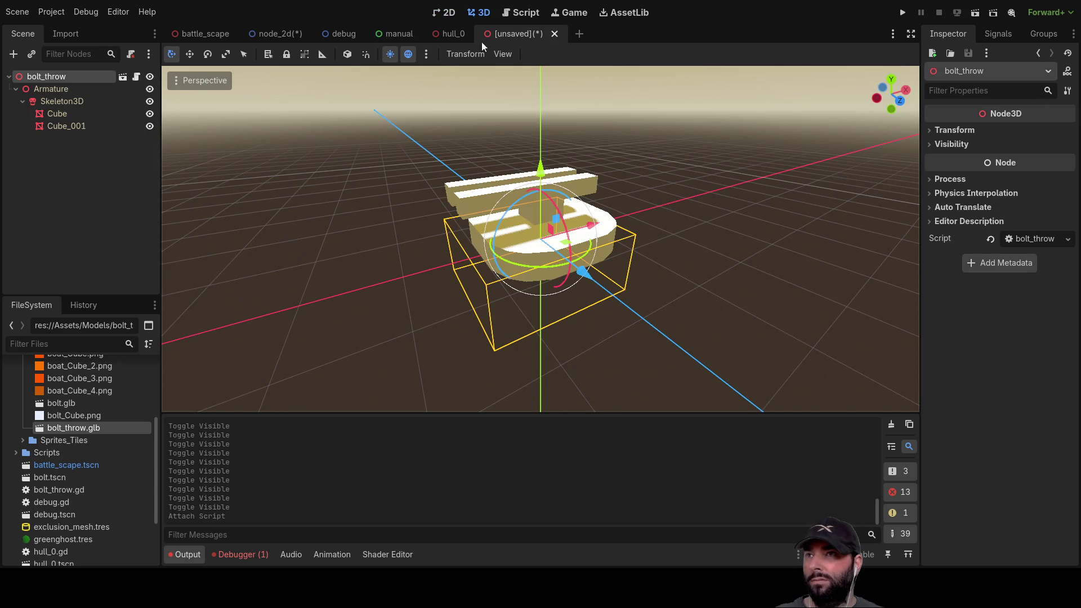
click(533, 17)
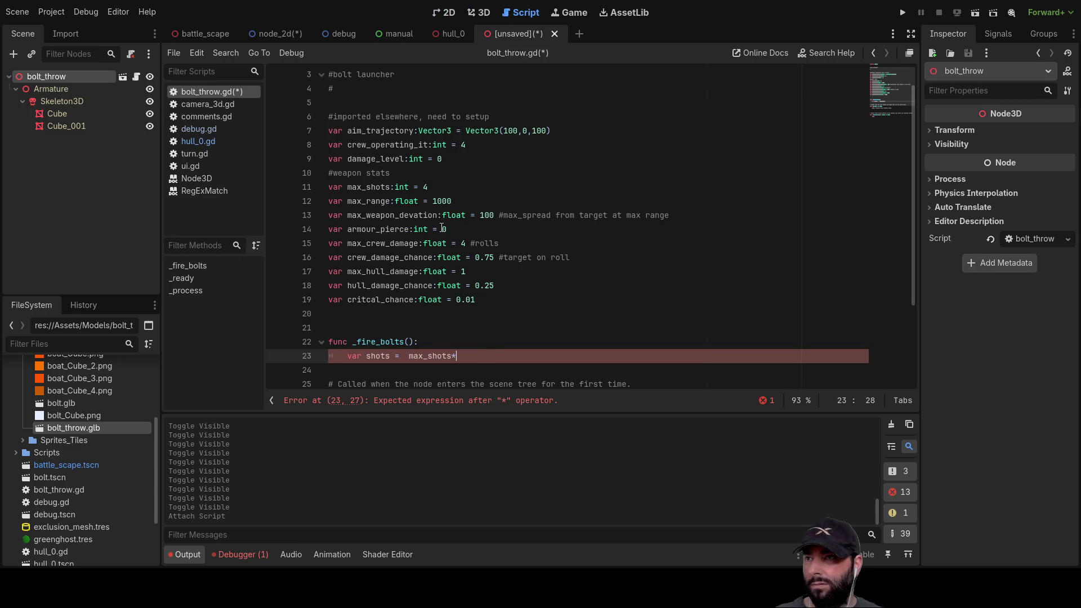
Insert var required_crew:int = 4 on a new line above max_shots.
double_click(383, 147)
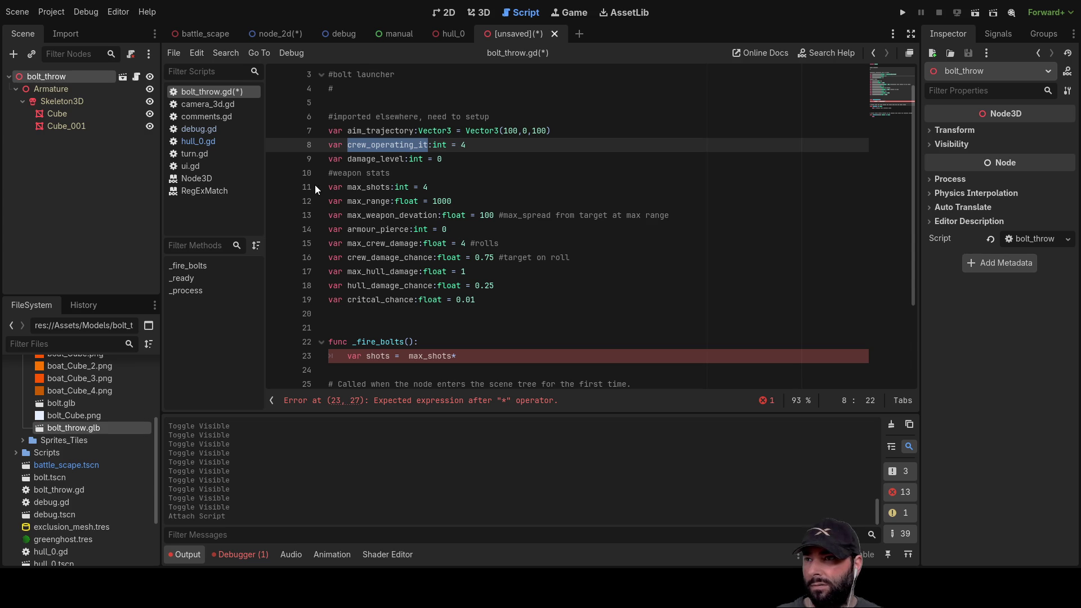
click(329, 186)
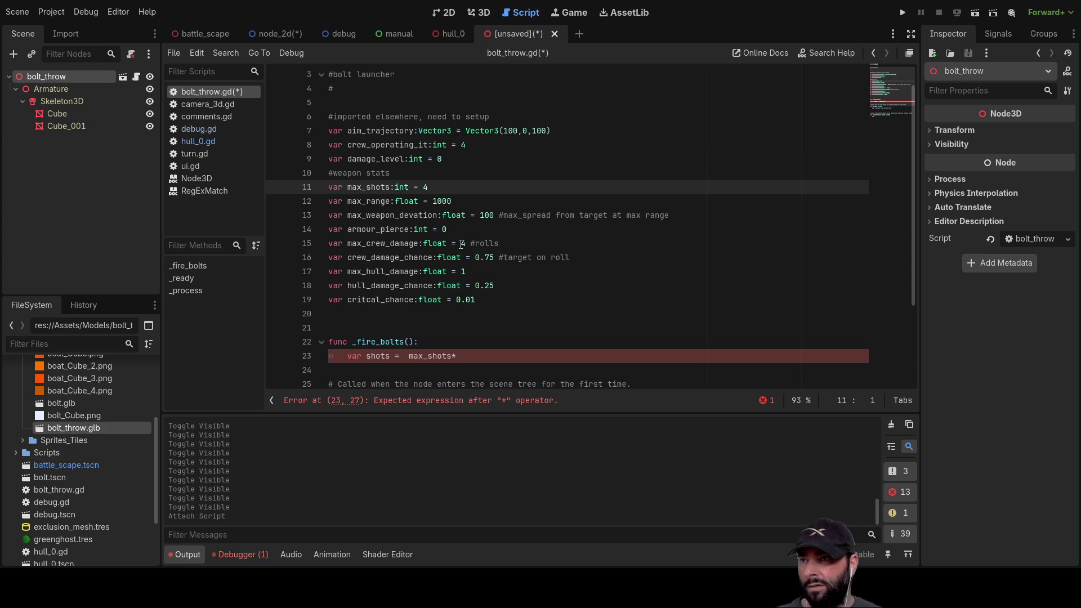
key(Return)
key(Up)
text(var )
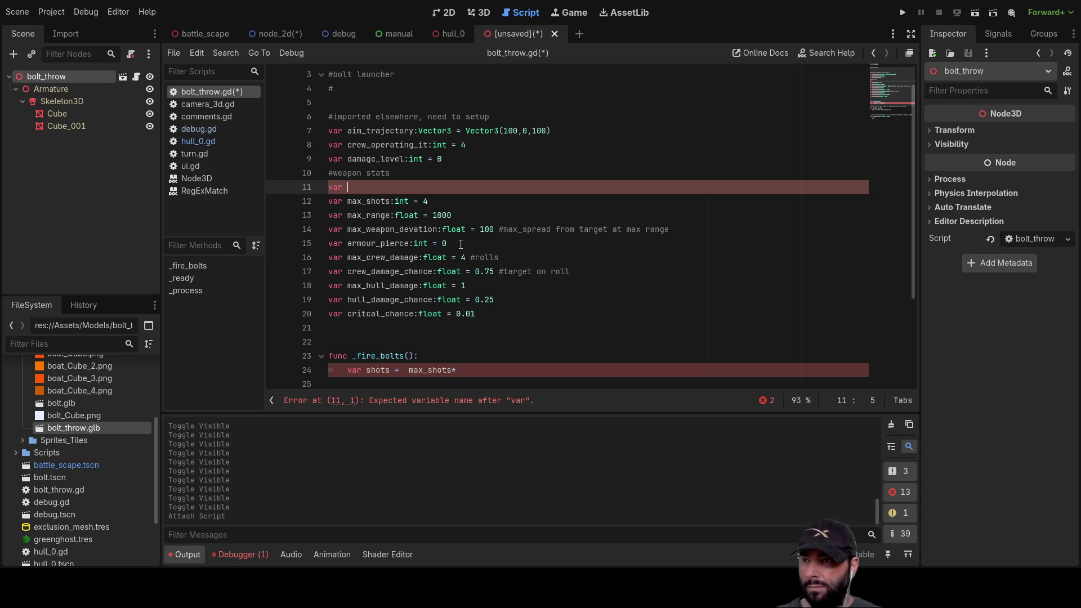
text(requi)
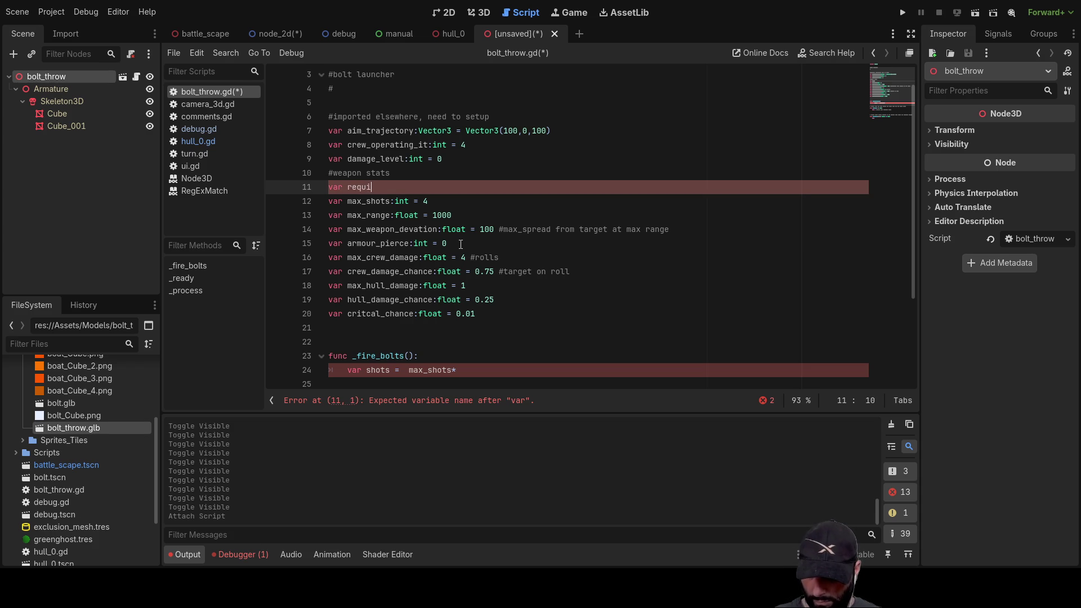
text(red_c)
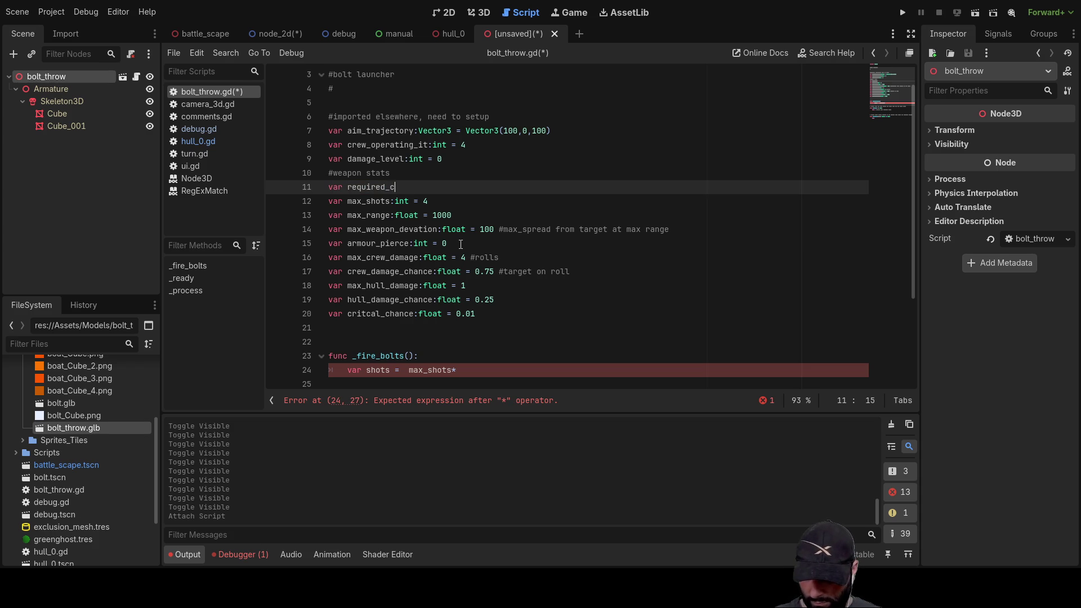
text(rew:)
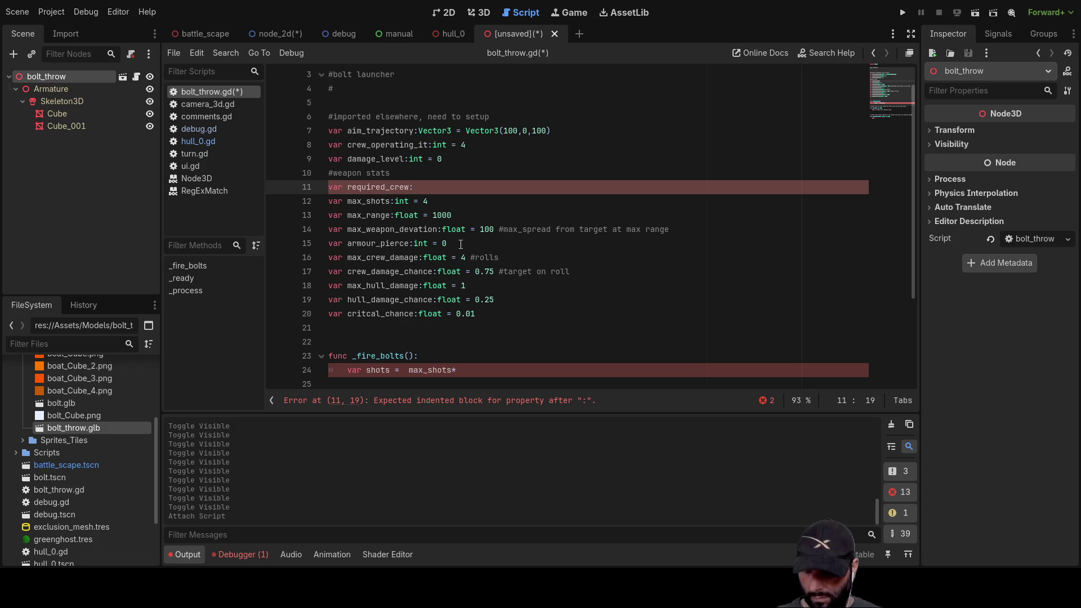
text(in)
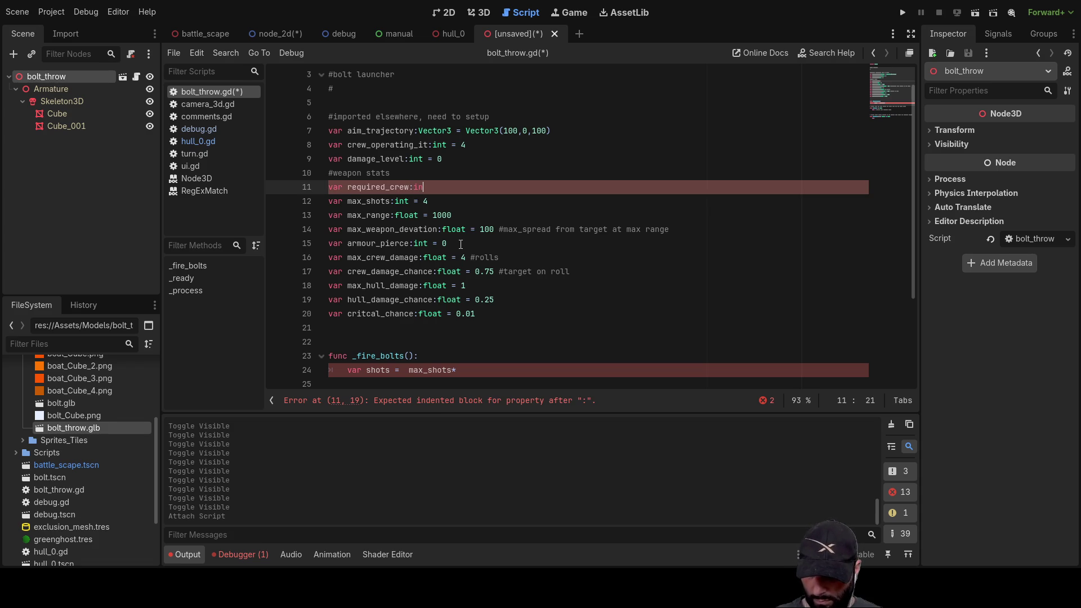
text(t = 4)
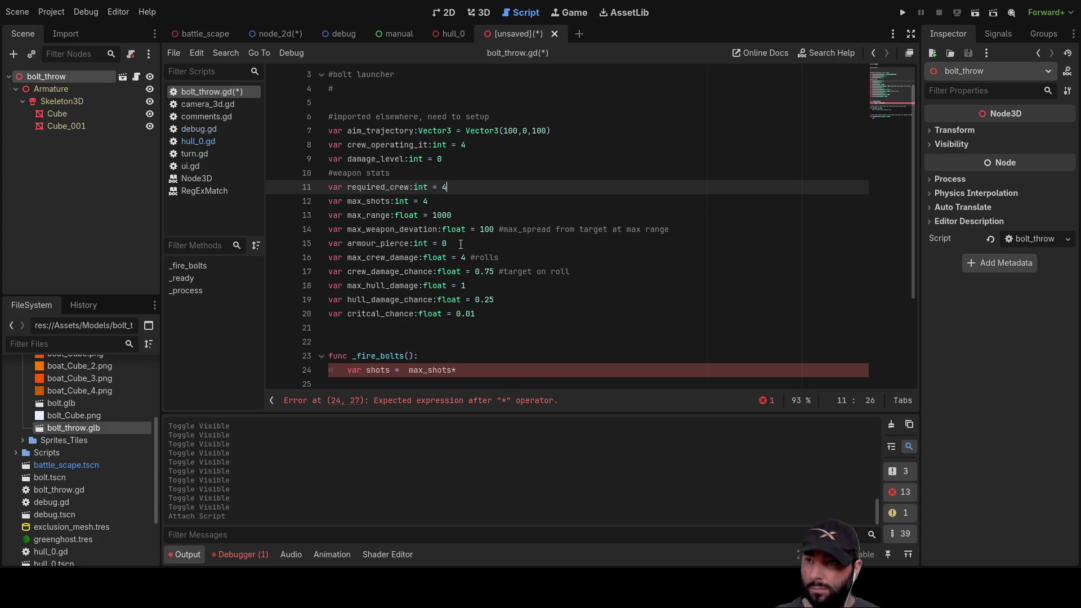
key(Down)
key(Down)
key(Down)
key(Down)
key(Down)
key(Down)
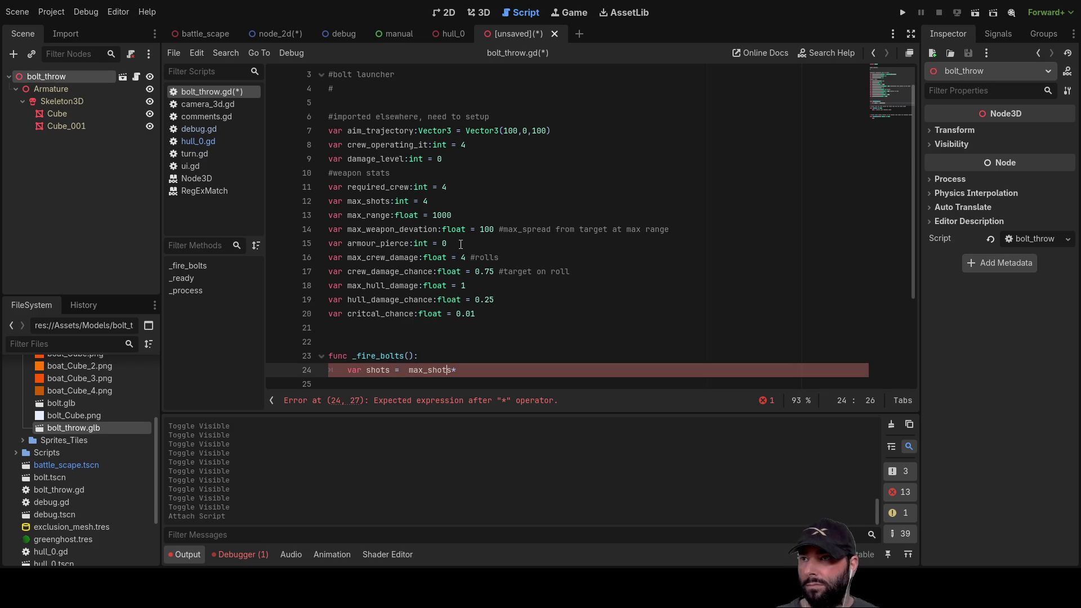
Extend the shots formula to max_shots*crew_operating_it/required_crew by pasting both names.
double_click(377, 188)
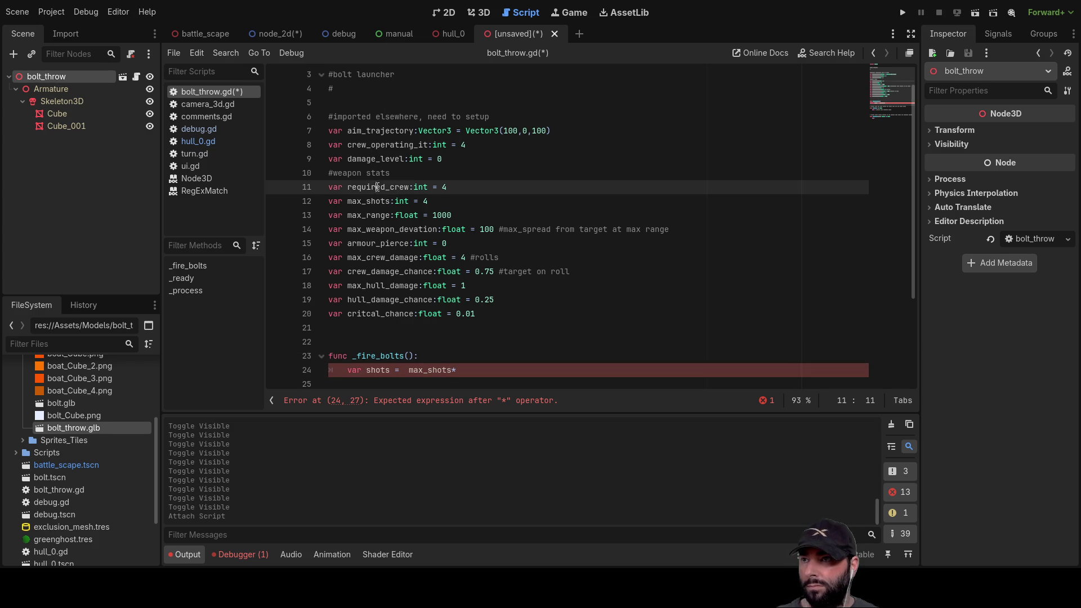
double_click(383, 145)
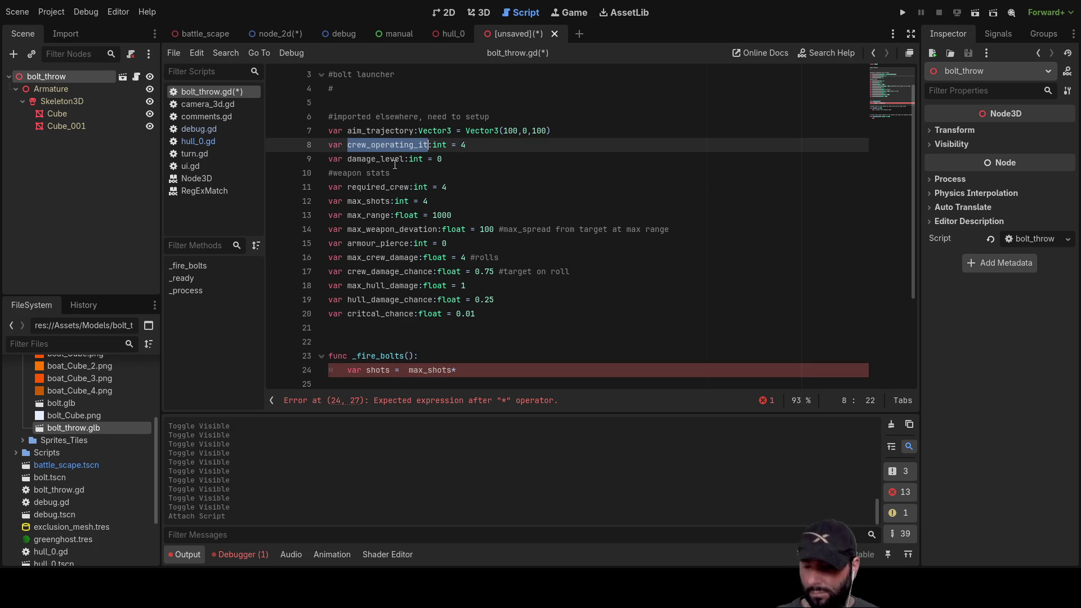
key(ctrl+c)
click(477, 369)
key(ctrl+v)
text(/)
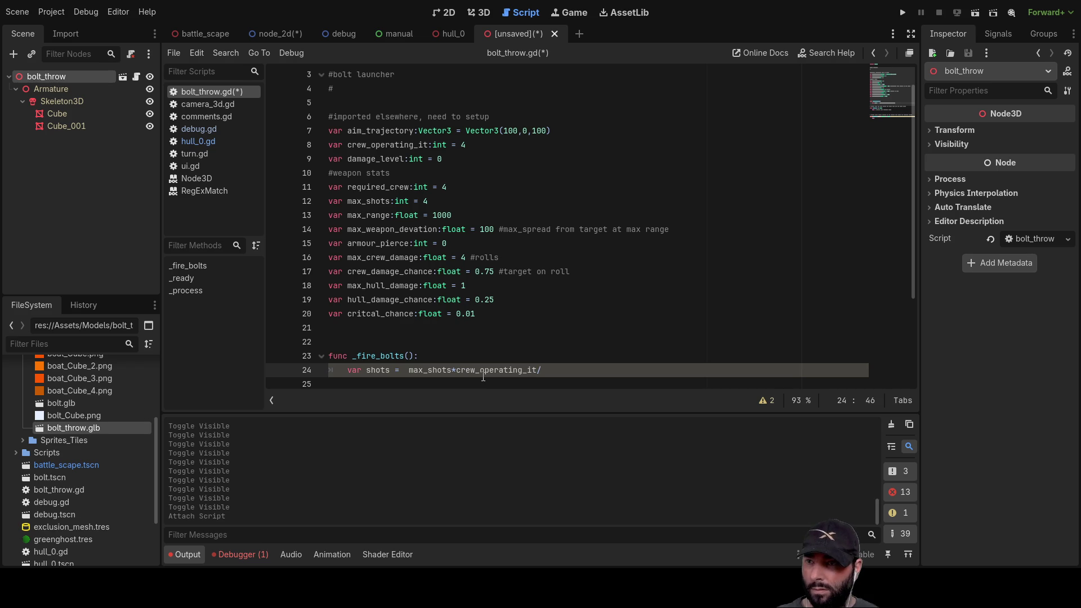
click(386, 188)
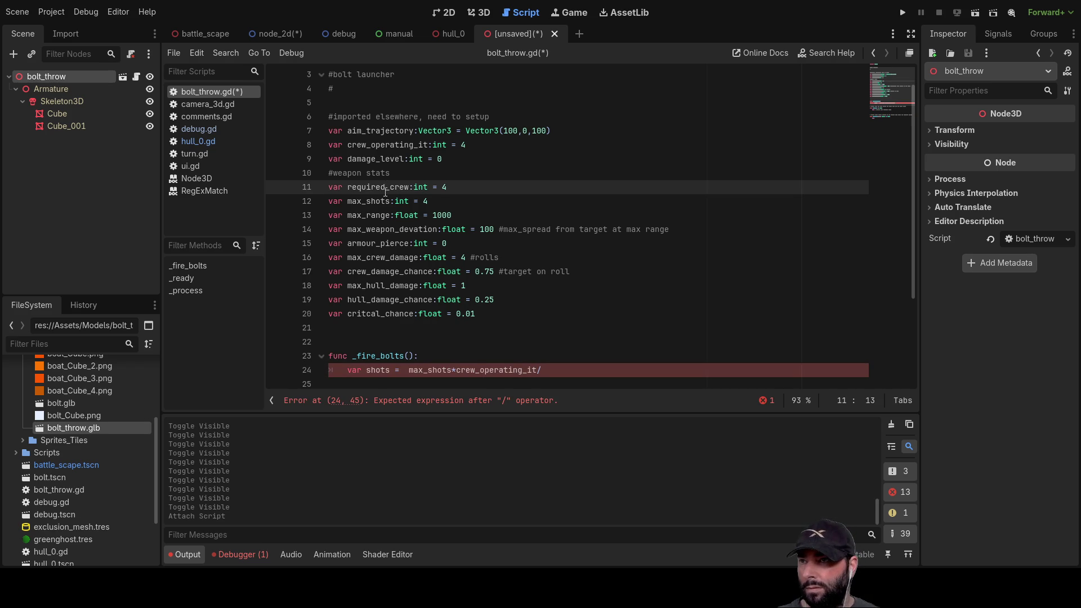
double_click(386, 187)
key(ctrl+c)
click(563, 370)
key(ctrl+v)
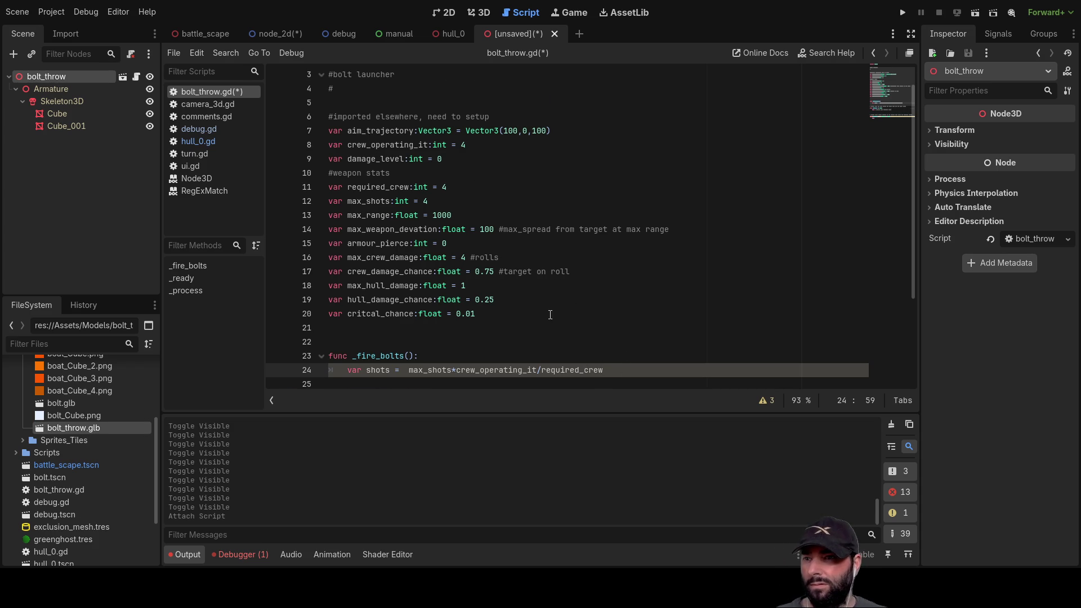
Add an empty indented line below the shots calculation in _fire_bolts.
scroll(550, 314, down, 3)
click(609, 261)
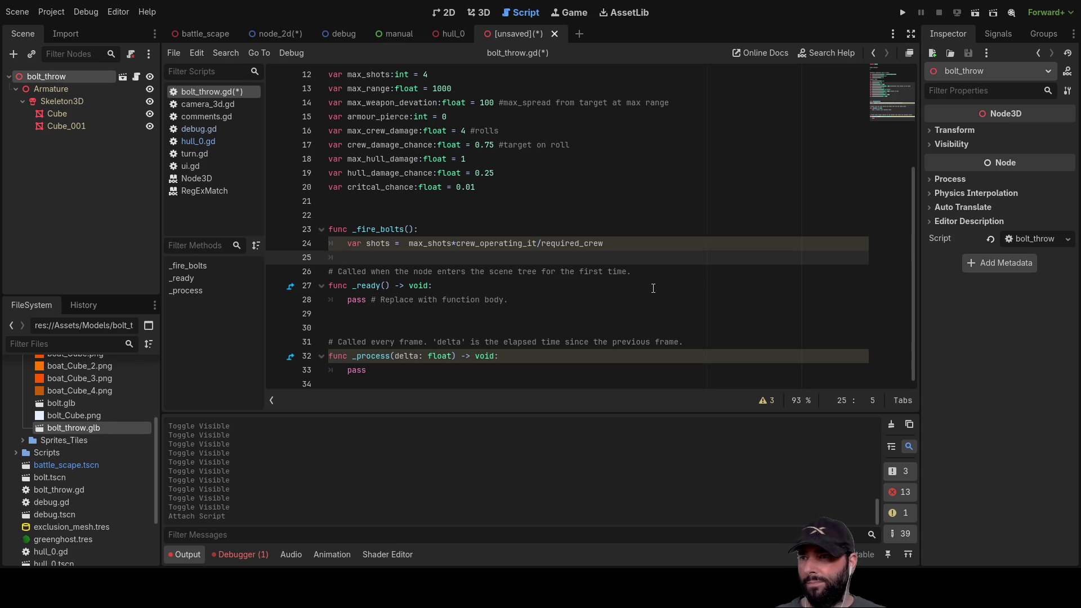
key(Return)
key(Up)
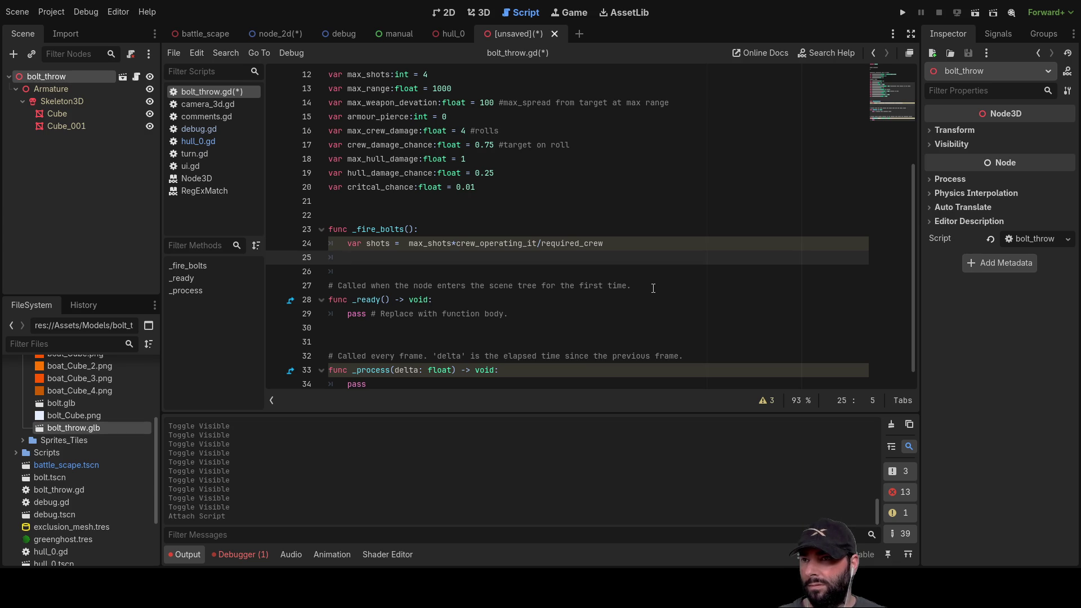
scroll(563, 263, up, 3)
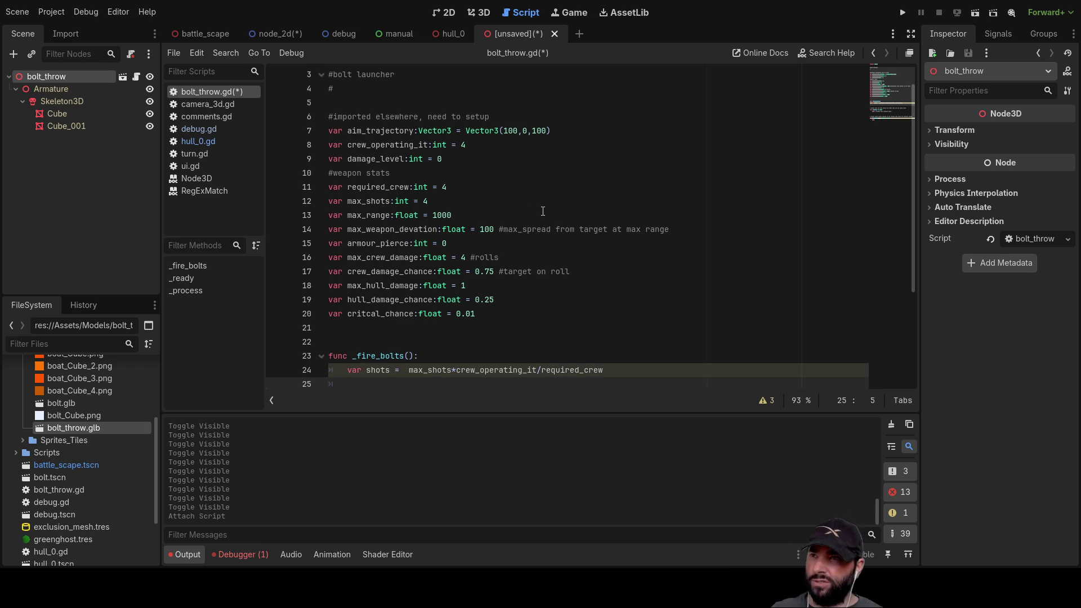
Glance at the hull_0 script, then go back to bolt_throw.gd.
click(447, 33)
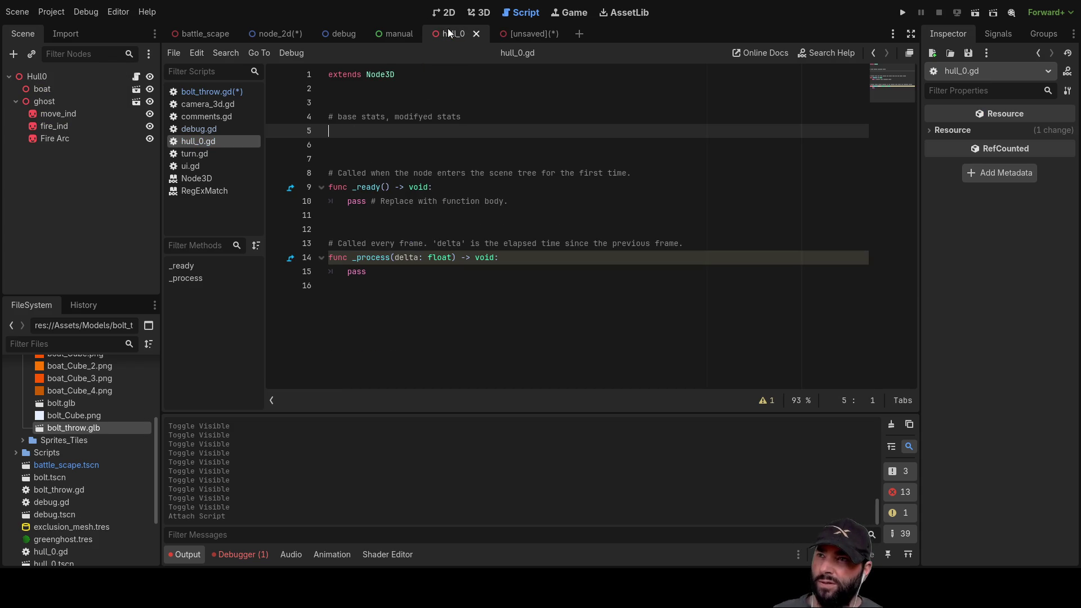
click(510, 33)
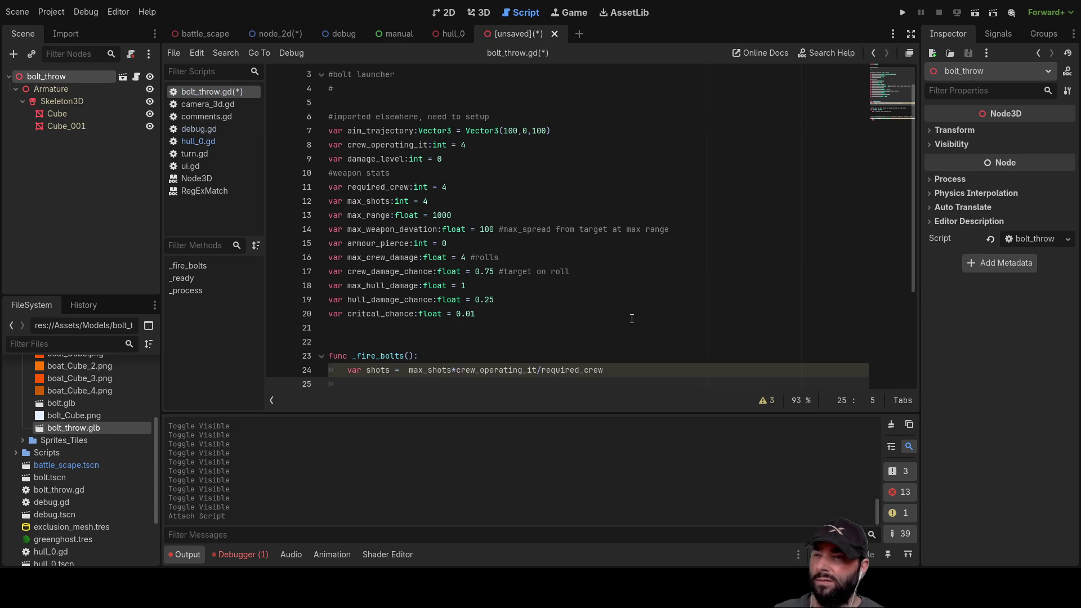
scroll(529, 323, down, 3)
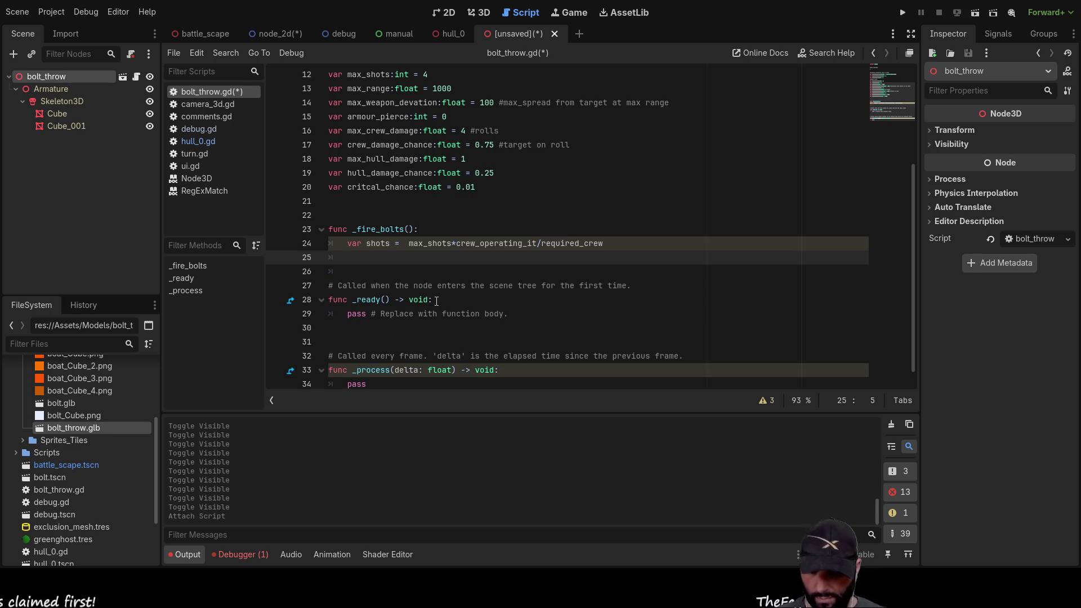
Add a 'for x in shots:' loop below the shots line, removing the placeholder pass.
key(Down)
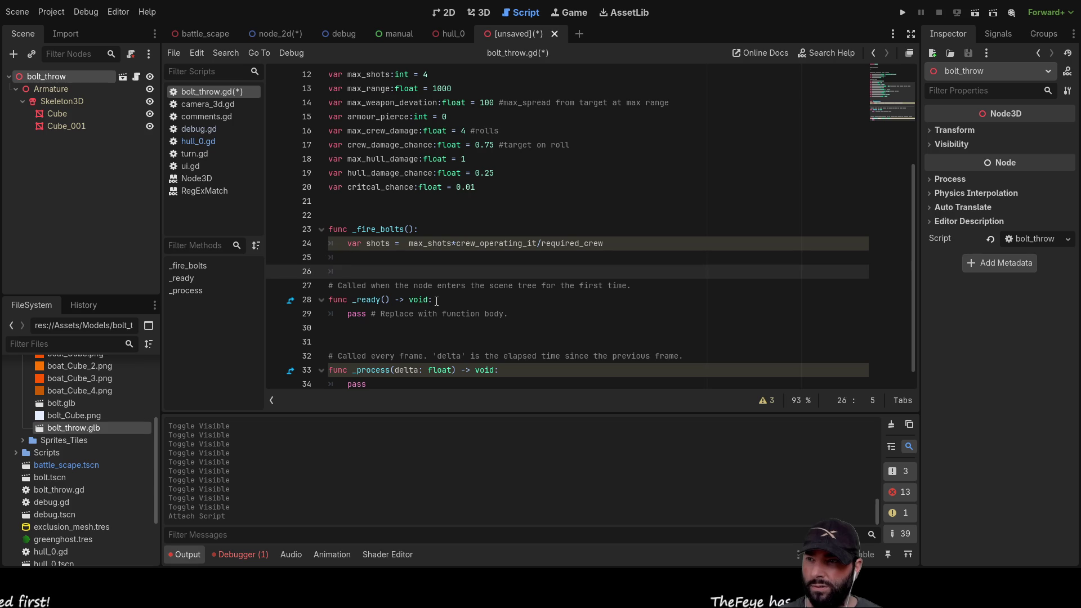
key(Up)
key(Up)
key(Up)
key(Down)
key(Down)
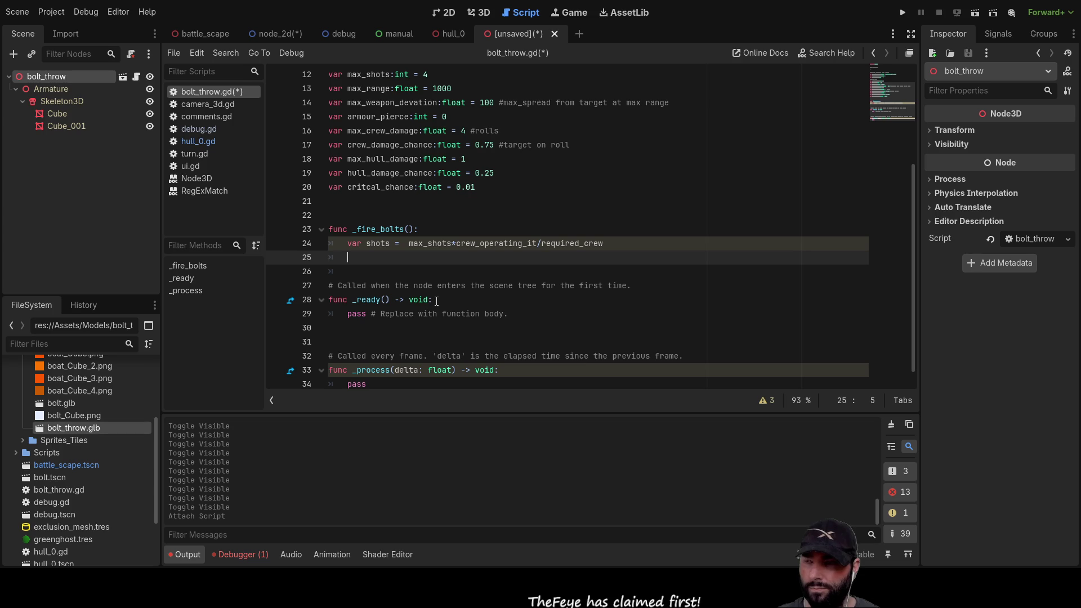
text(for)
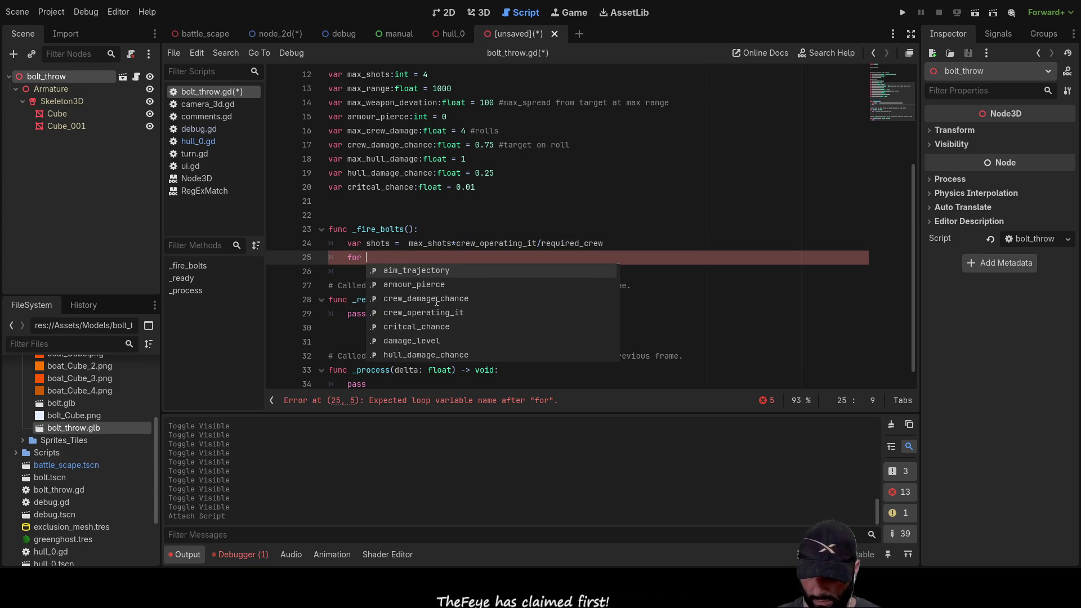
text( x)
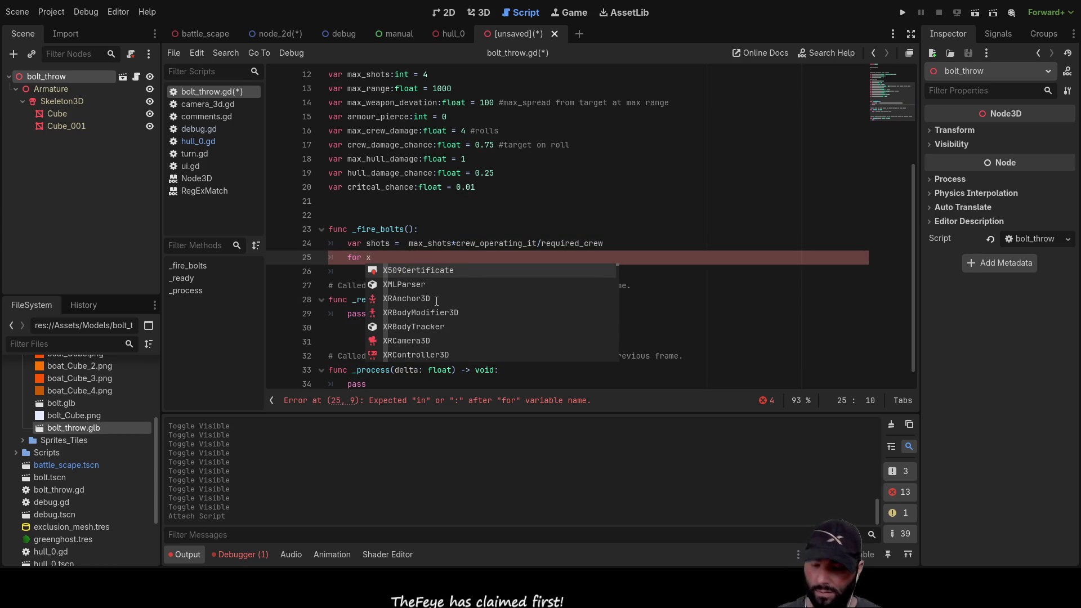
text( in shots)
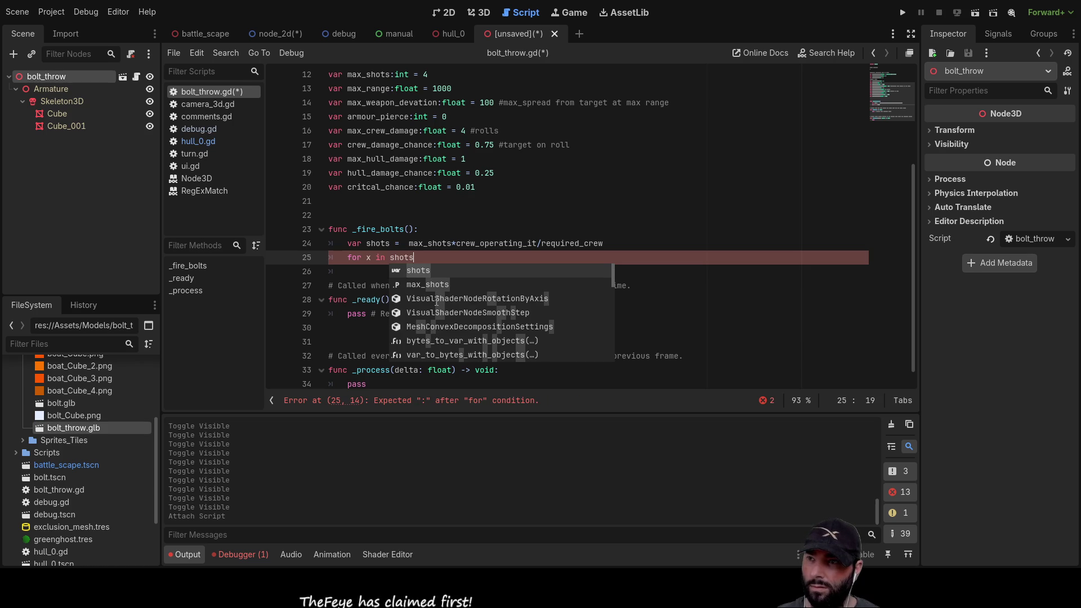
text(:)
key(Return)
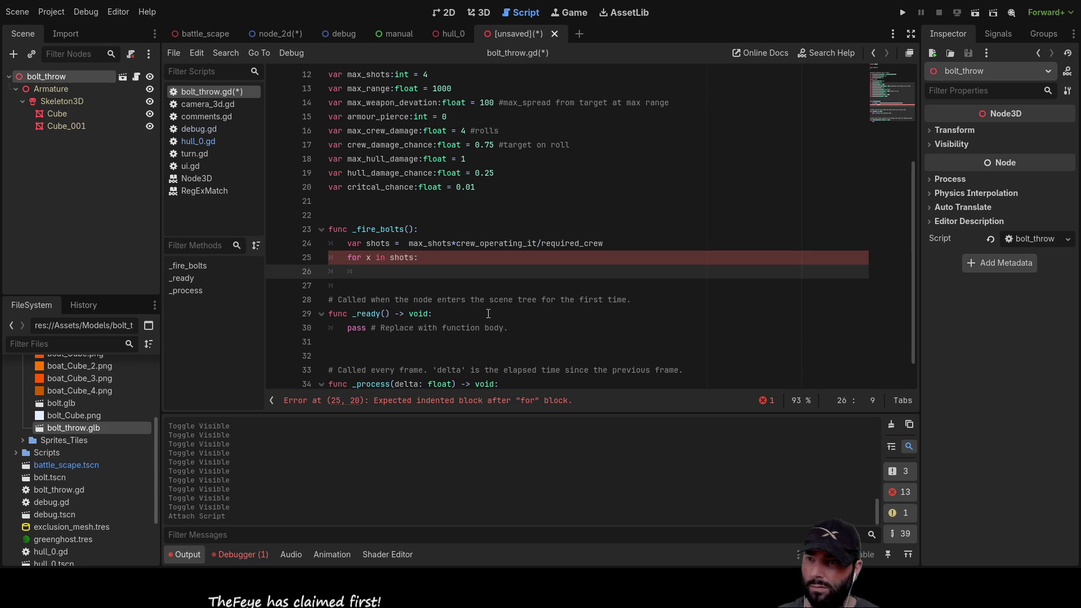
text(pass)
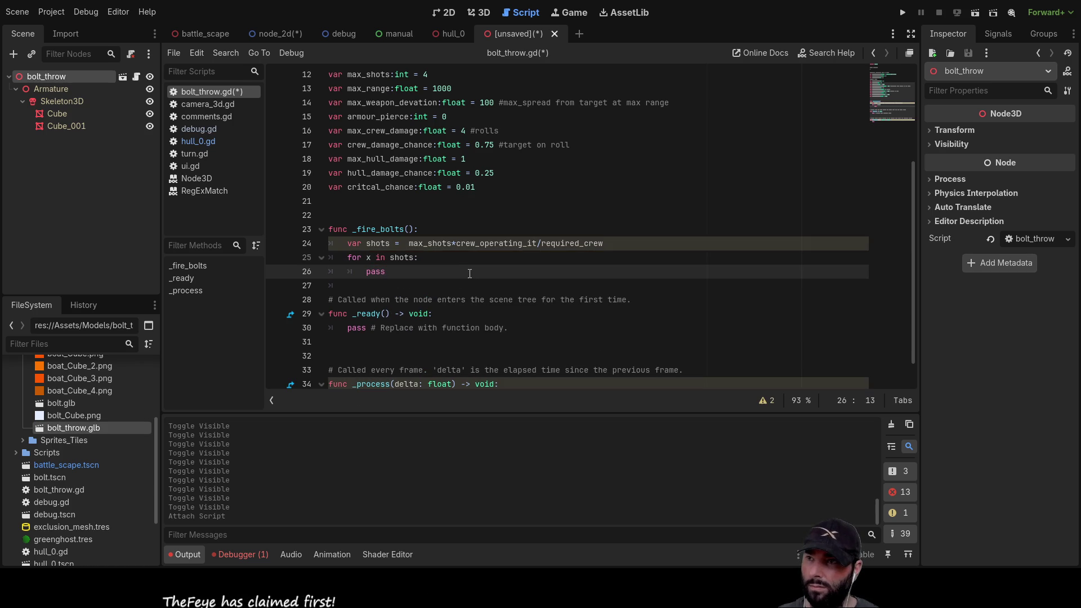
key(BackSpace)
key(BackSpace)
key(BackSpace)
key(Up)
key(Up)
Insert a blank line above the shots calculation and begin 'if damage_level <>' on it.
key(Right)
key(Right)
key(Right)
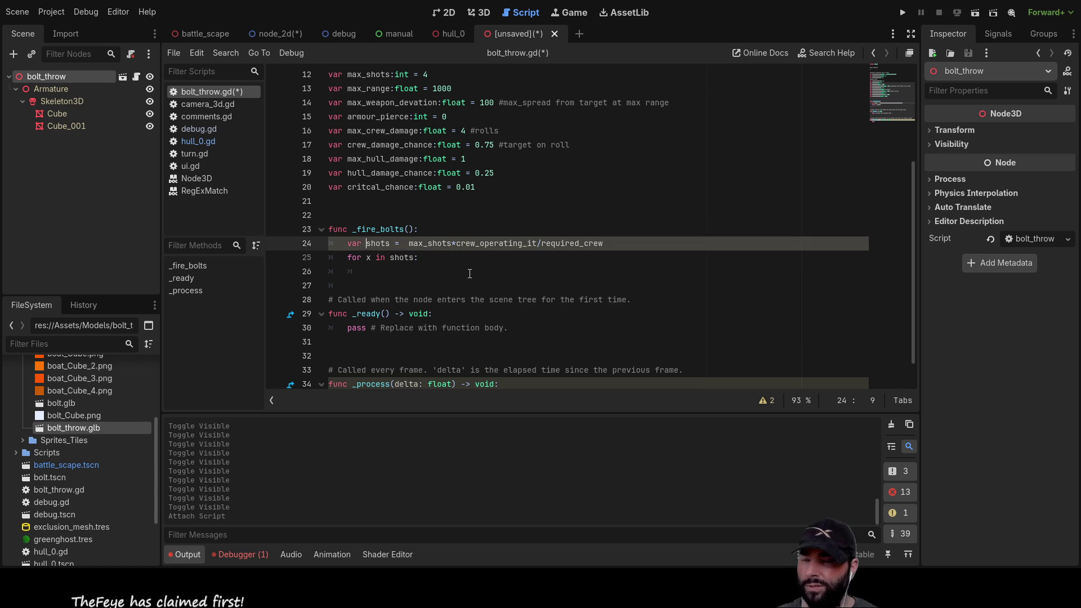
key(Left)
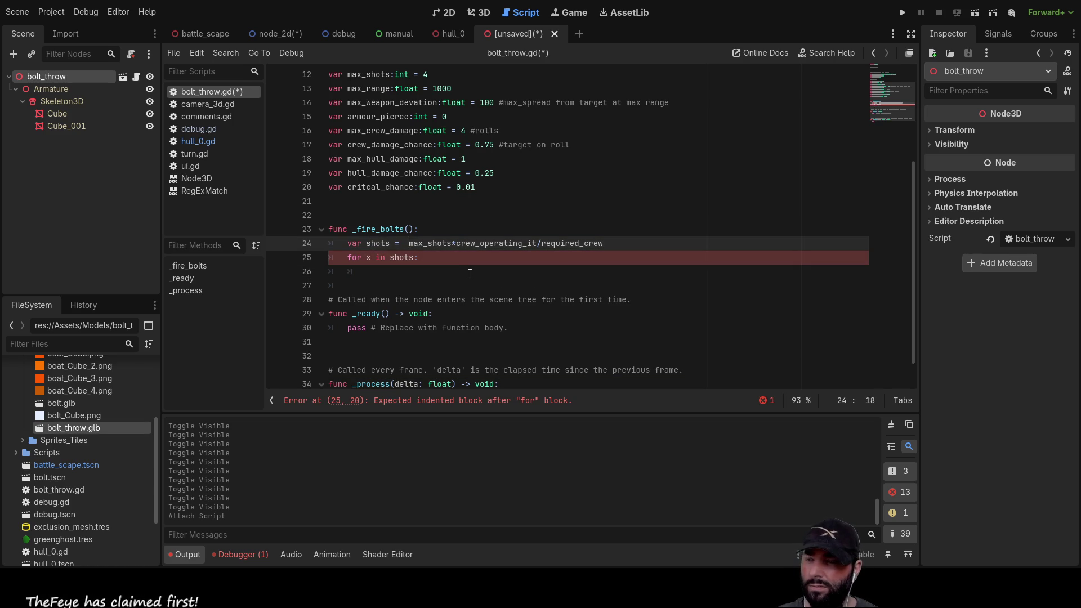
key(Right)
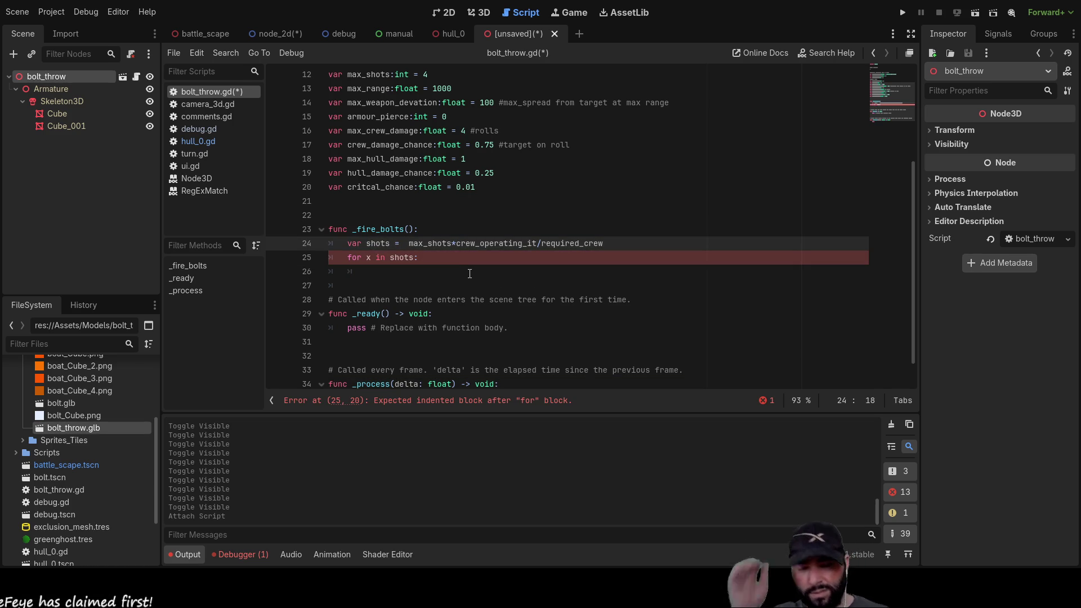
key(Left)
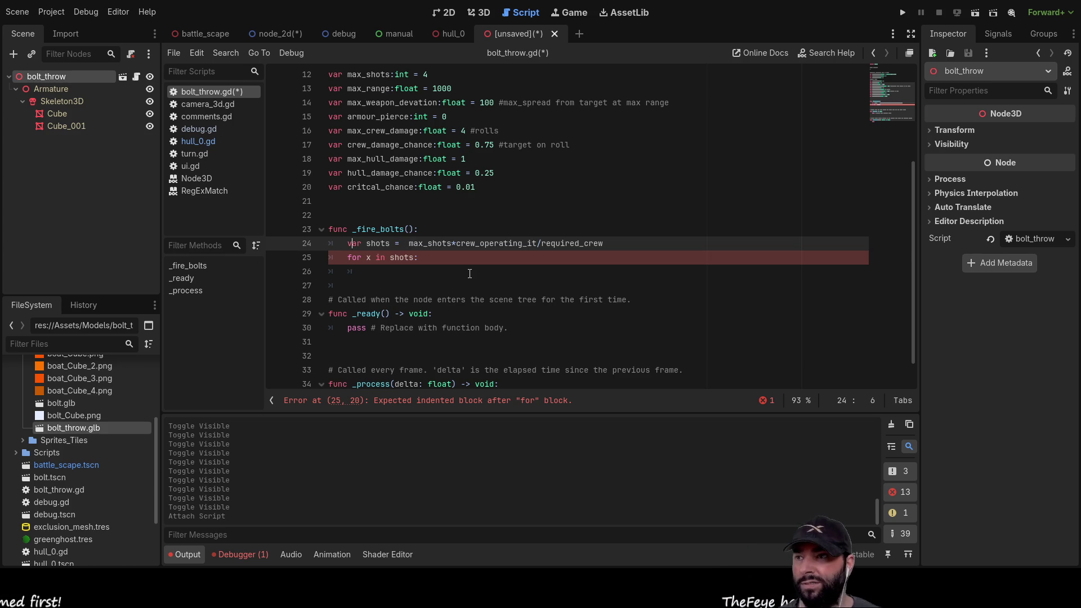
key(Return)
key(Up)
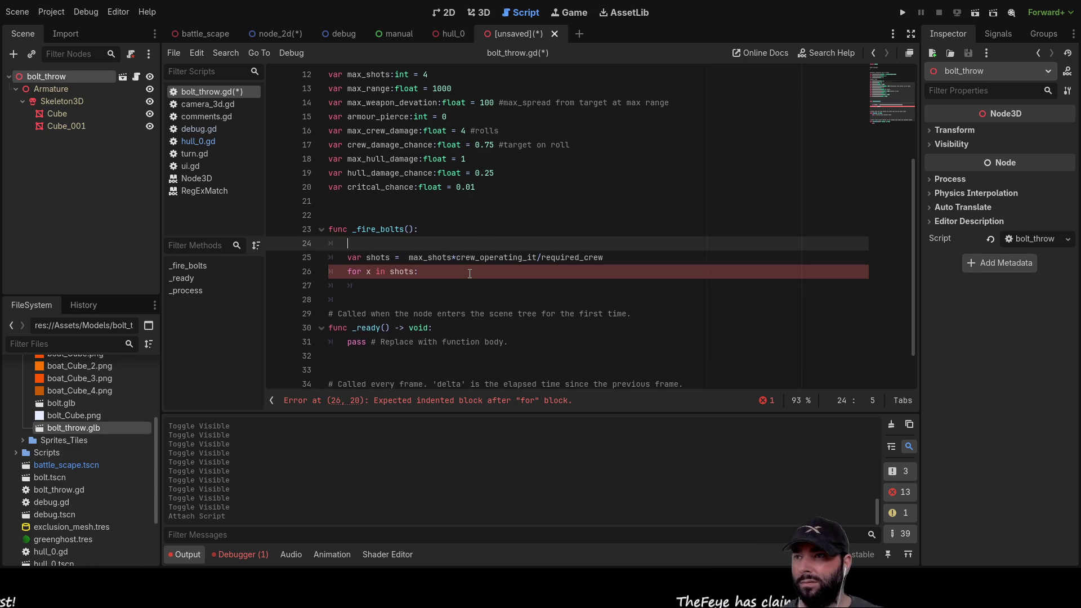
scroll(414, 171, up, 3)
double_click(391, 159)
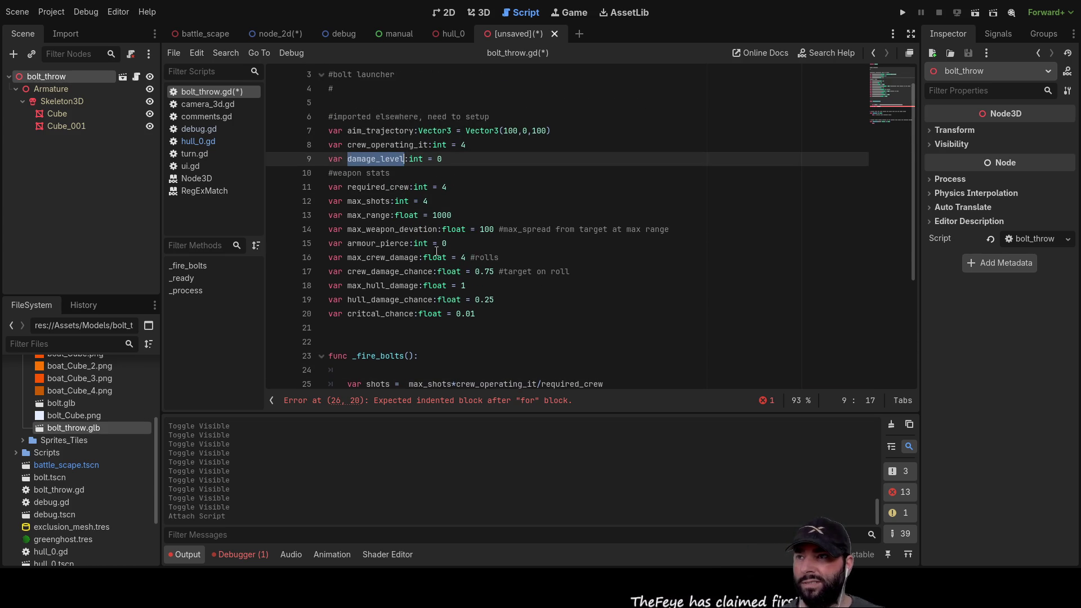
scroll(427, 298, down, 2)
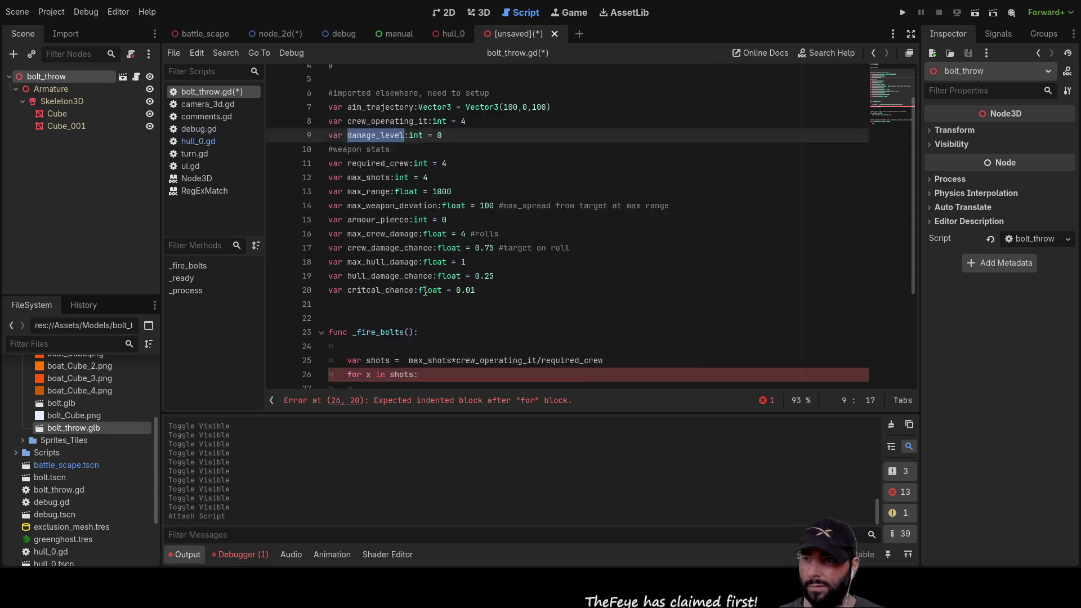
click(356, 284)
text(if damage_level)
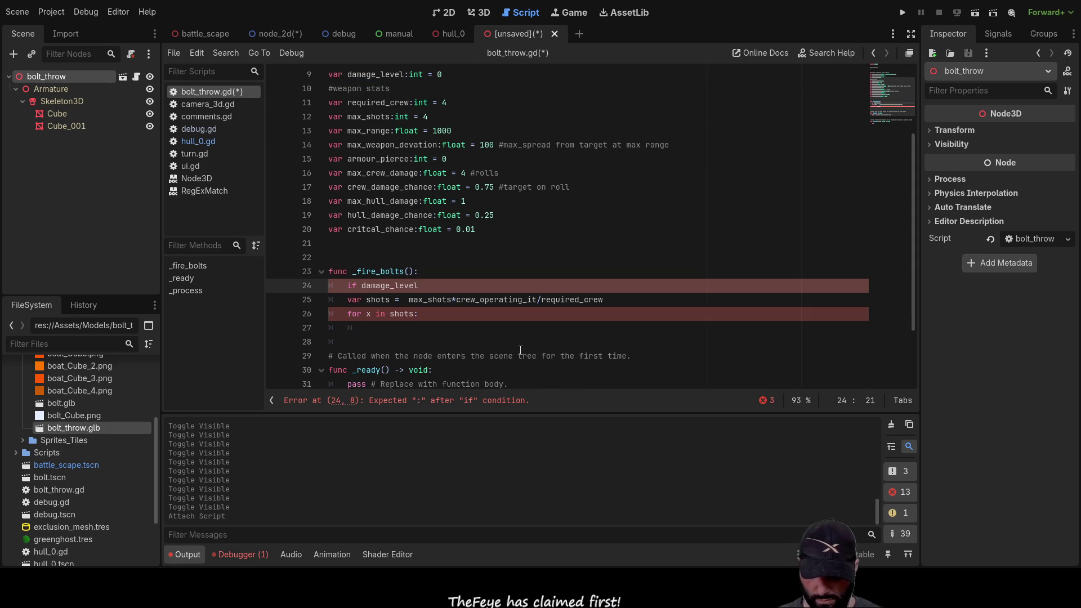
text( <>)
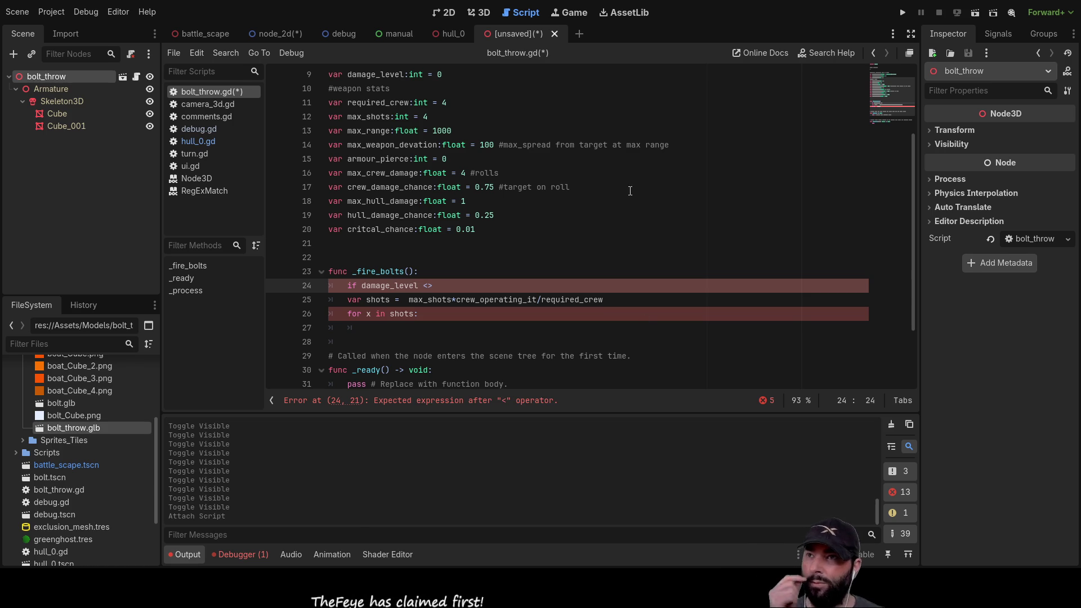
click(400, 42)
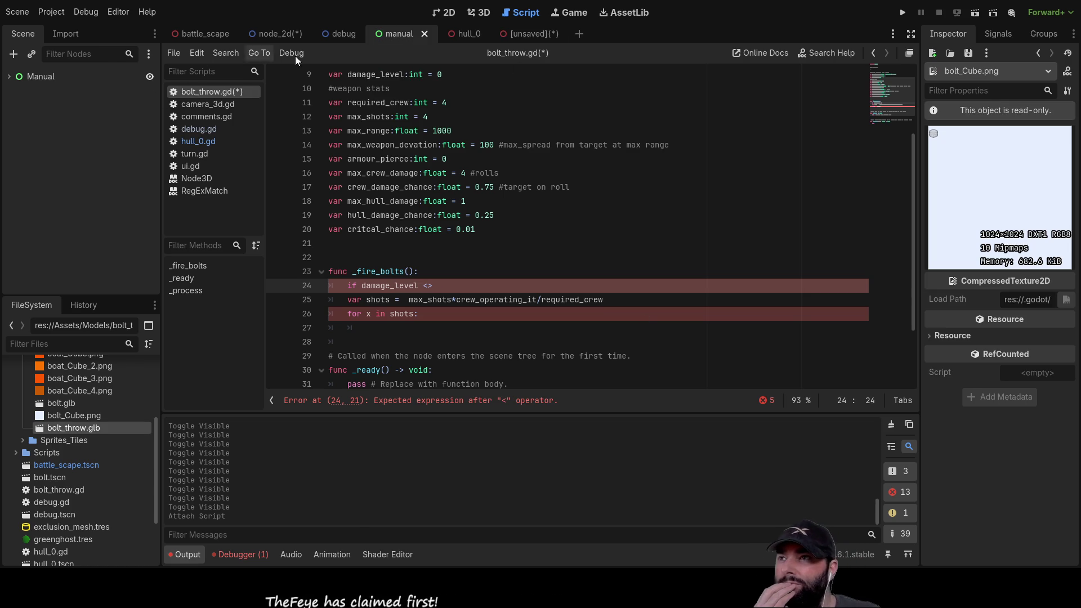
Pan the manual scene's 2D view to the Weapon Systems damage-level table, then return to the script.
click(452, 12)
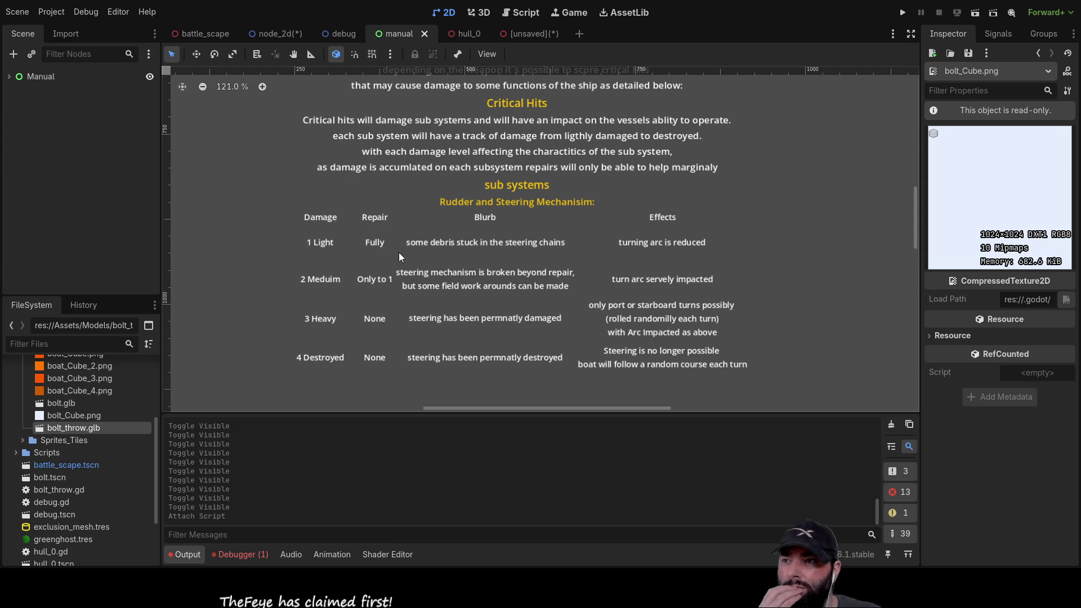
scroll(403, 293, down, 3)
scroll(542, 315, up, 2)
drag(542, 315, 562, 139)
scroll(562, 139, down, 3)
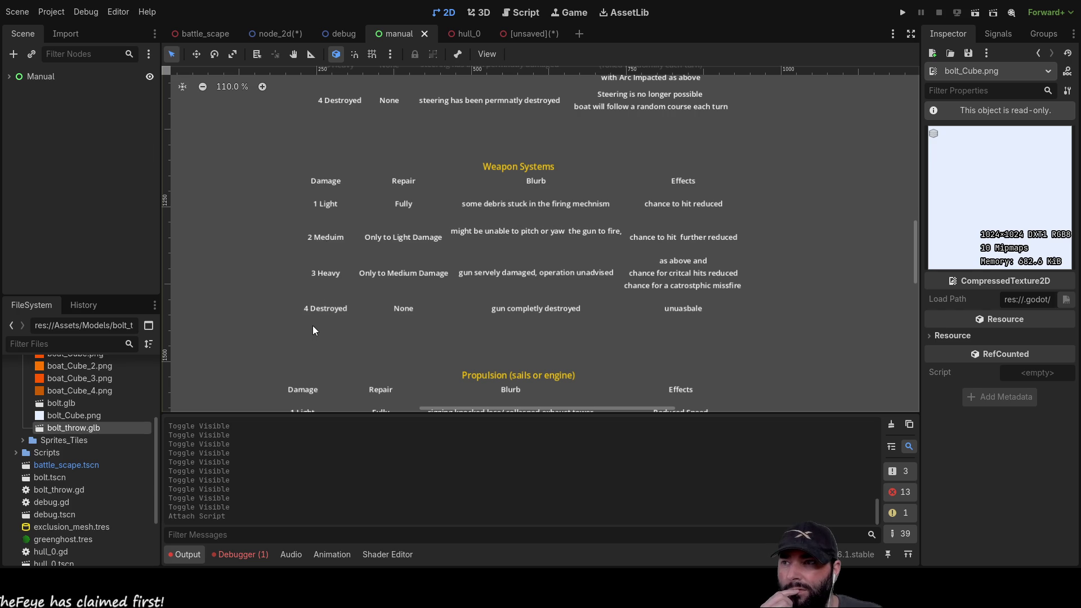
click(524, 12)
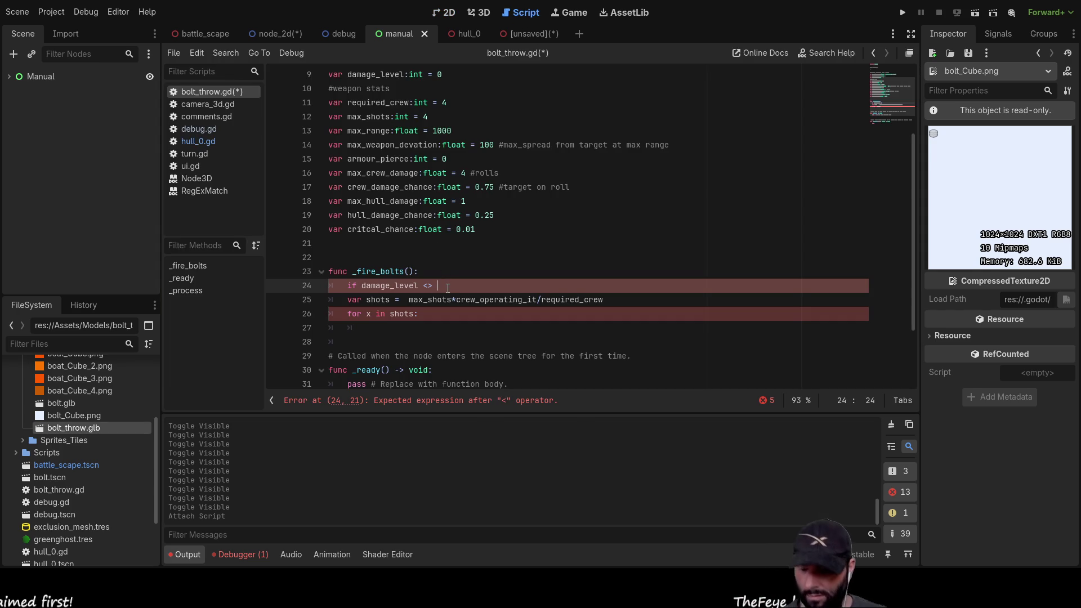
Close the condition as 'if damage_level <> 4:' and indent the shots line under it.
click(345, 295)
key(Tab)
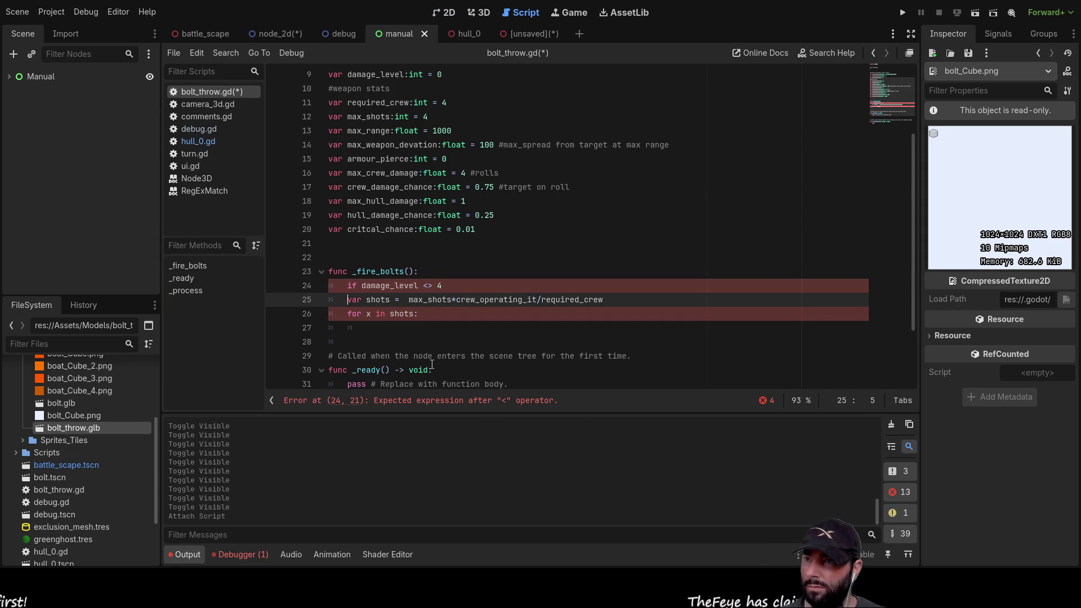
click(362, 314)
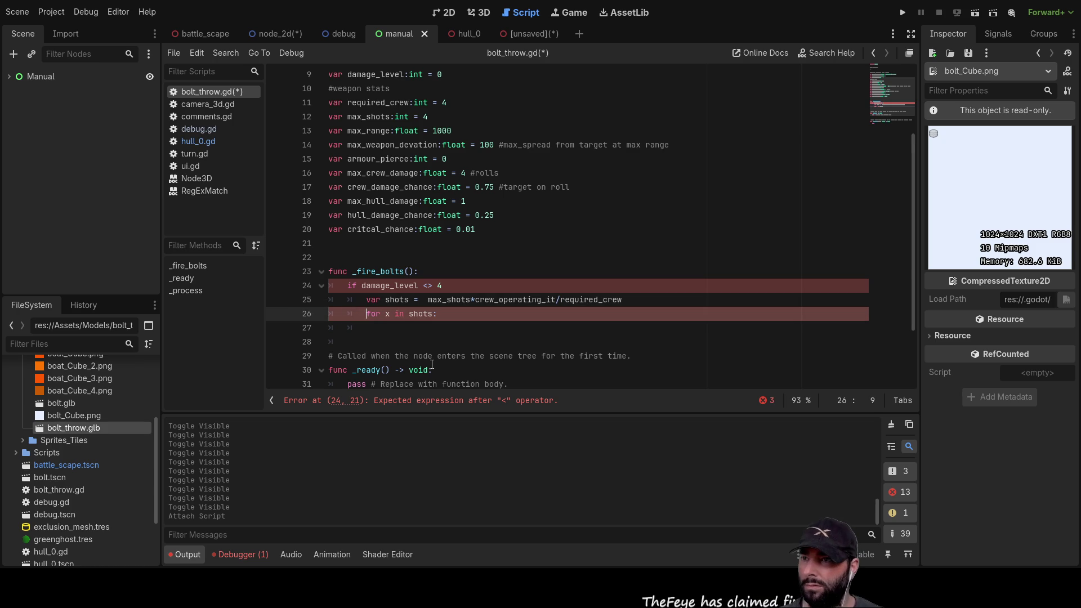
key(Up)
key(Up)
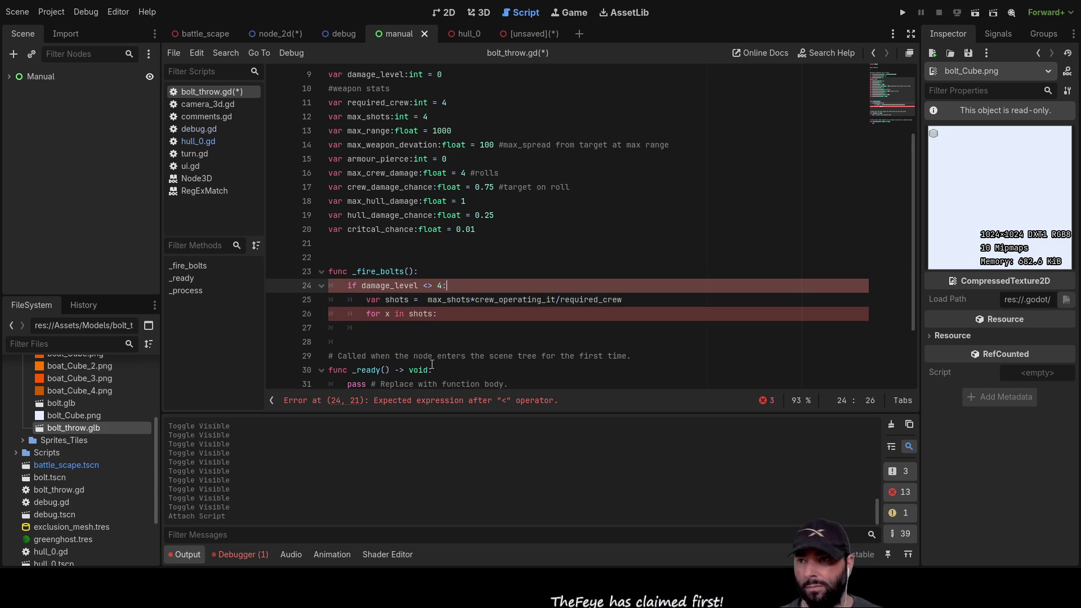
text(:)
scroll(413, 308, down, 1)
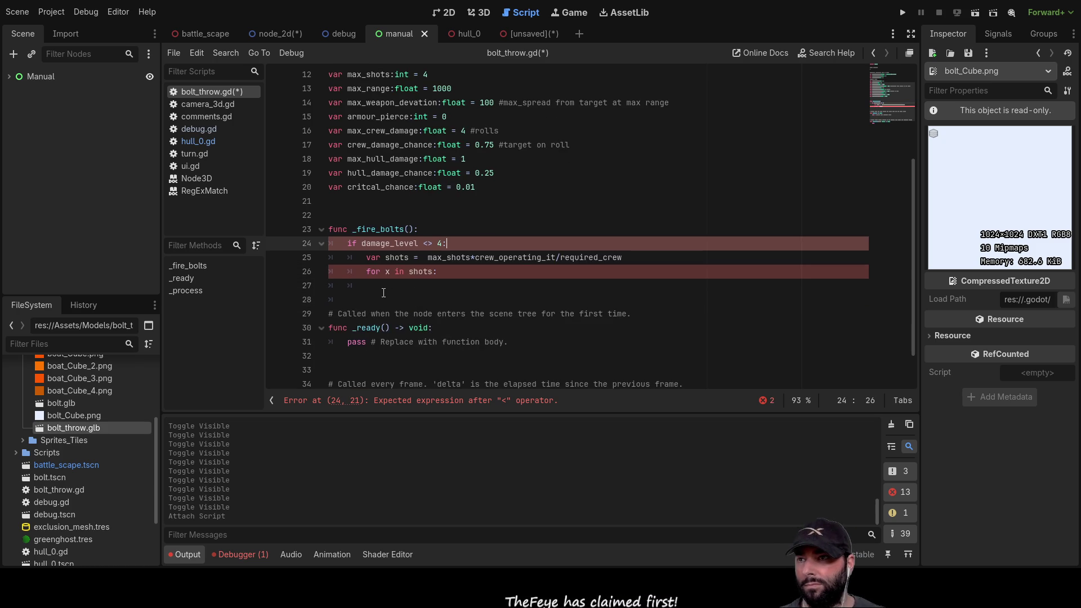
Indent the loop's body line and add a blank line above _fire_bolts.
click(383, 287)
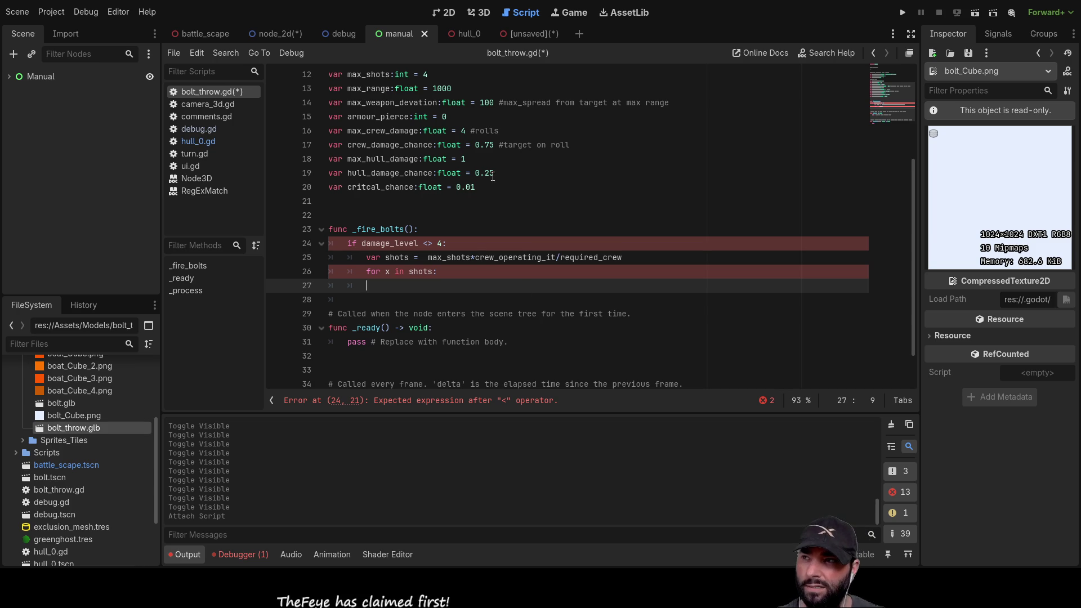
click(409, 215)
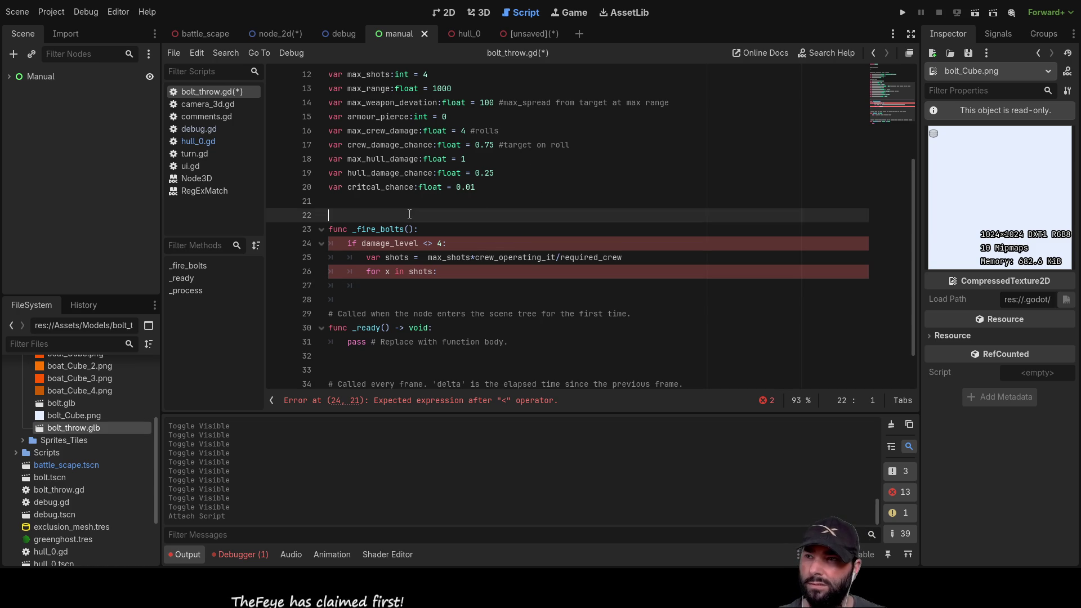
scroll(481, 279, down, 1)
key(Down)
key(Down)
key(Down)
key(Tab)
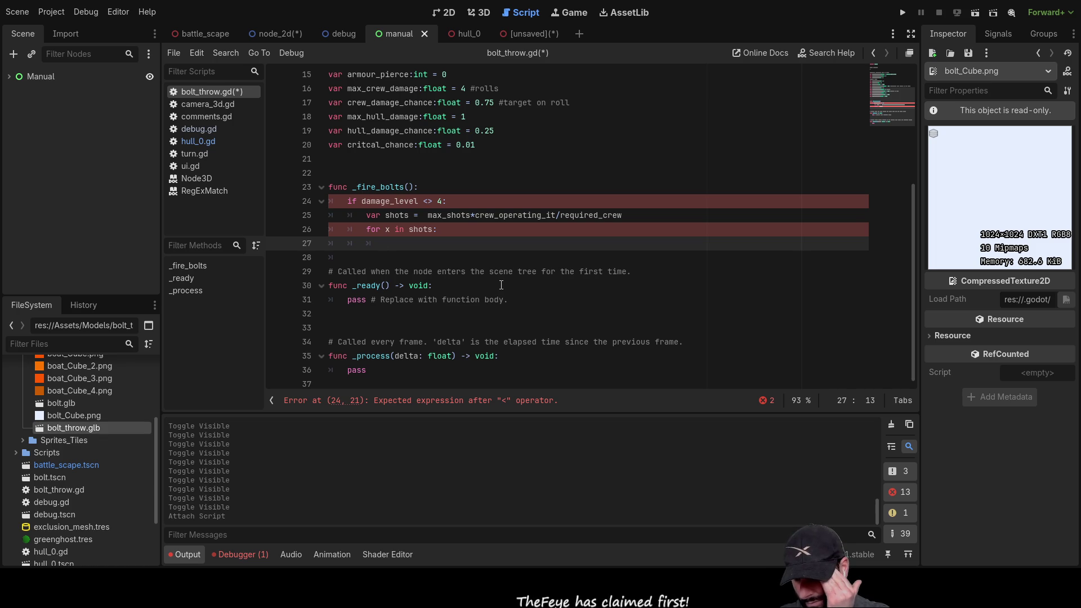
key(Up)
key(Up)
key(Up)
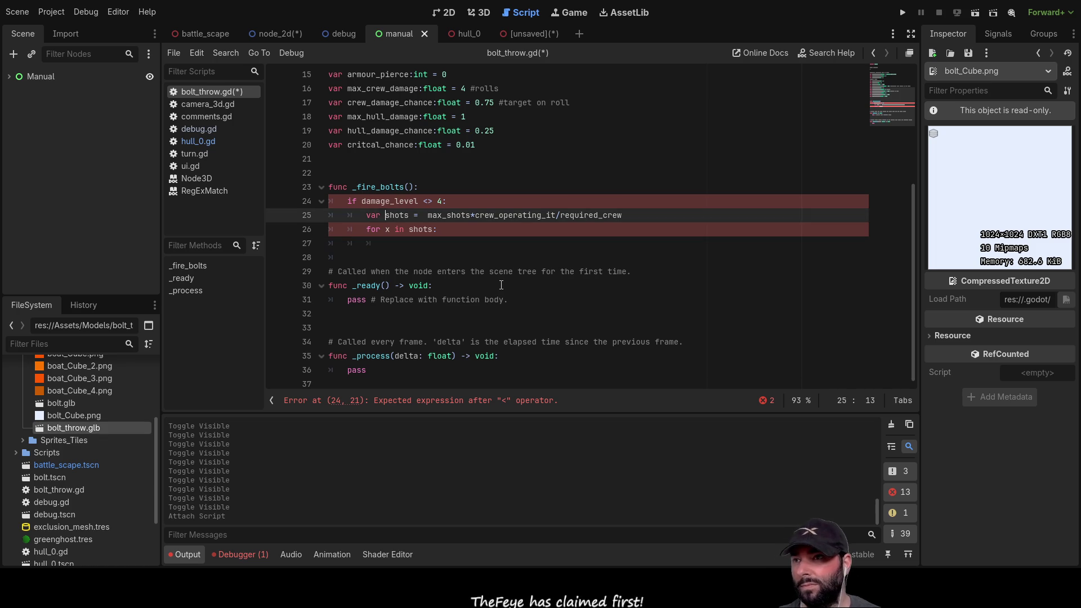
key(Return)
key(Return)
key(Up)
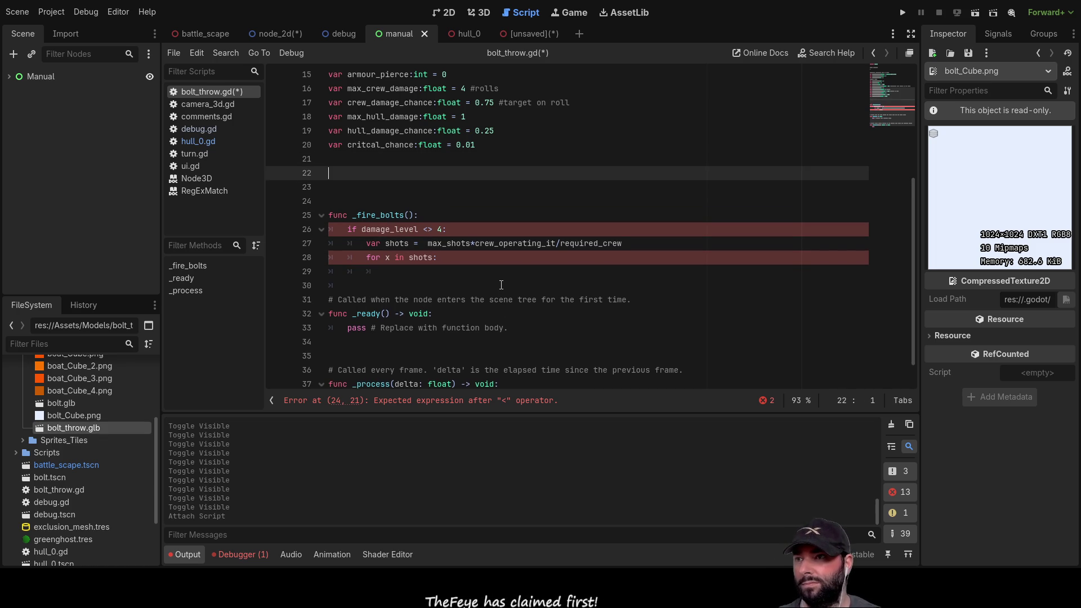
key(Down)
key(Down)
key(Down)
key(Down)
key(Down)
Fill the loop body with pass and begin 'func _bolt_trajectory' above _fire_bolts.
key(End)
key(Tab)
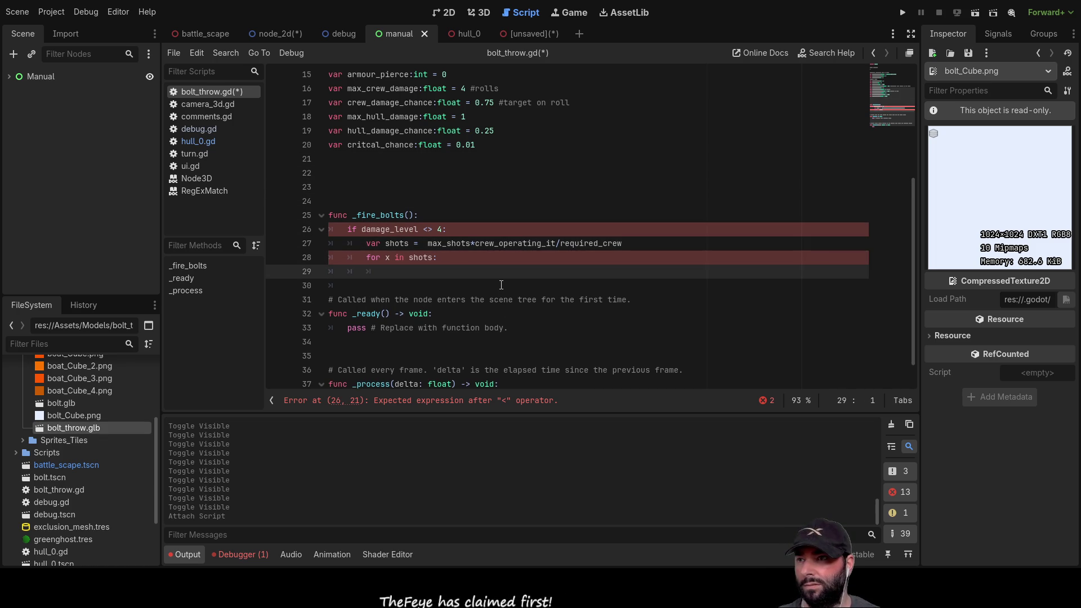
key(BackSpace)
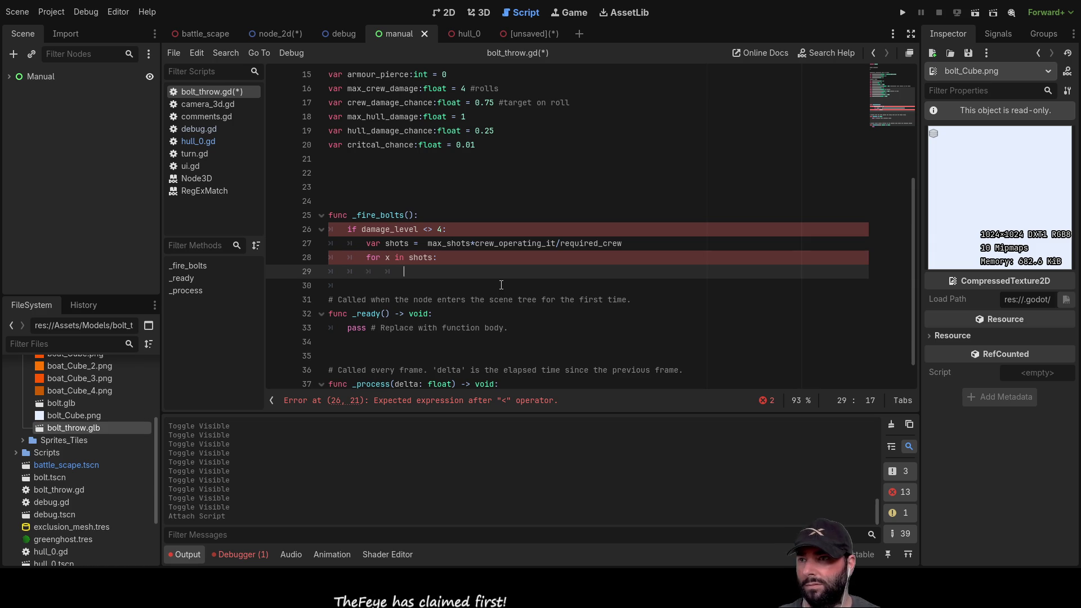
text(pass)
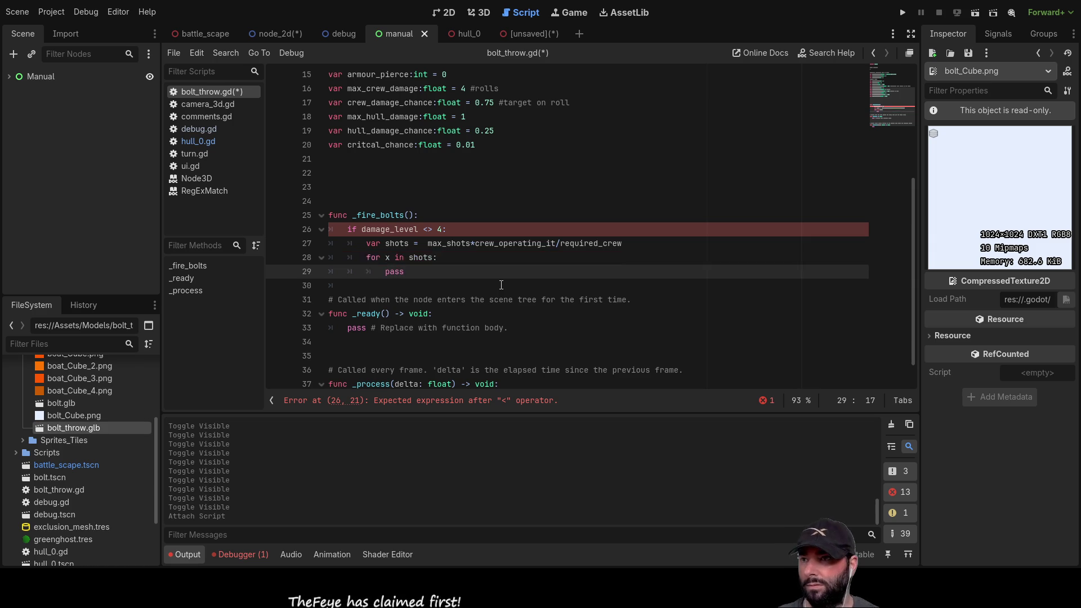
key(Up)
key(Up)
key(Up)
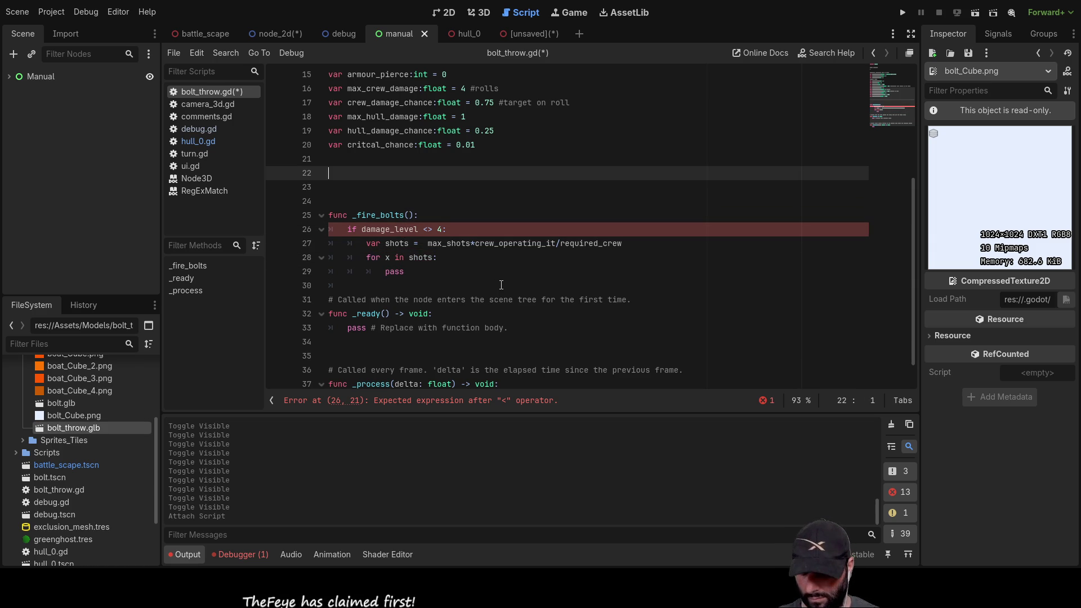
text(func )
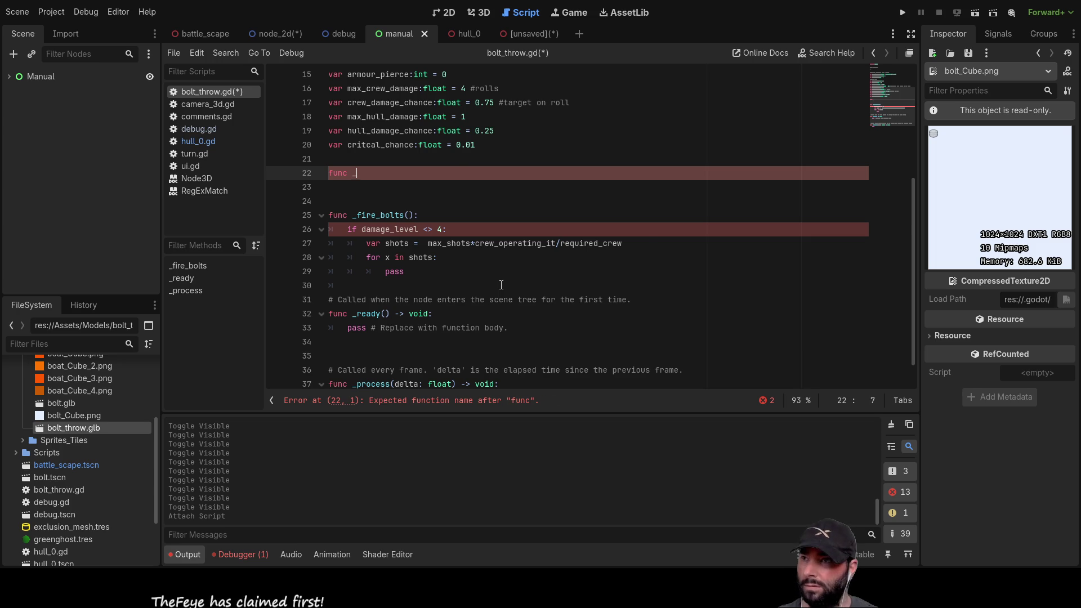
text(_bolt_)
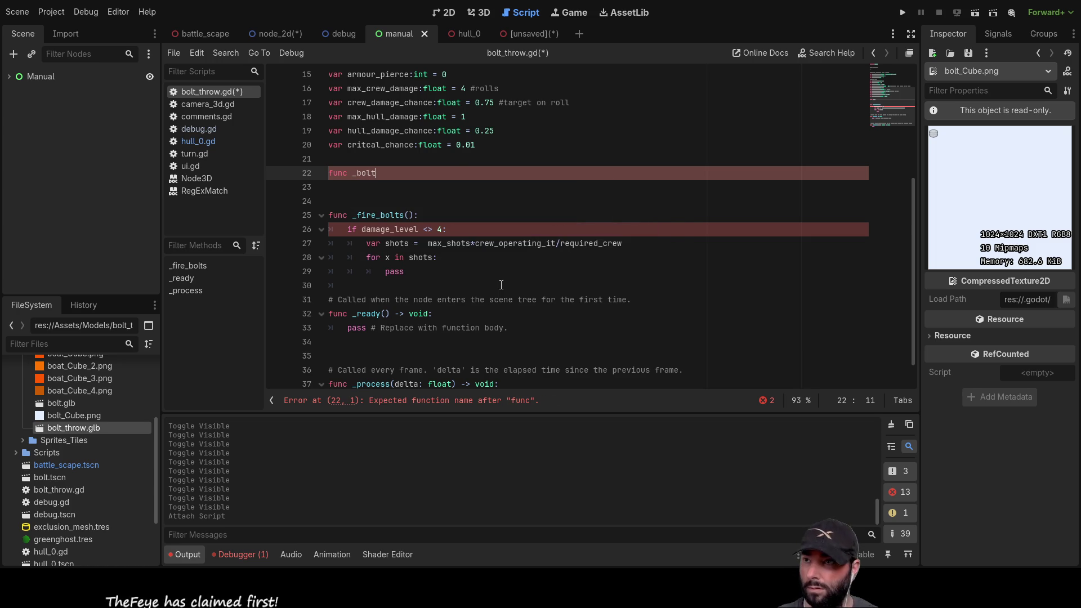
text(tra)
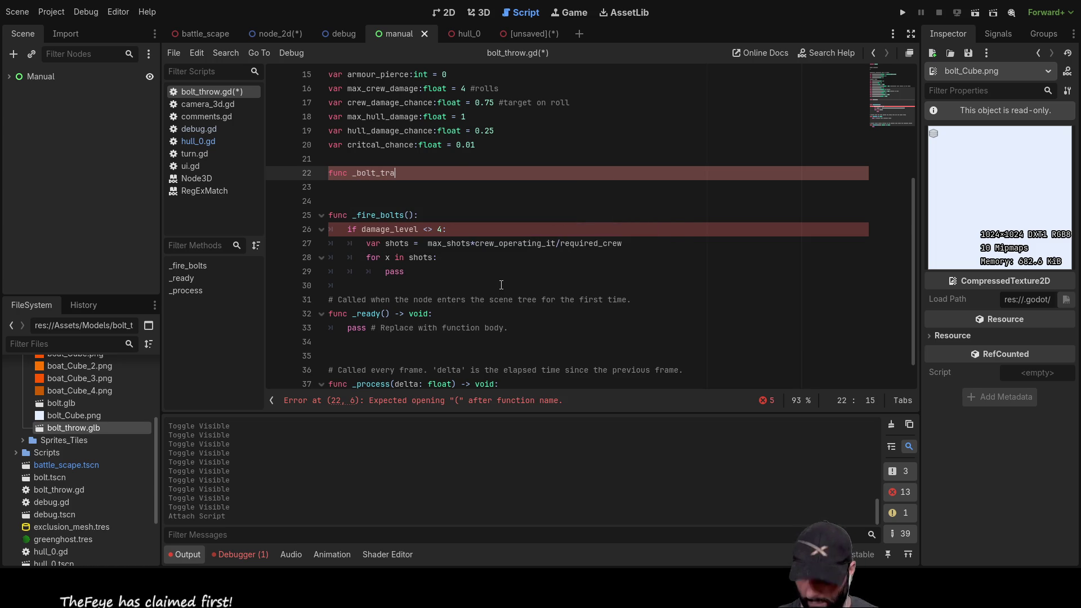
text(jectory)
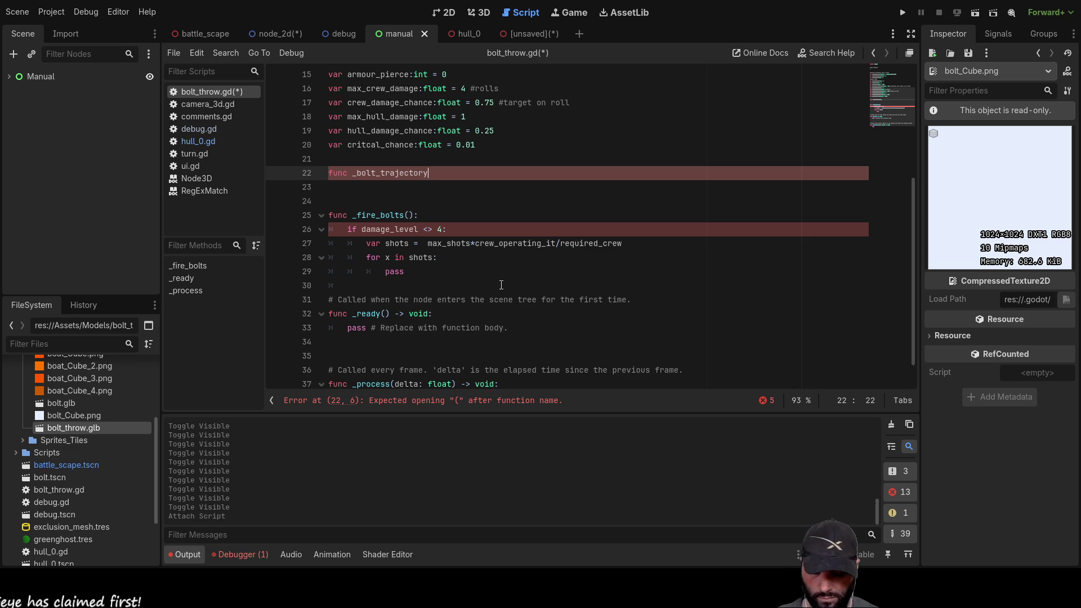
Complete the 'func _bolt_trajectory():' header and type aim_trajectory as its body line.
text(:)
key(Return)
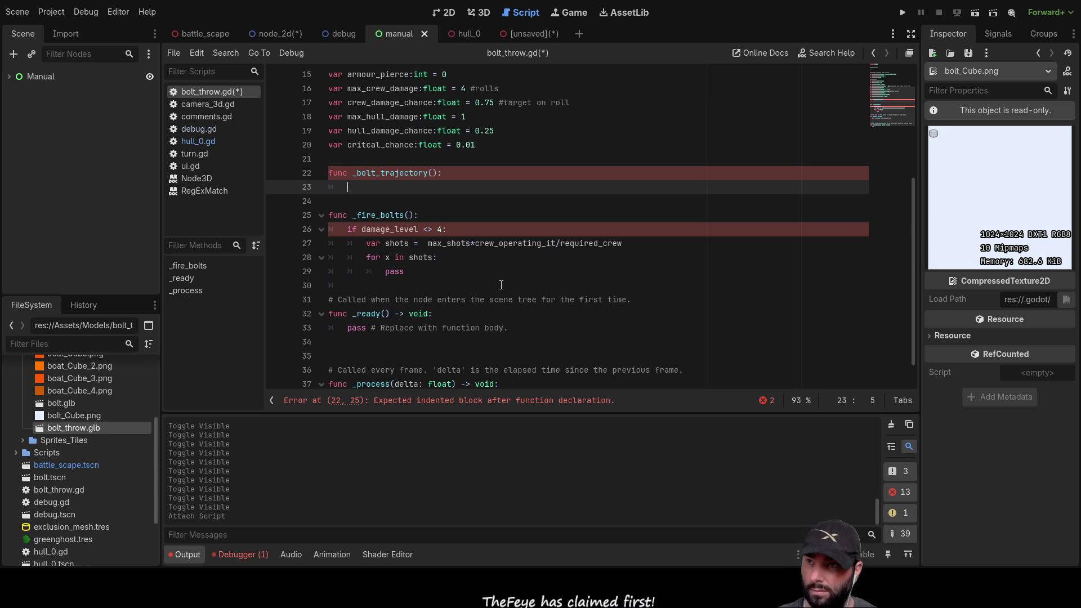
scroll(395, 212, up, 5)
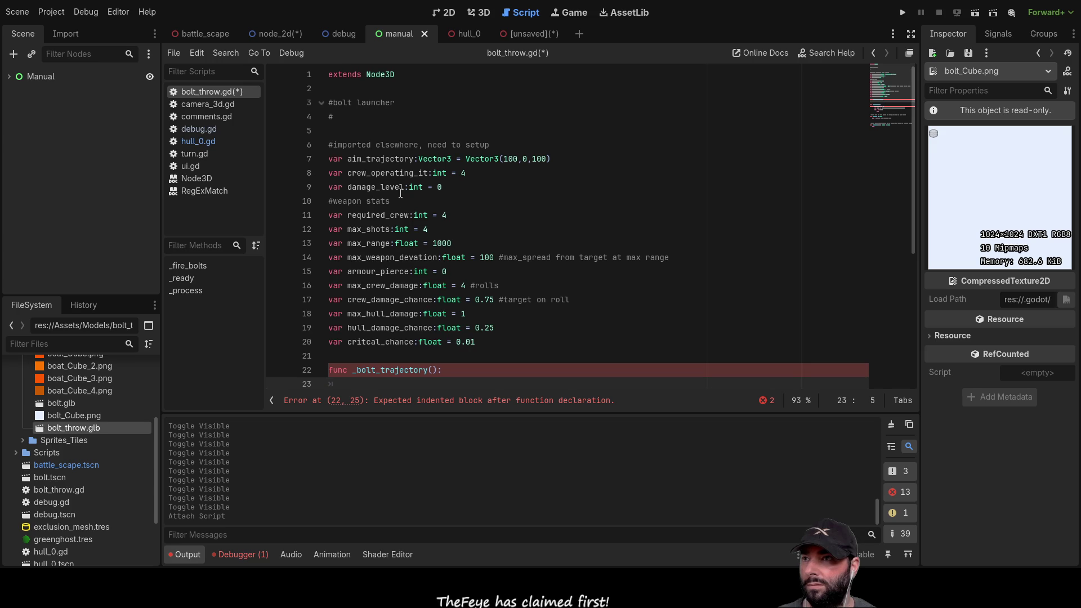
double_click(385, 158)
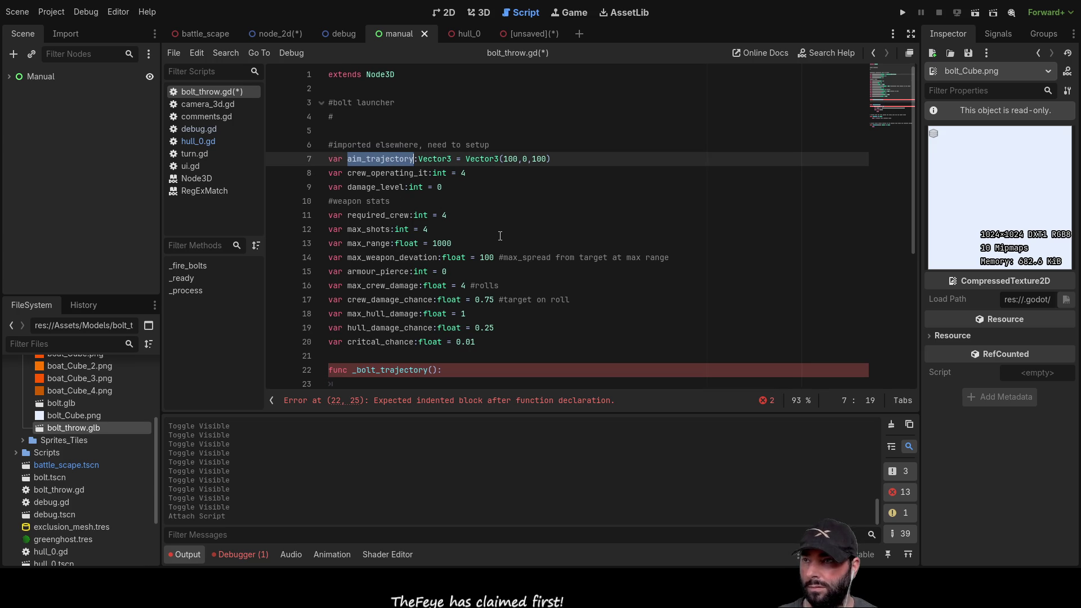
scroll(440, 252, down, 3)
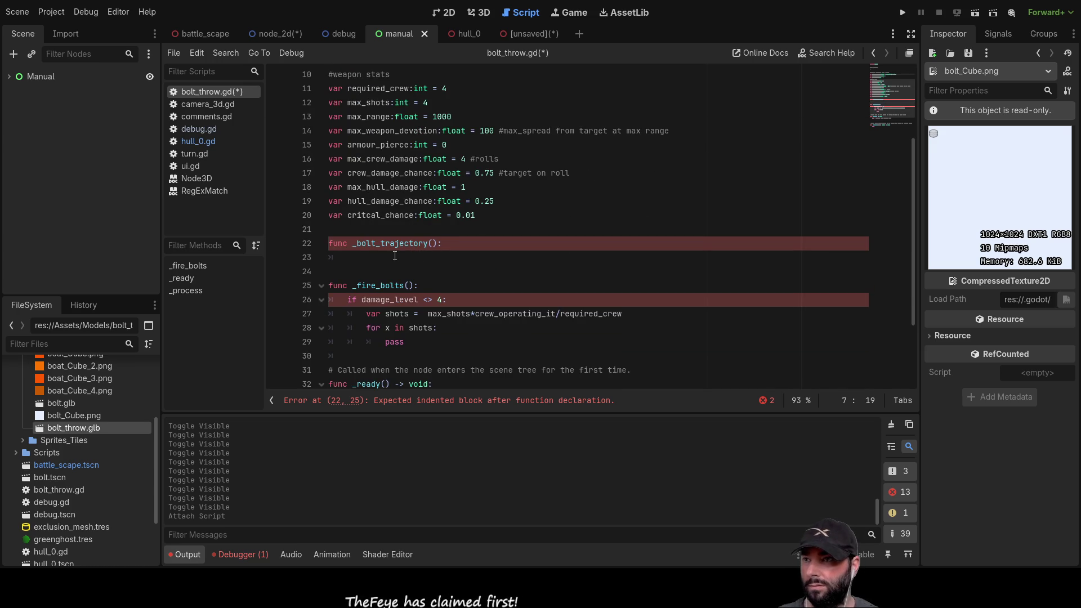
click(440, 252)
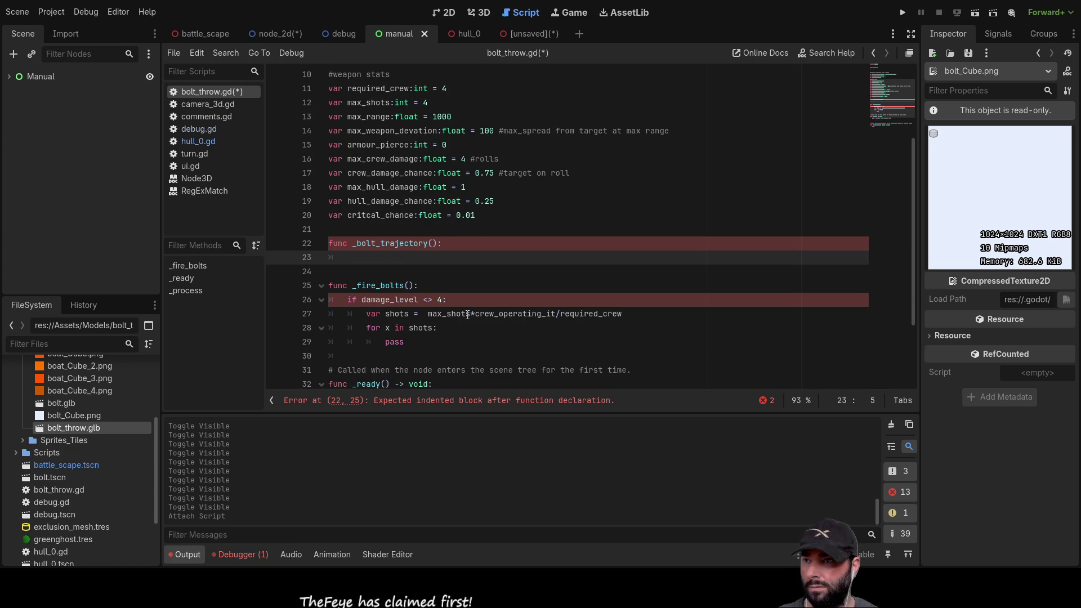
scroll(425, 258, down, 2)
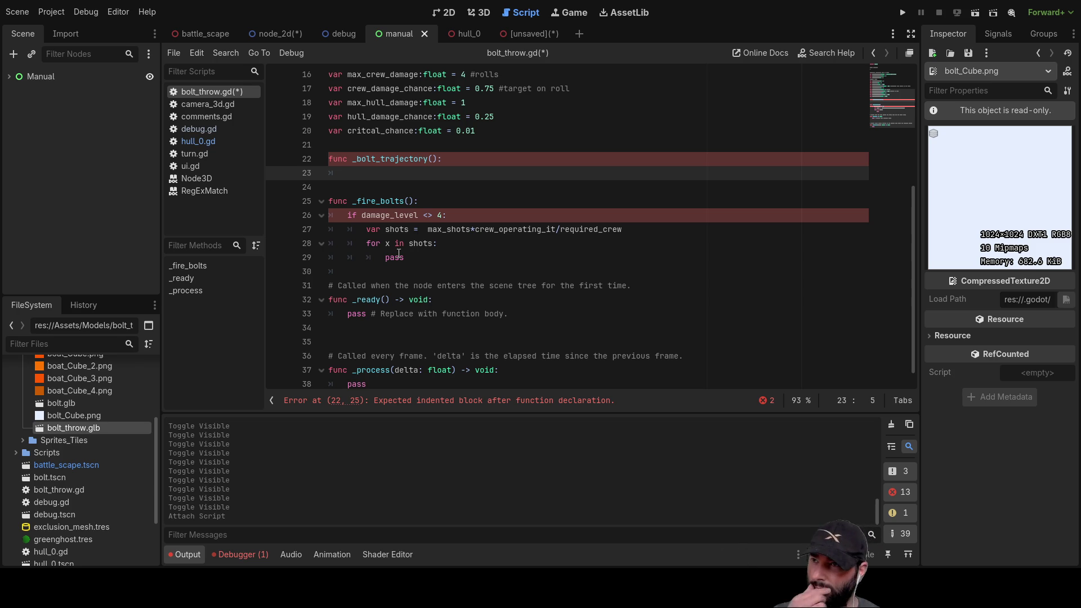
text(aim_trajectory)
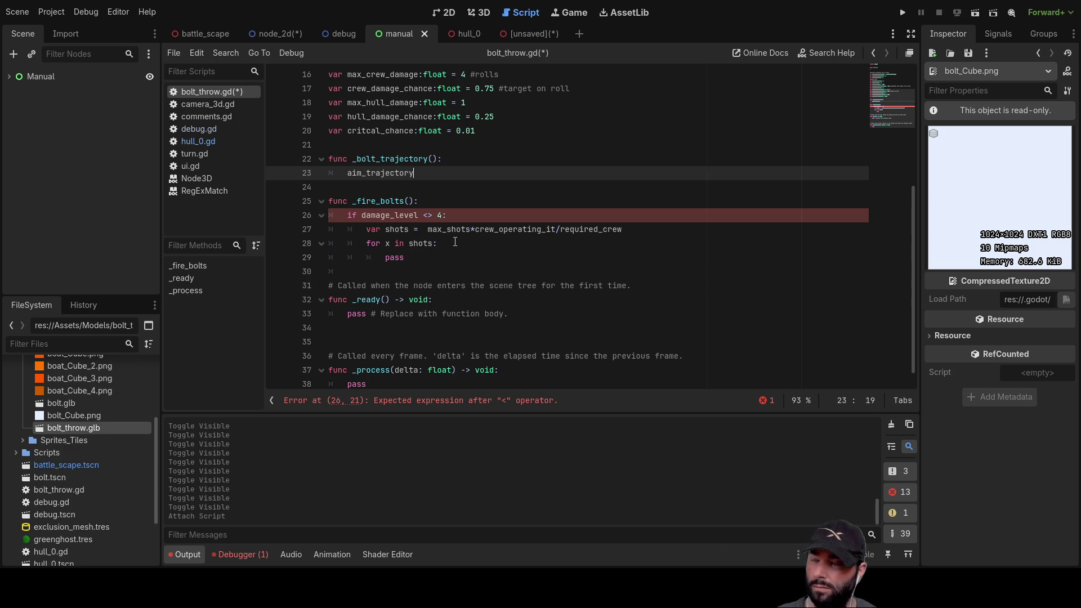
Open a new first line in _bolt_trajectory above aim_trajectory and start typing 'tra'.
key(Left)
key(Left)
key(Left)
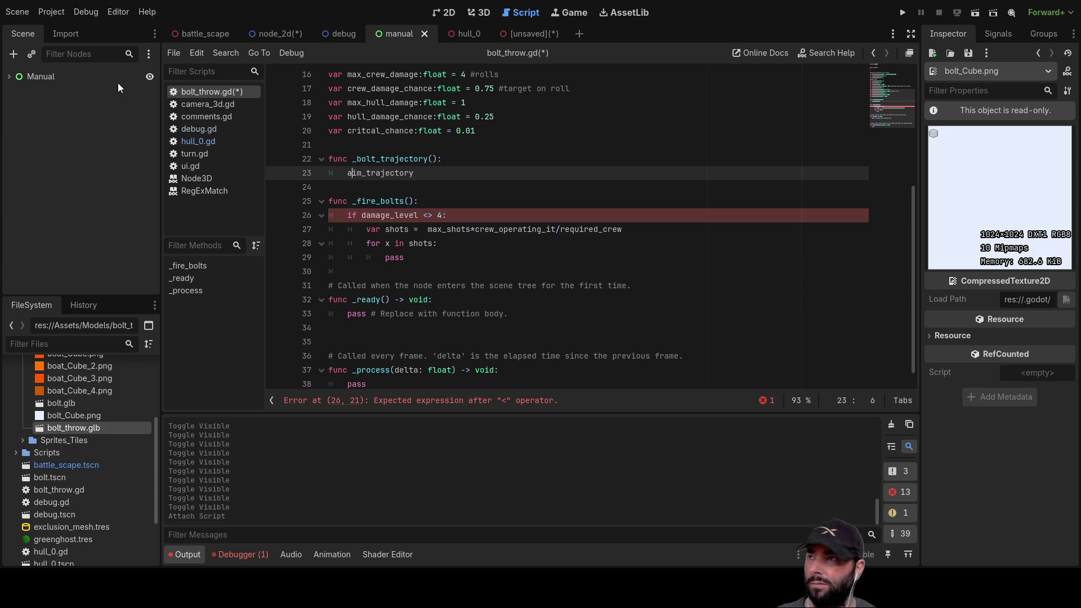
click(542, 33)
click(66, 151)
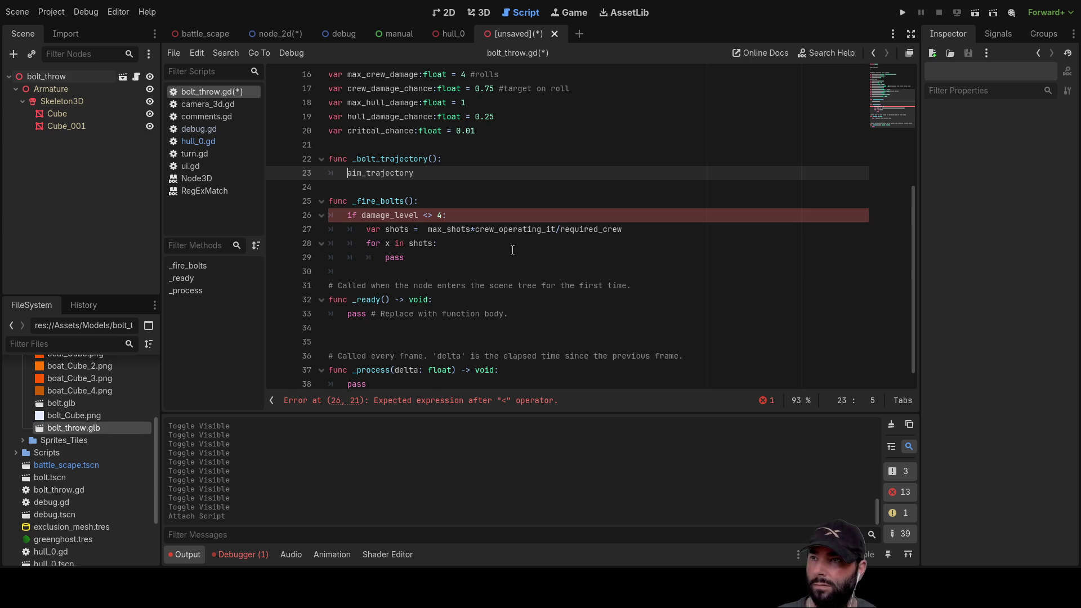
key(ctrl+shift+Return)
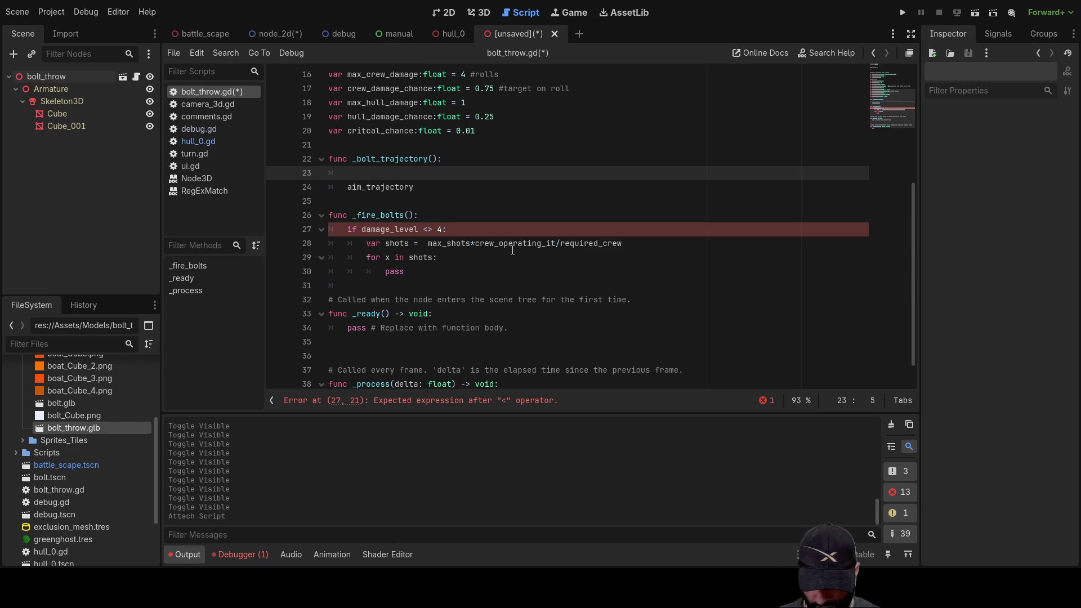
text(tra)
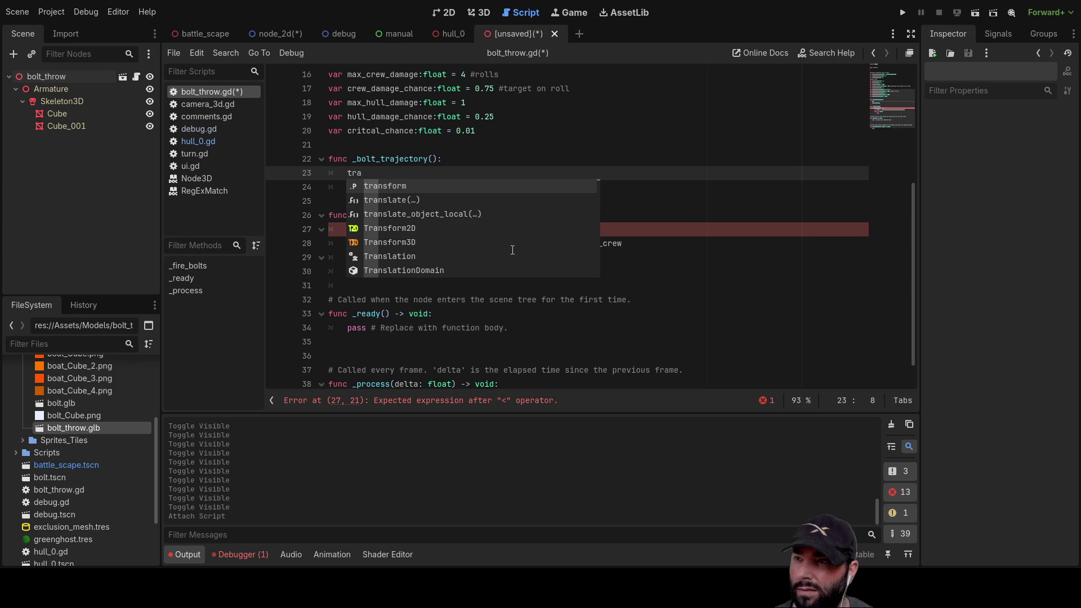
Browse the autocomplete suggestions for 'tra', then erase the partial word.
key(Down)
key(Down)
key(Down)
key(Down)
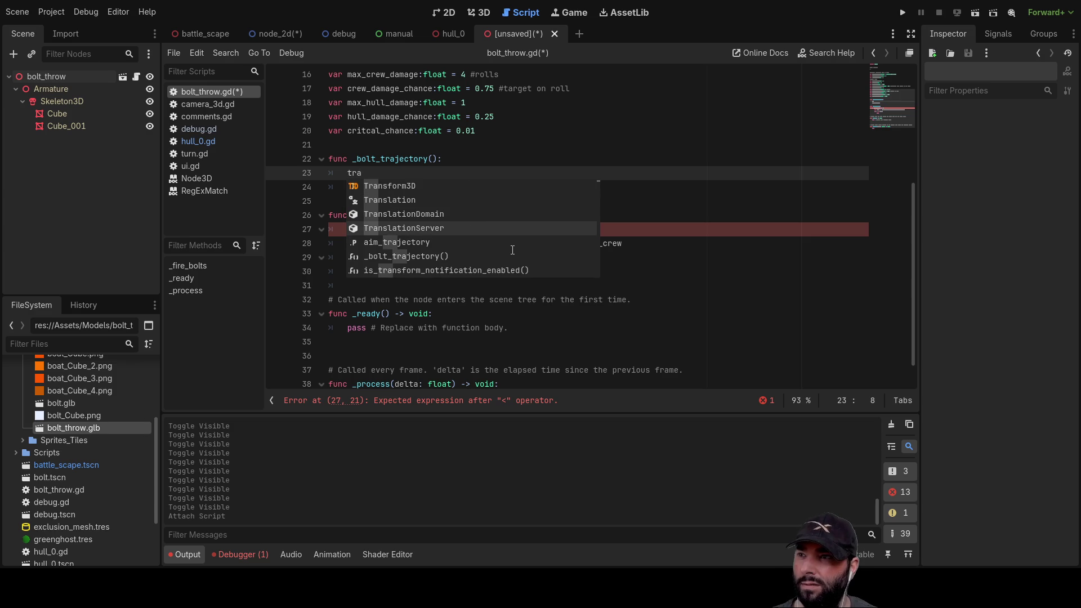
key(Down)
key(Down)
key(Down)
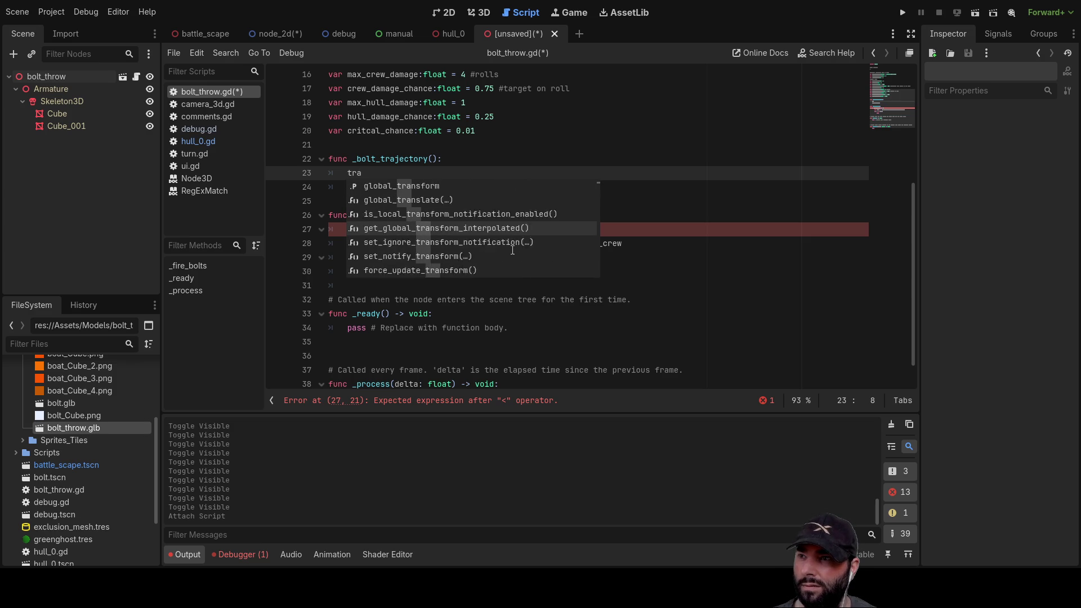
key(Down)
key(Down)
key(Down)
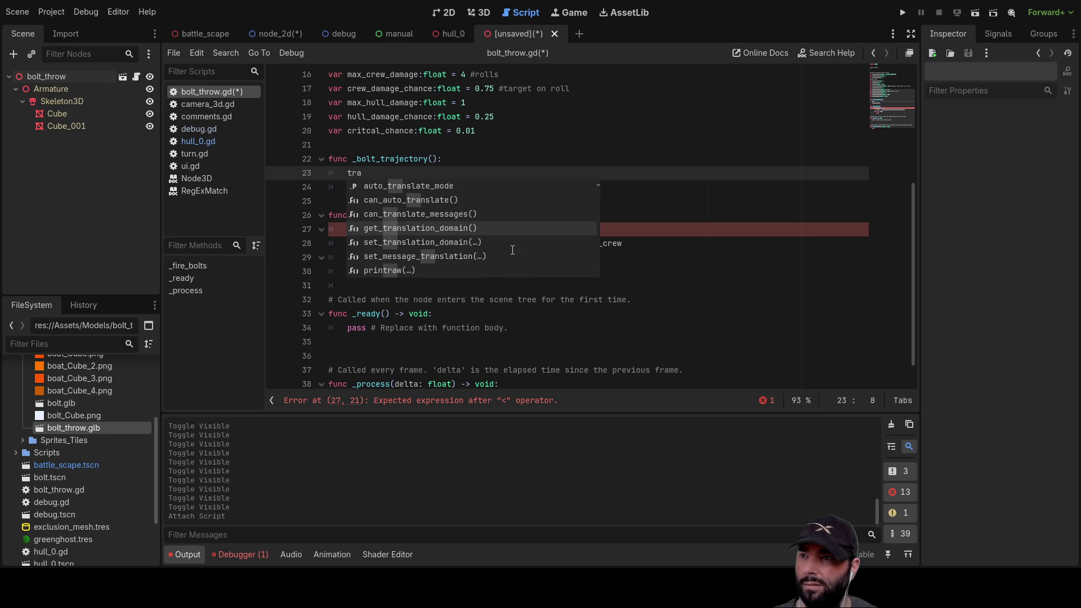
key(Down)
key(Down)
key(Down)
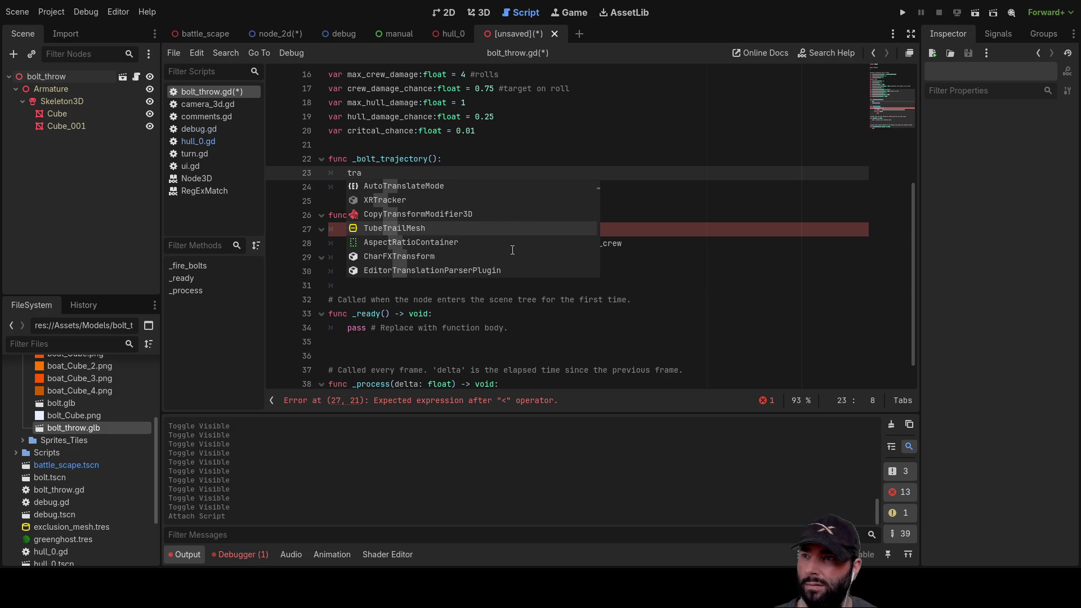
key(Down)
key(Down)
key(Down)
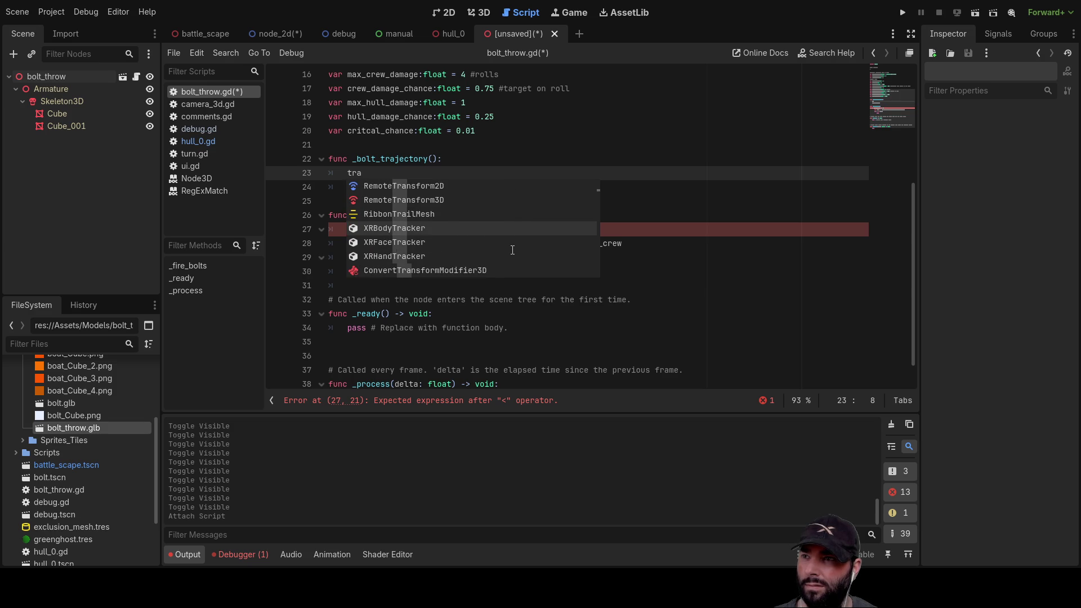
key(Down)
key(Down)
key(Down)
key(Down)
key(Down)
key(Down)
key(Down)
key(Down)
key(Down)
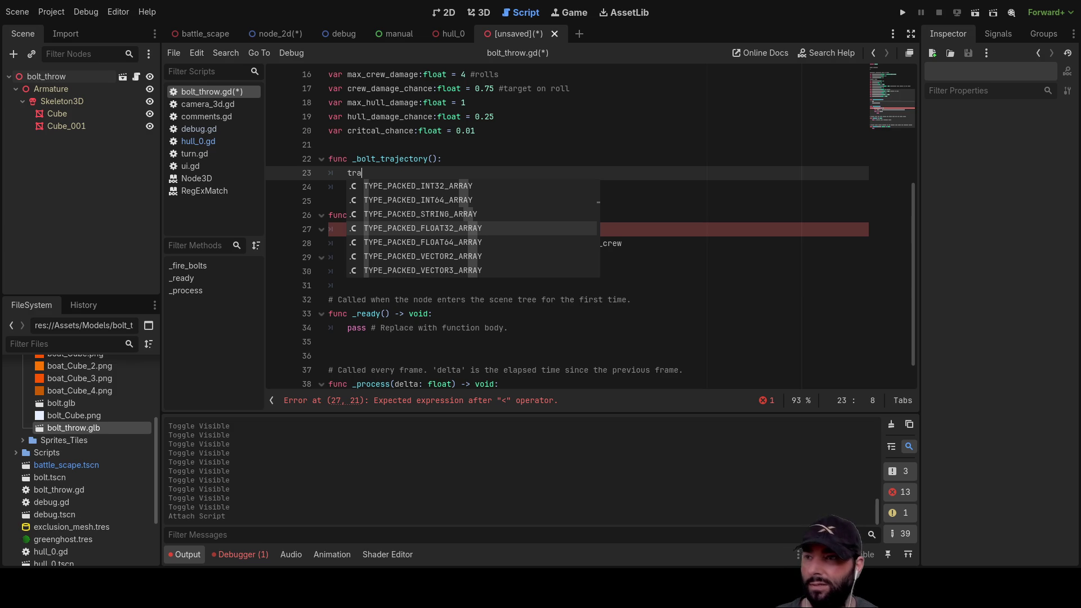
click(390, 172)
key(BackSpace)
key(BackSpace)
key(BackSpace)
Retype the word as 'ins' and scroll through its completion list before dismissing it.
text(in)
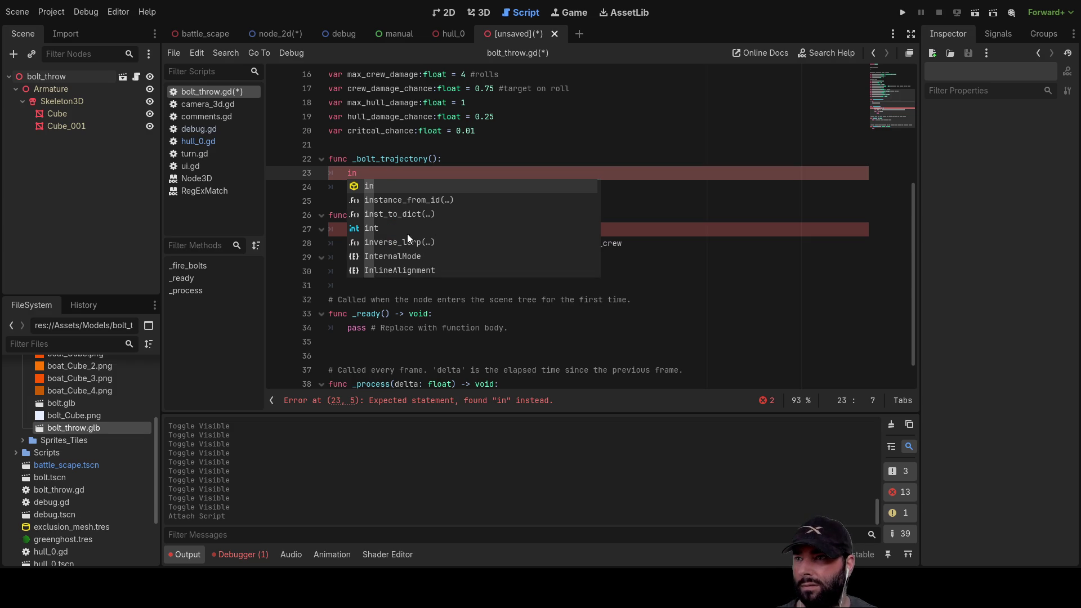
scroll(407, 220, down, 3)
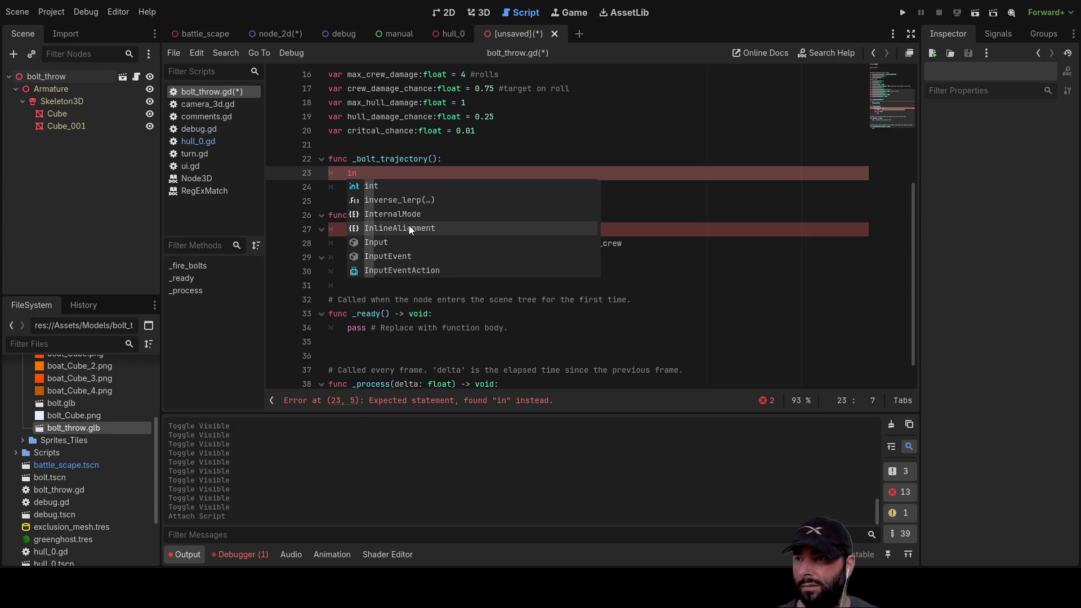
scroll(418, 221, down, 10)
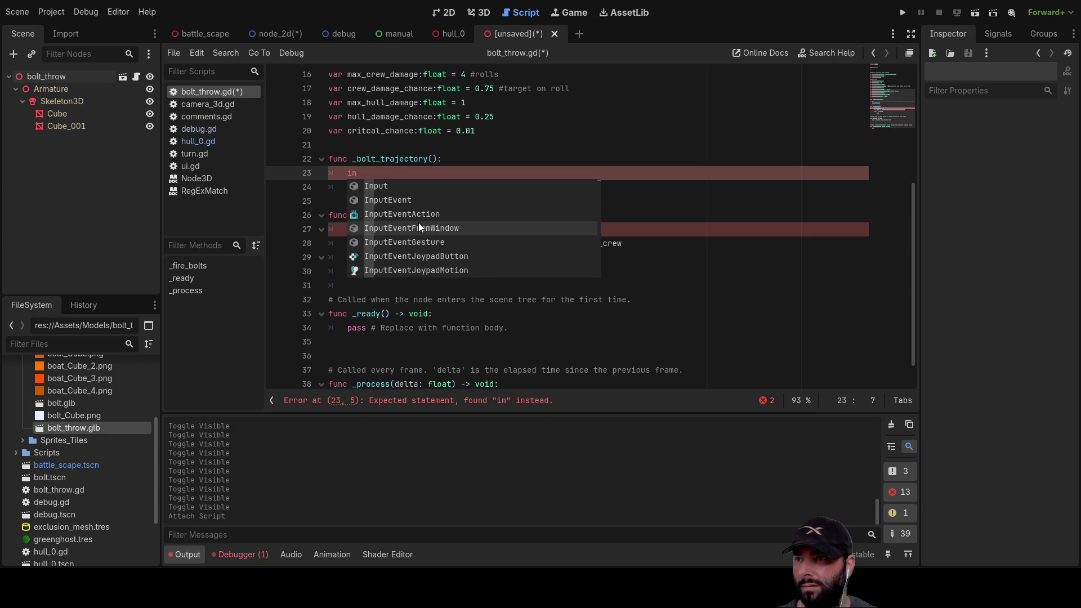
scroll(413, 231, down, 9)
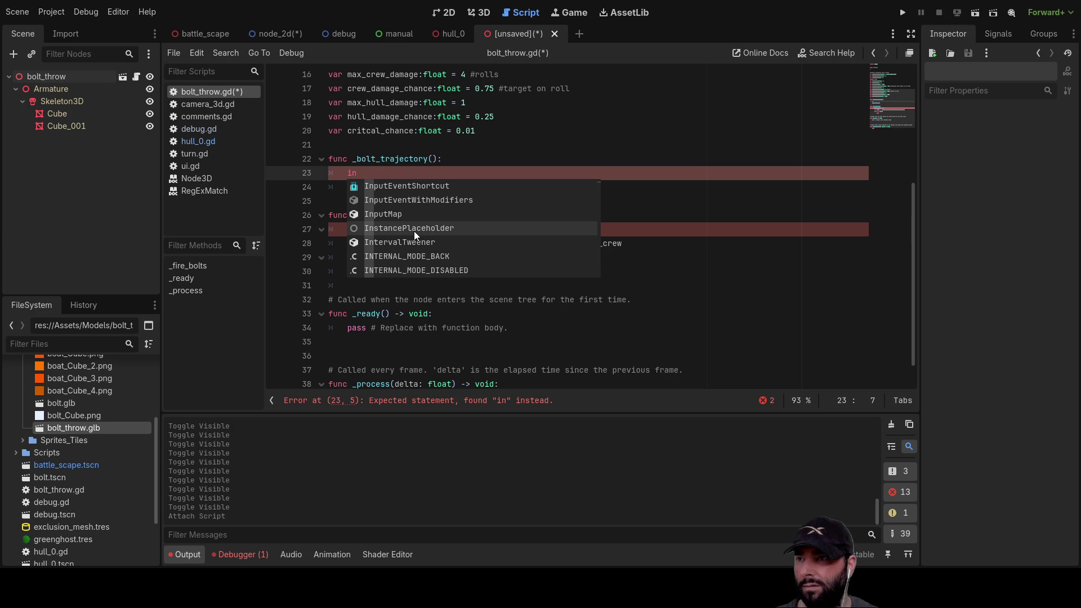
scroll(415, 226, up, 6)
scroll(415, 231, up, 3)
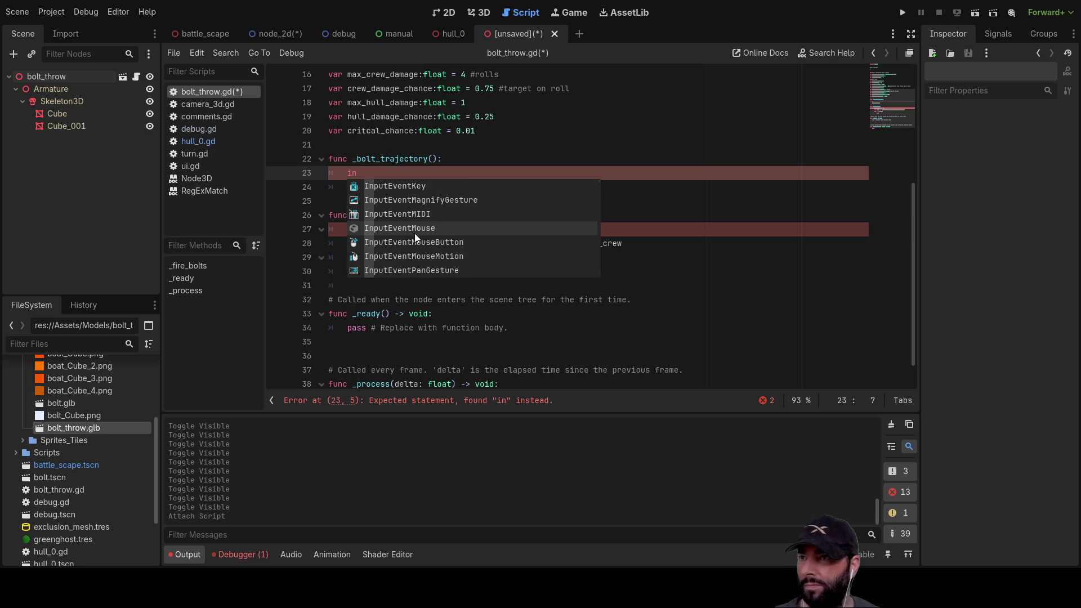
scroll(414, 234, up, 3)
scroll(413, 233, up, 10)
scroll(414, 236, down, 8)
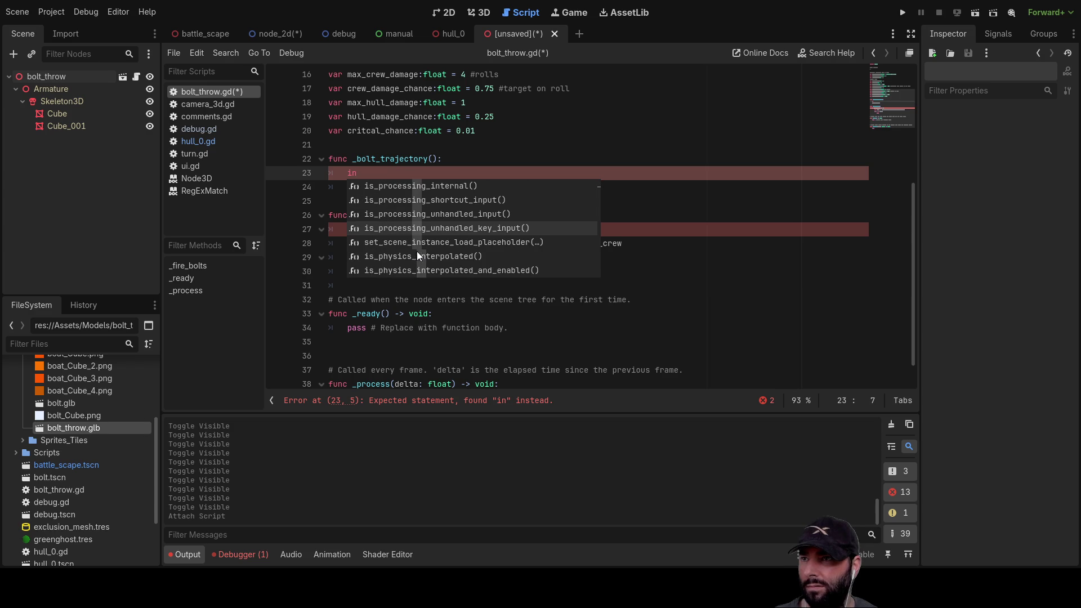
key(BackSpace)
key(BackSpace)
text(ins)
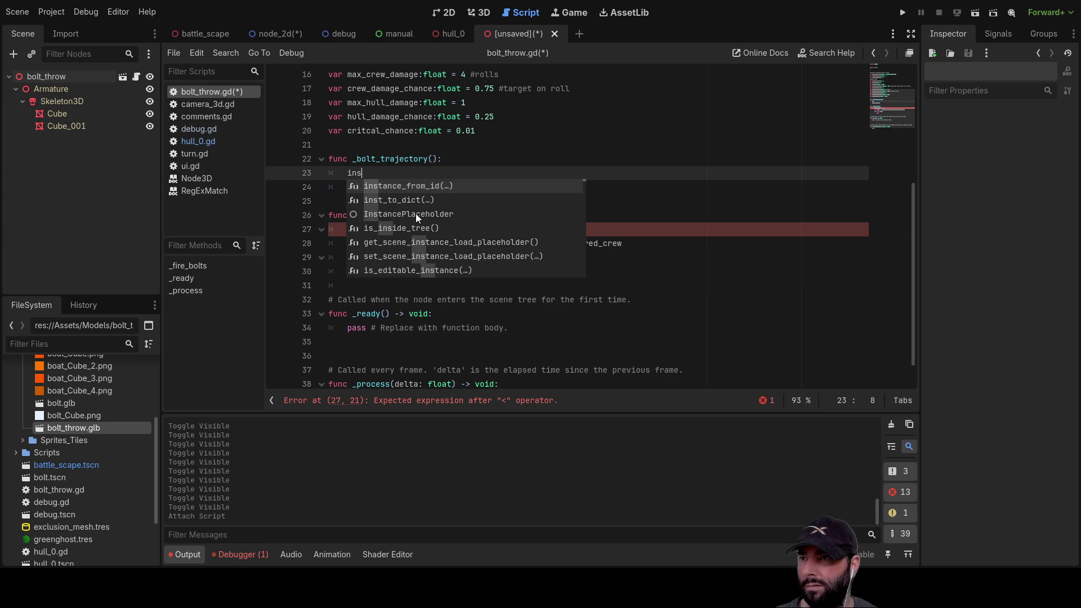
scroll(416, 246, down, 5)
scroll(417, 242, down, 7)
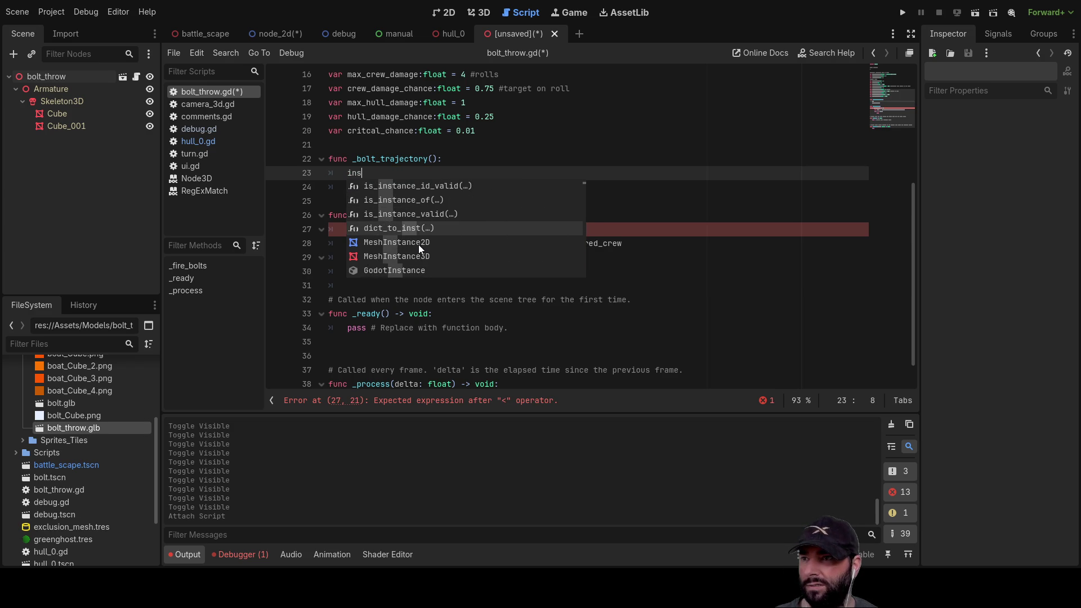
scroll(420, 245, down, 10)
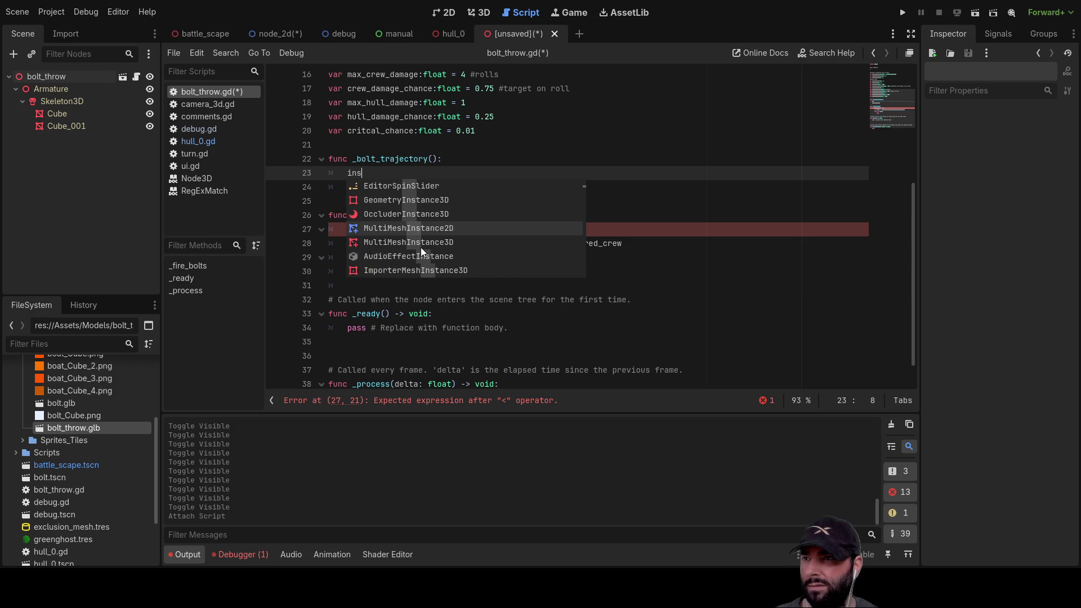
scroll(421, 248, down, 5)
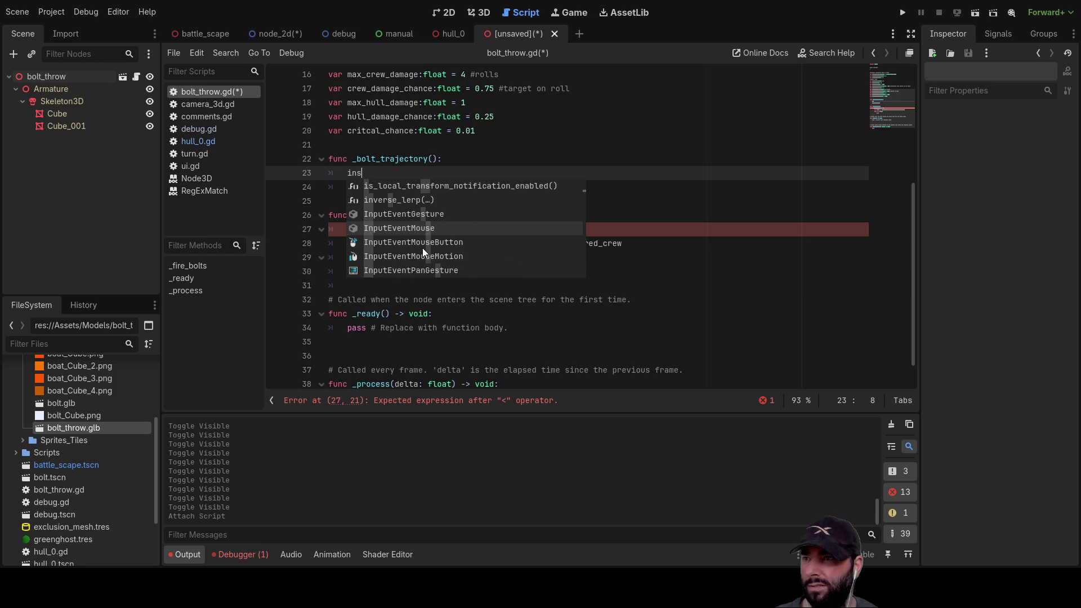
scroll(423, 250, down, 5)
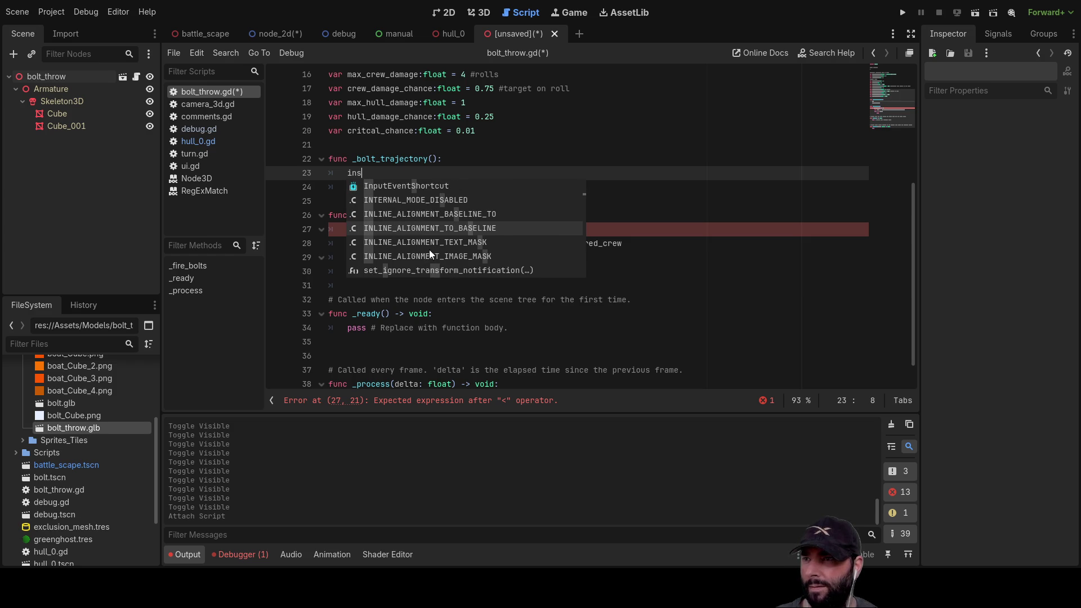
scroll(429, 249, down, 10)
scroll(429, 255, down, 2)
click(548, 176)
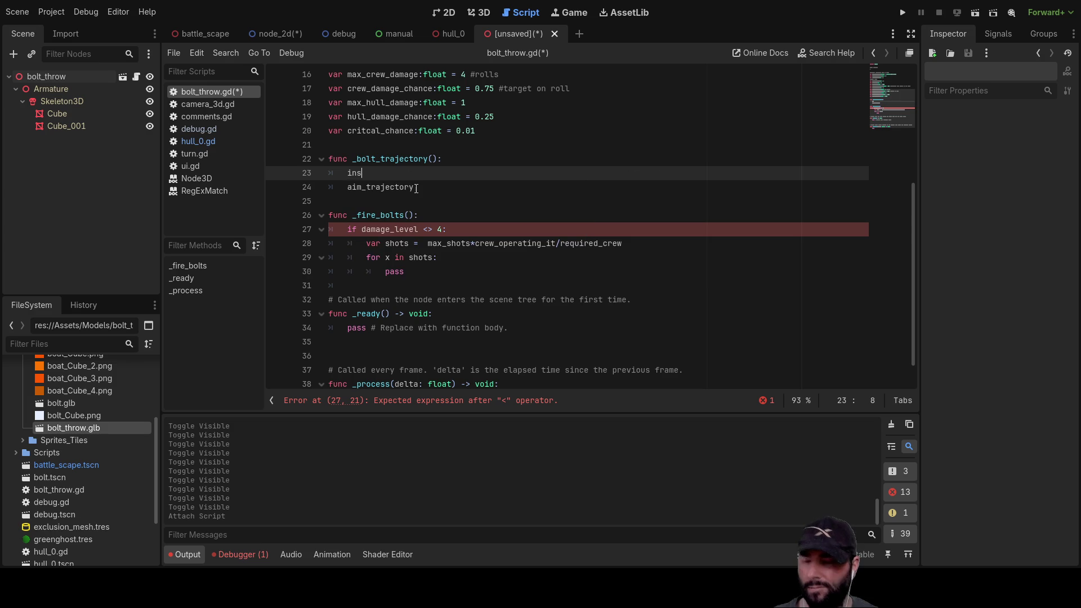
Erase 'ins', leaving blank indented lines above aim_trajectory.
key(BackSpace)
key(BackSpace)
key(BackSpace)
key(Return)
key(Return)
key(Up)
key(Up)
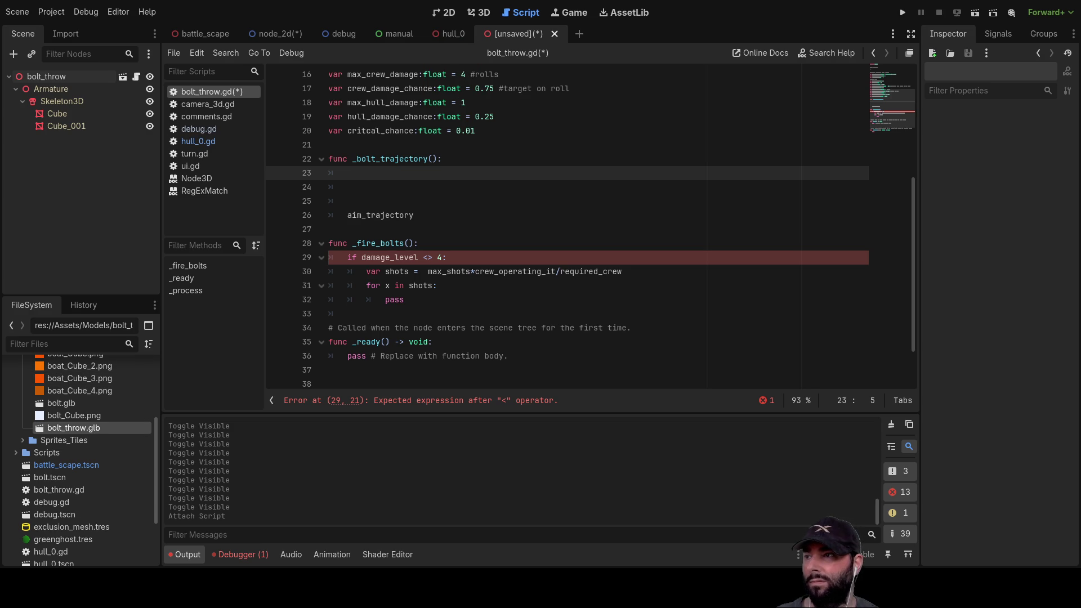
Select bolt.tscn in the FileSystem dock.
scroll(84, 453, up, 5)
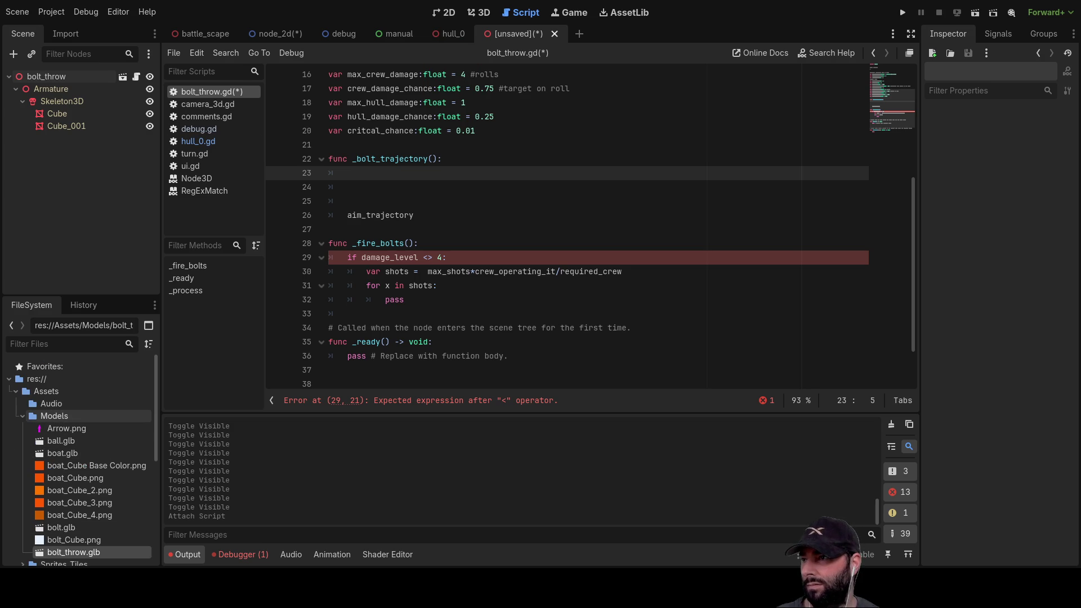
scroll(84, 432, down, 5)
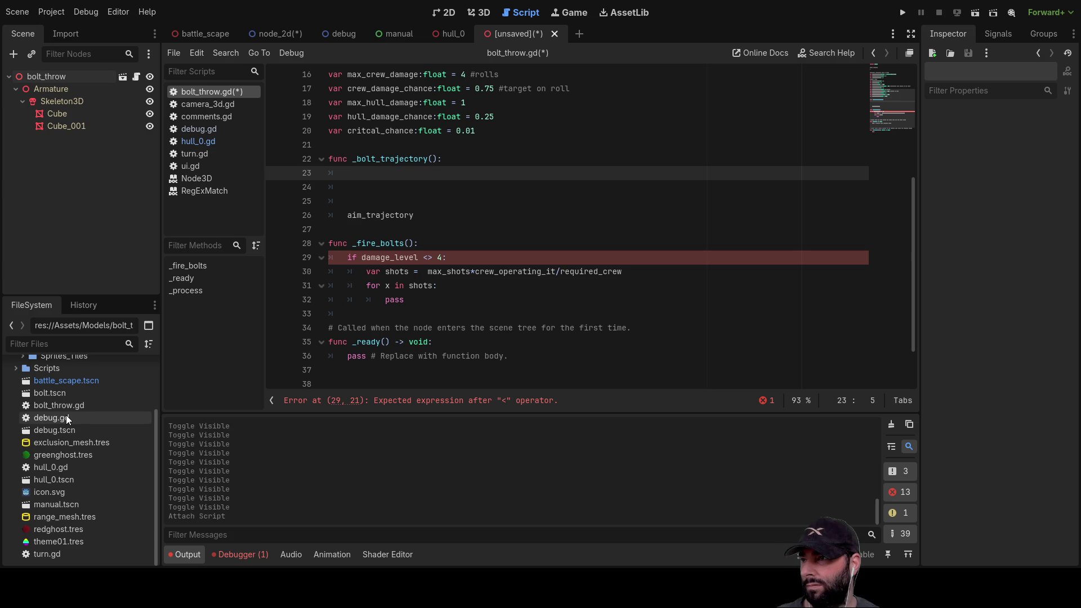
click(64, 392)
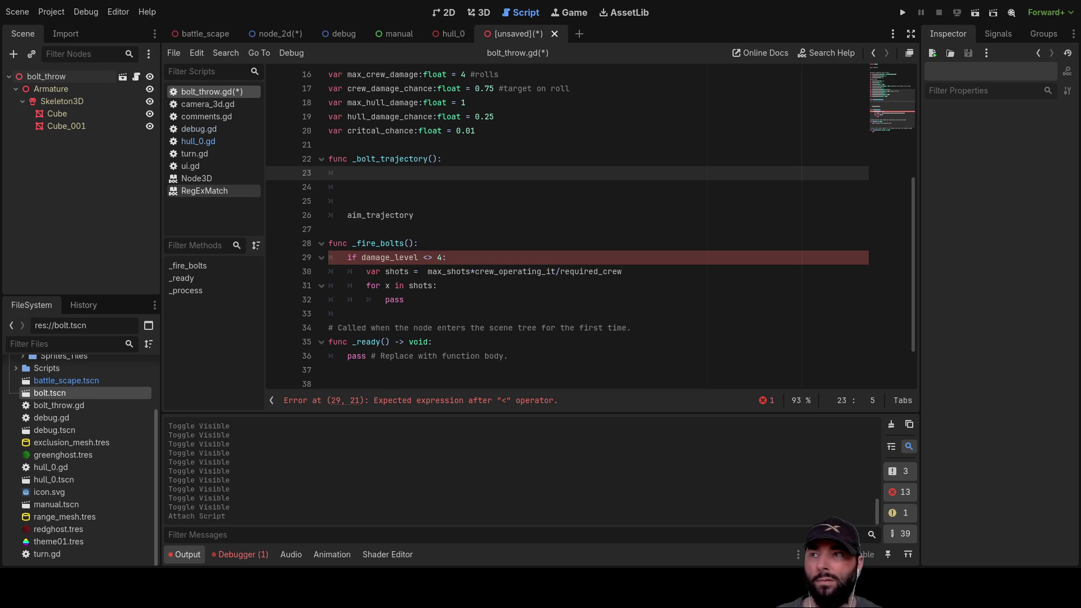
scroll(563, 225, up, 2)
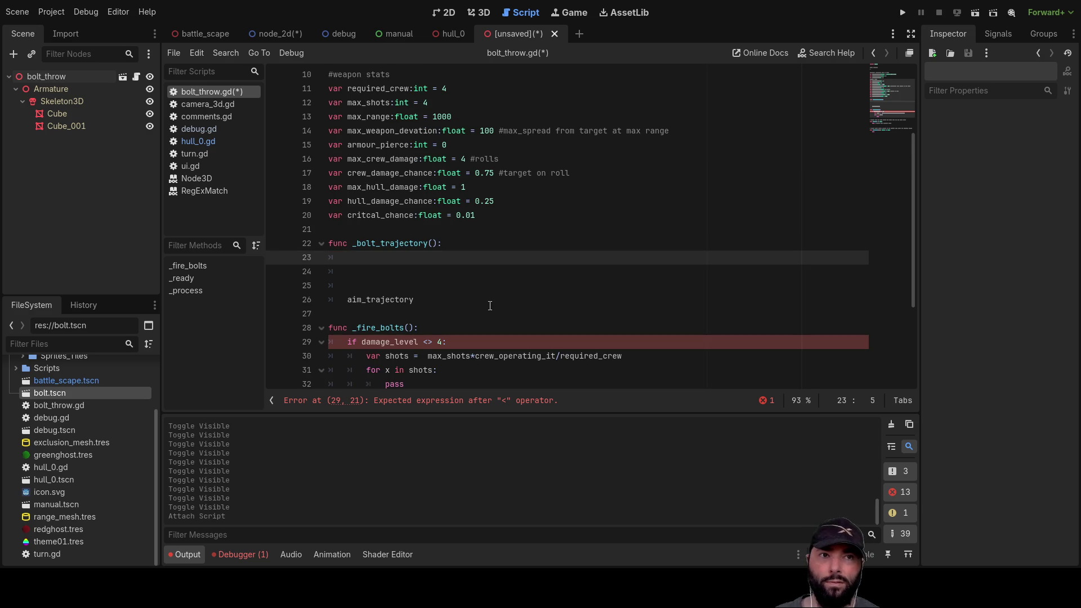
key(Down)
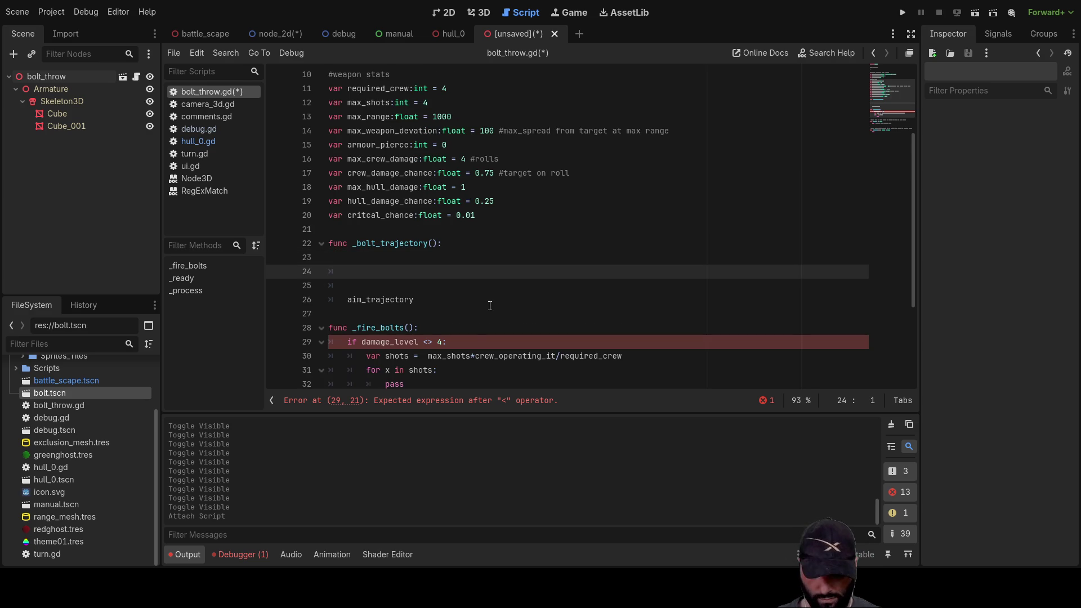
text(on)
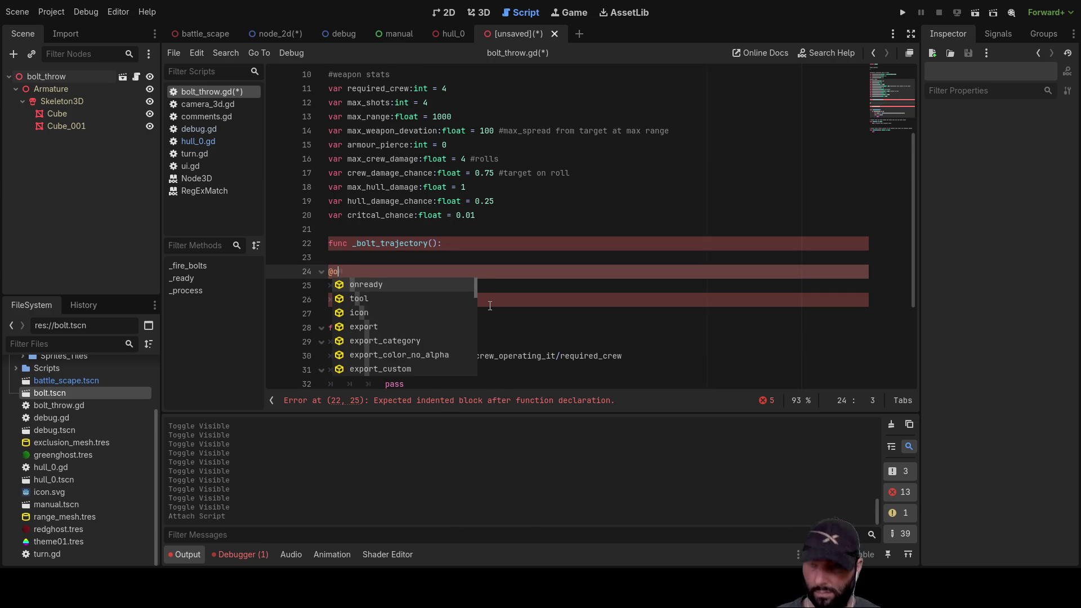
key(Return)
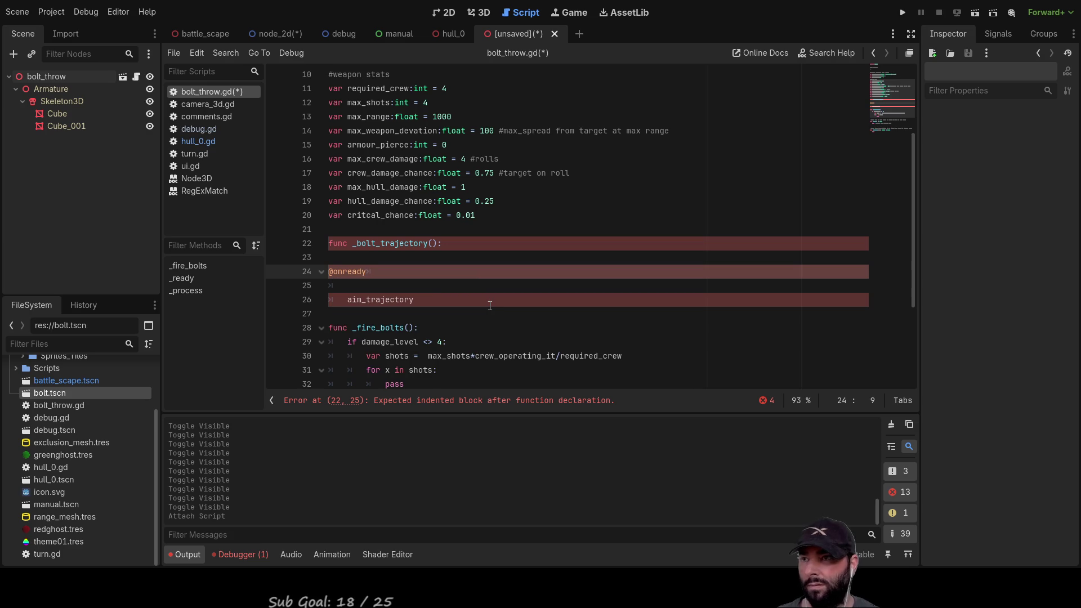
text( var)
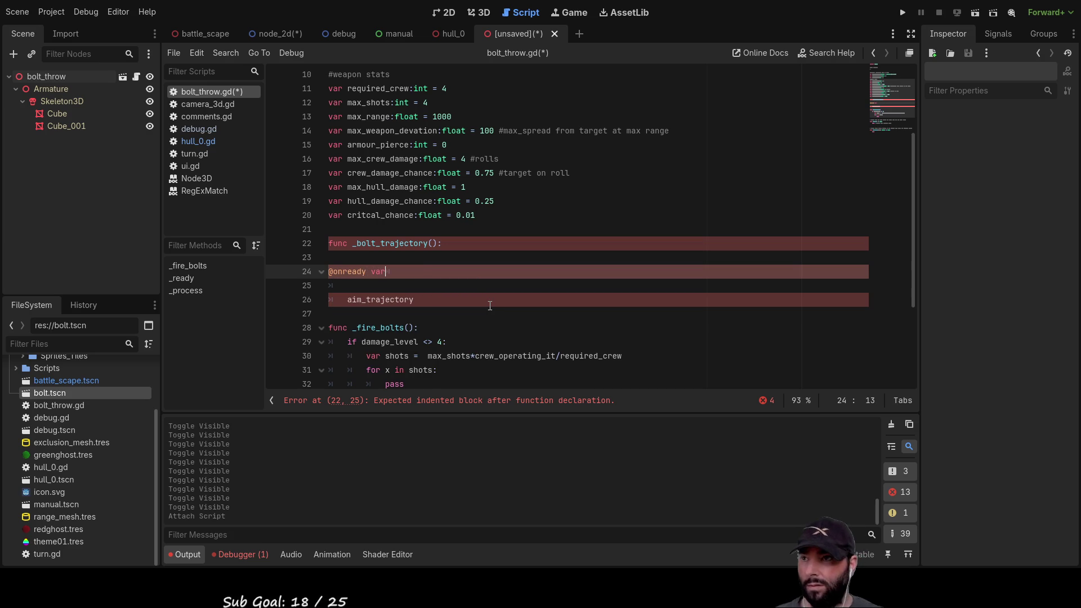
text( bolt)
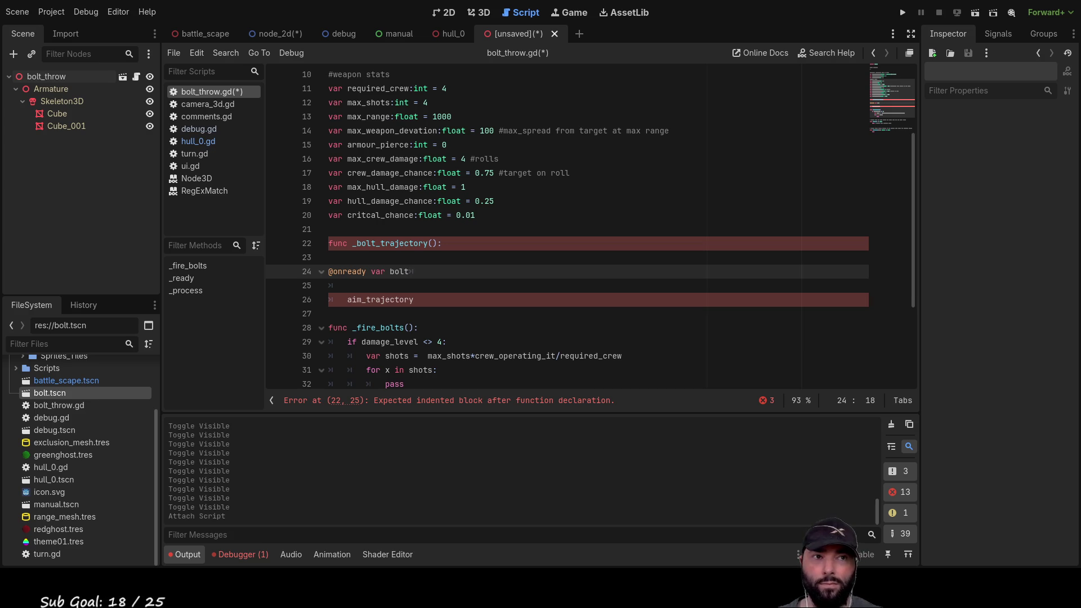
key(End)
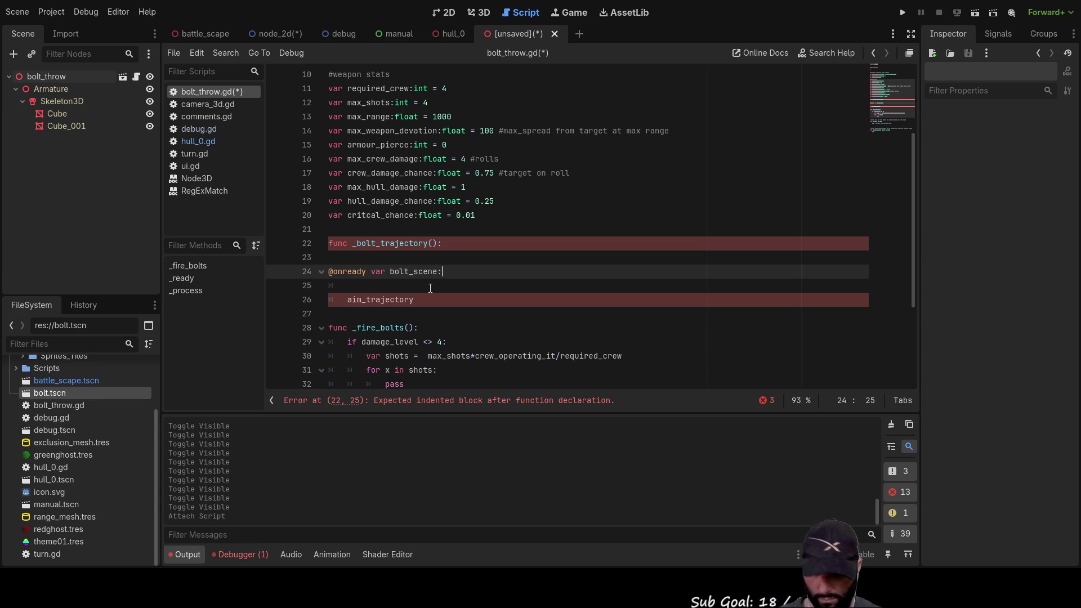
text(packed)
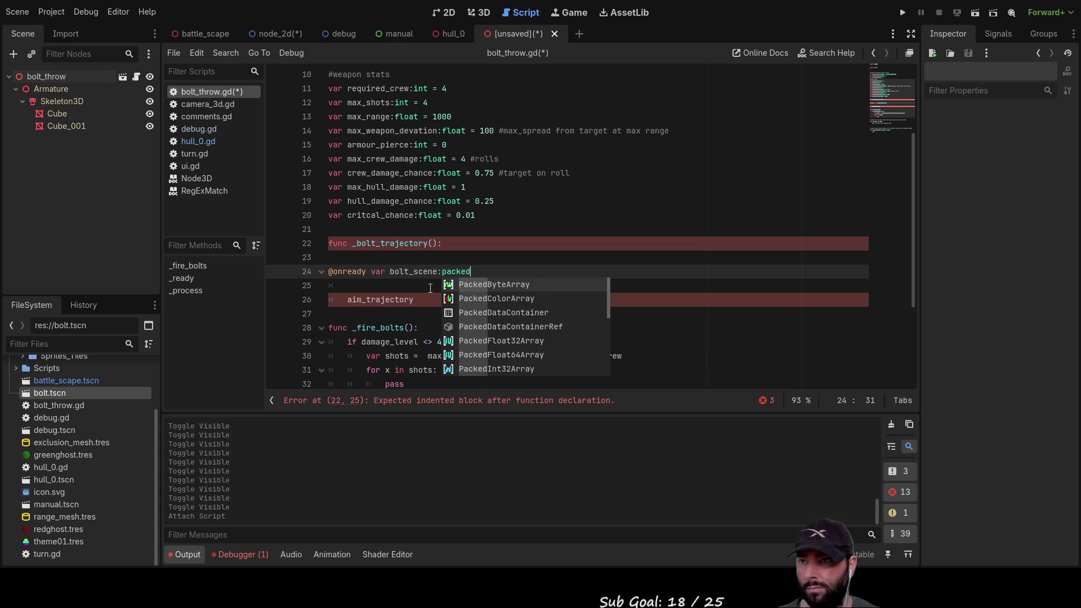
text(s)
key(Return)
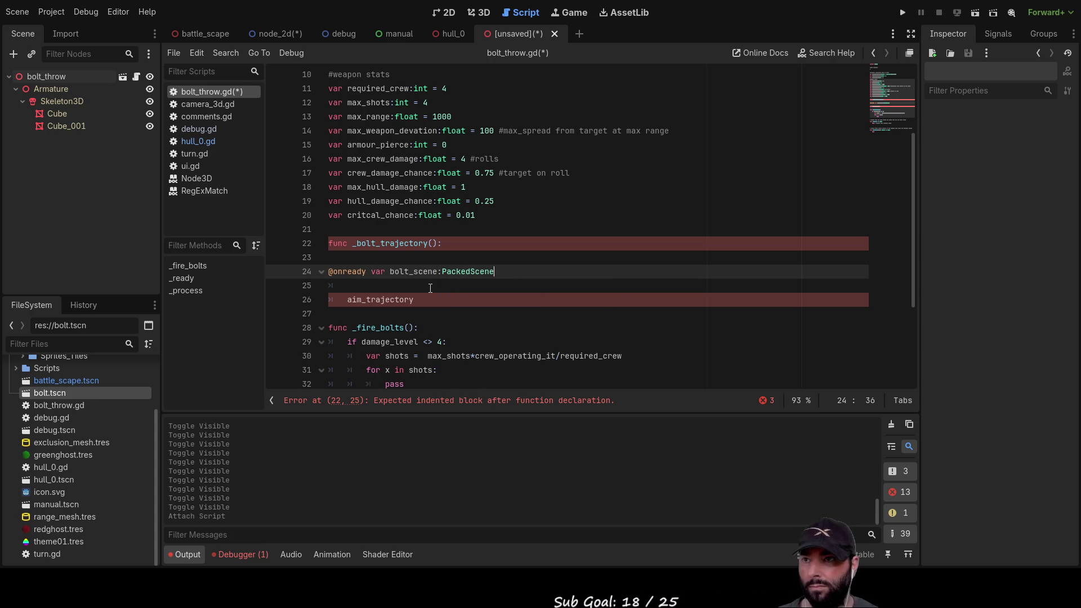
text( = preload()
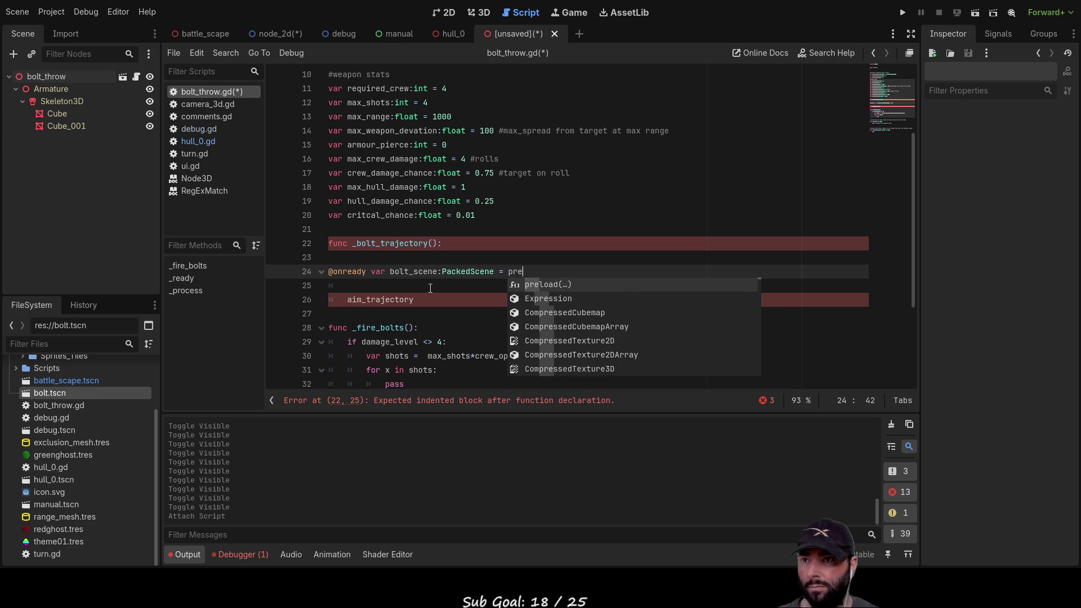
key(Return)
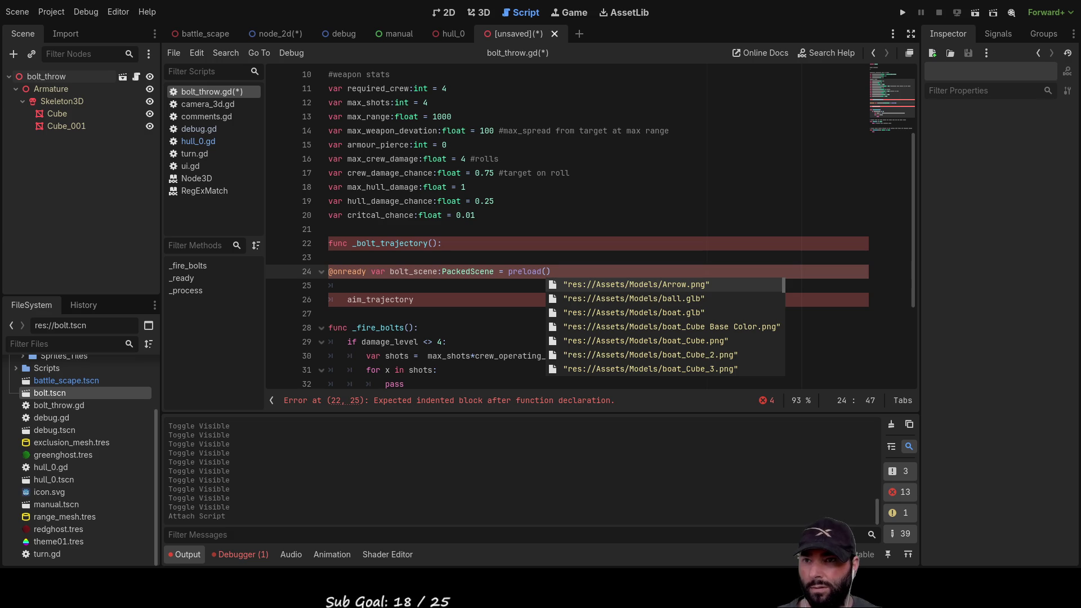
key(Down)
key(Down)
key(Down)
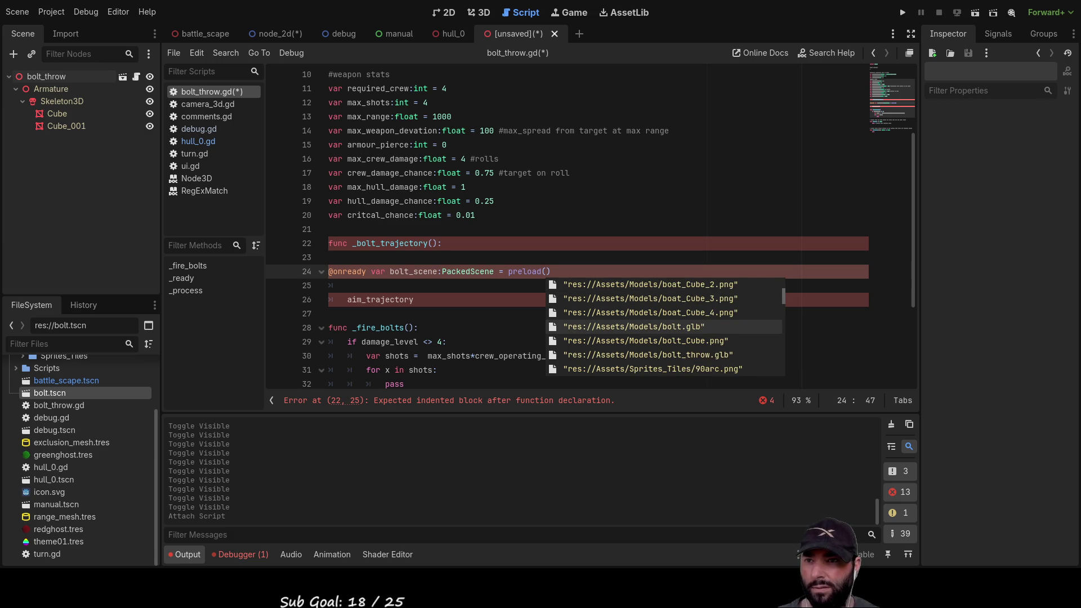
key(Return)
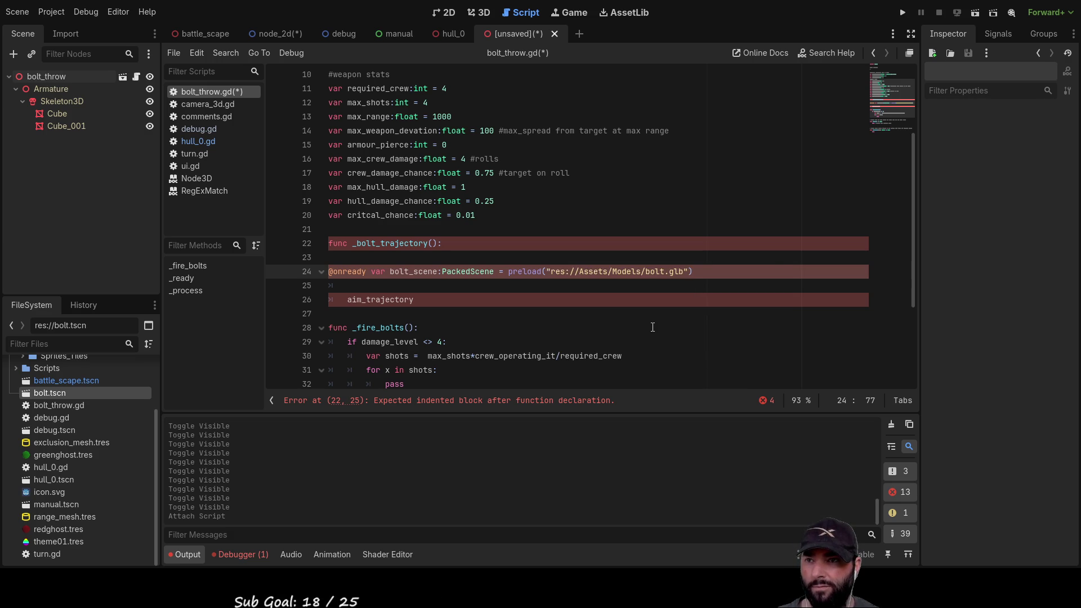
Select the bolt_scene declaration line and cut it out of _bolt_trajectory.
click(377, 287)
key(Down)
key(Down)
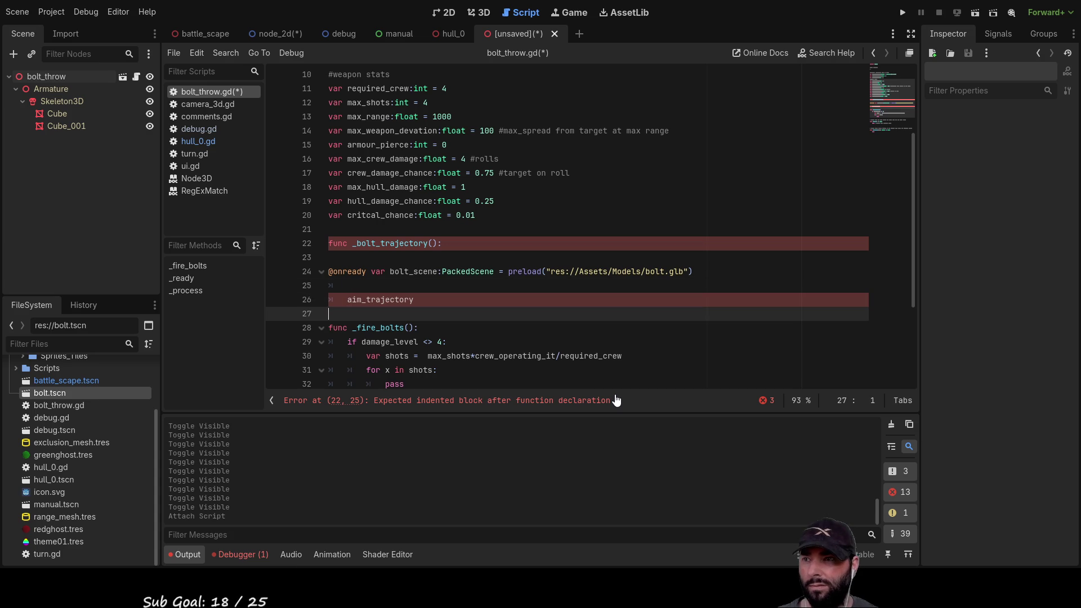
key(Up)
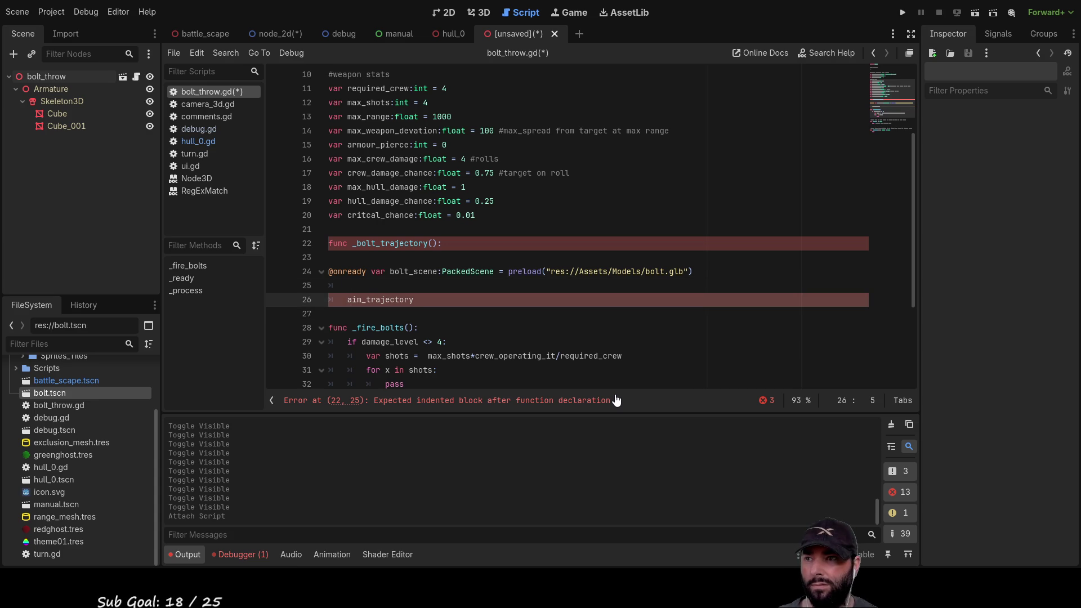
drag(712, 268, 278, 278)
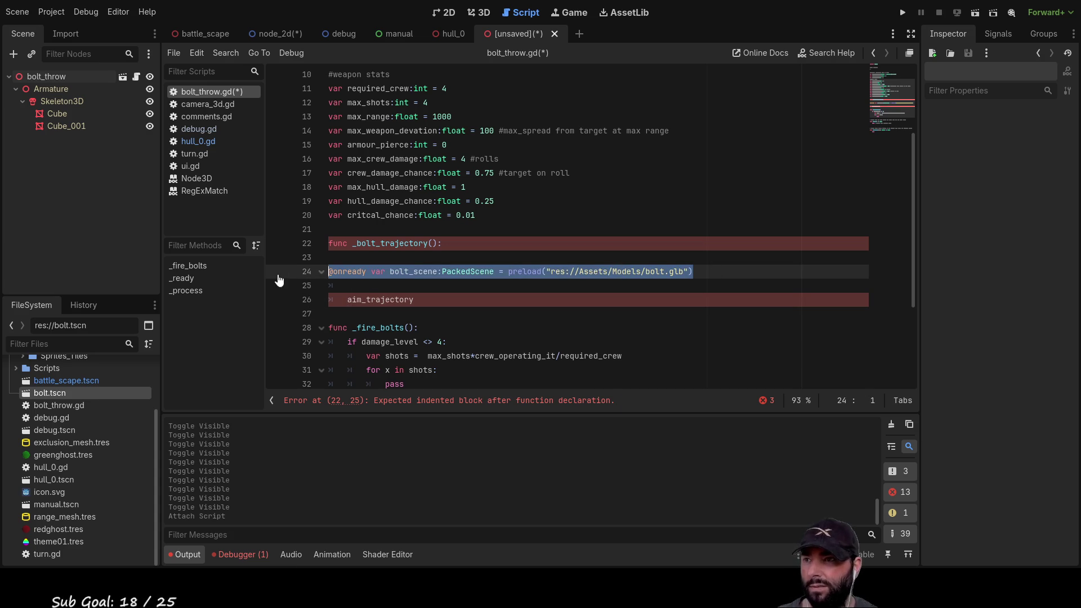
key(ctrl+x)
click(323, 224)
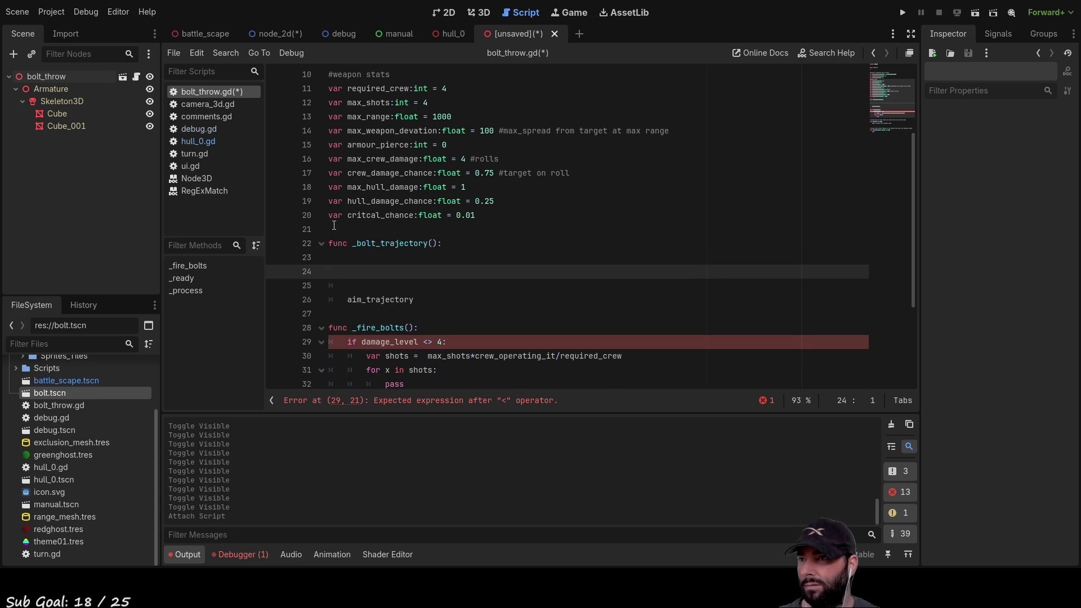
Paste the bolt_scene preload above _bolt_trajectory and begin 'var bolt_' inside the function.
key(Return)
key(Return)
key(ctrl+v)
click(371, 285)
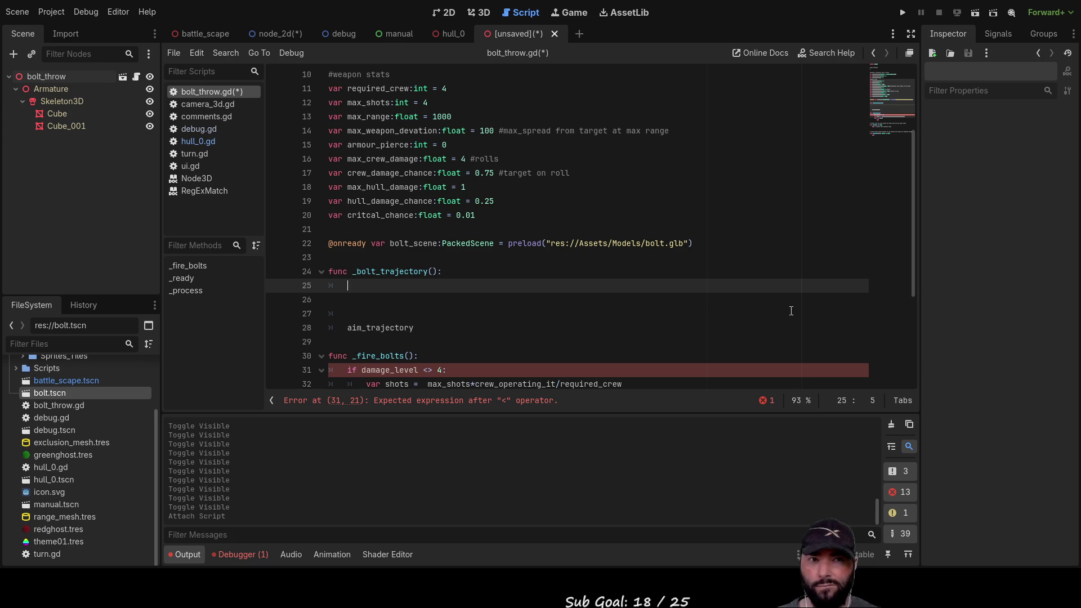
text(var)
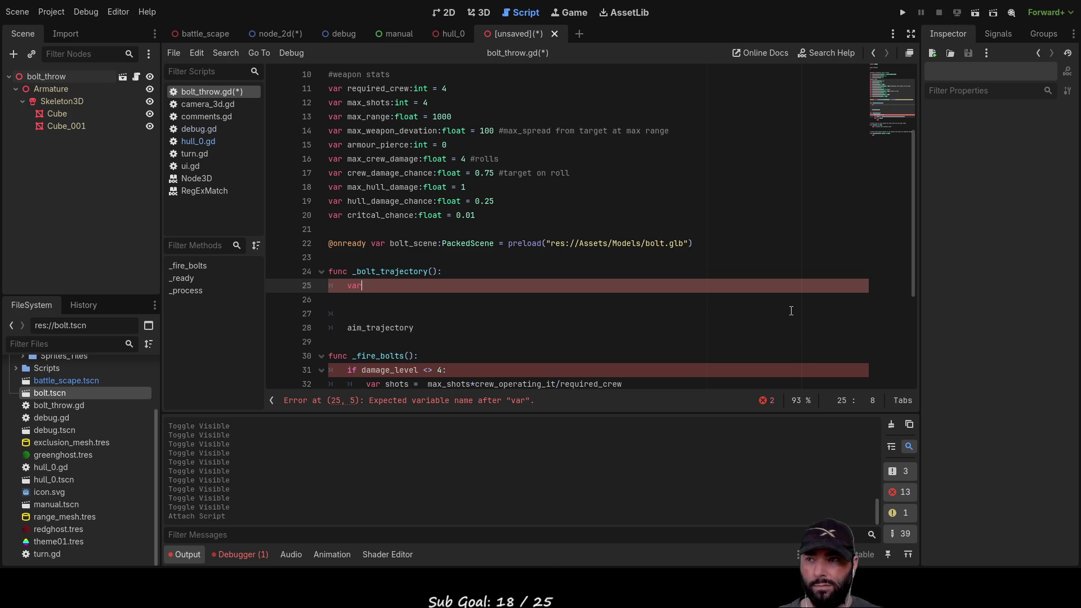
text( bolt)
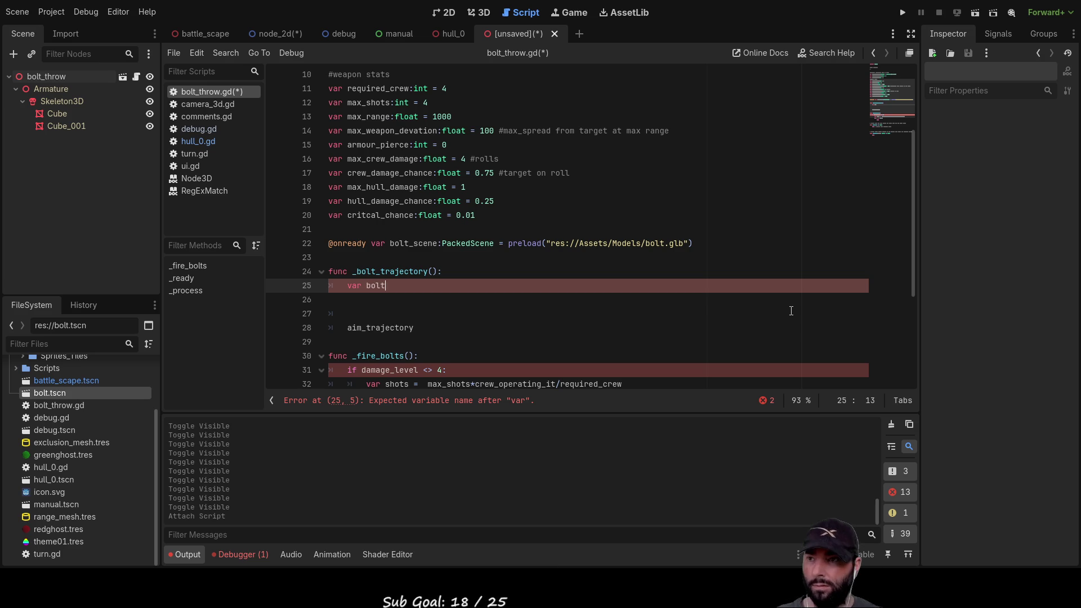
text(_)
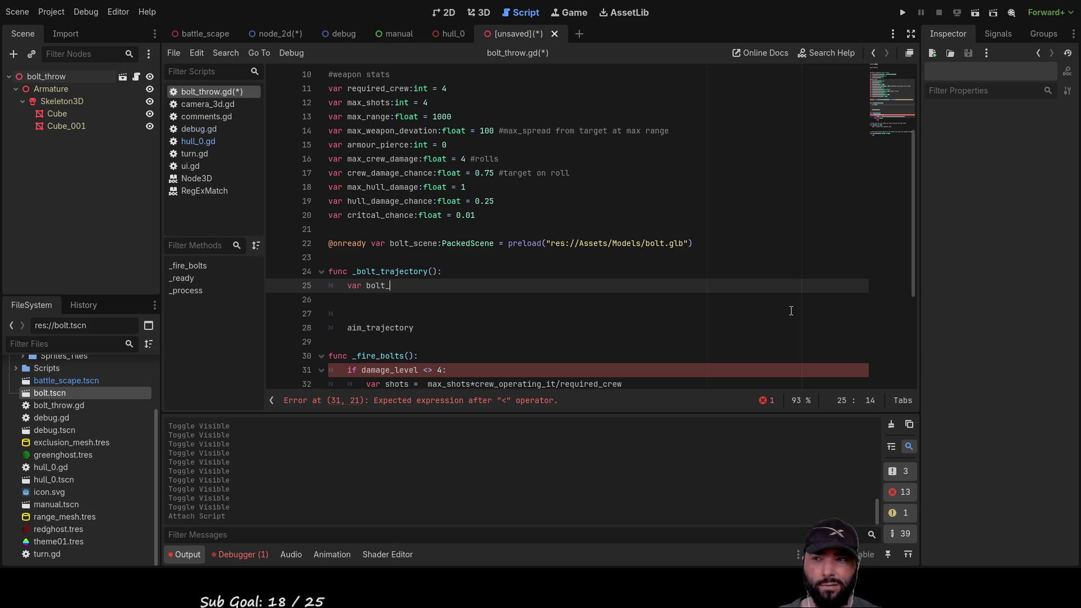
scroll(491, 352, down, 2)
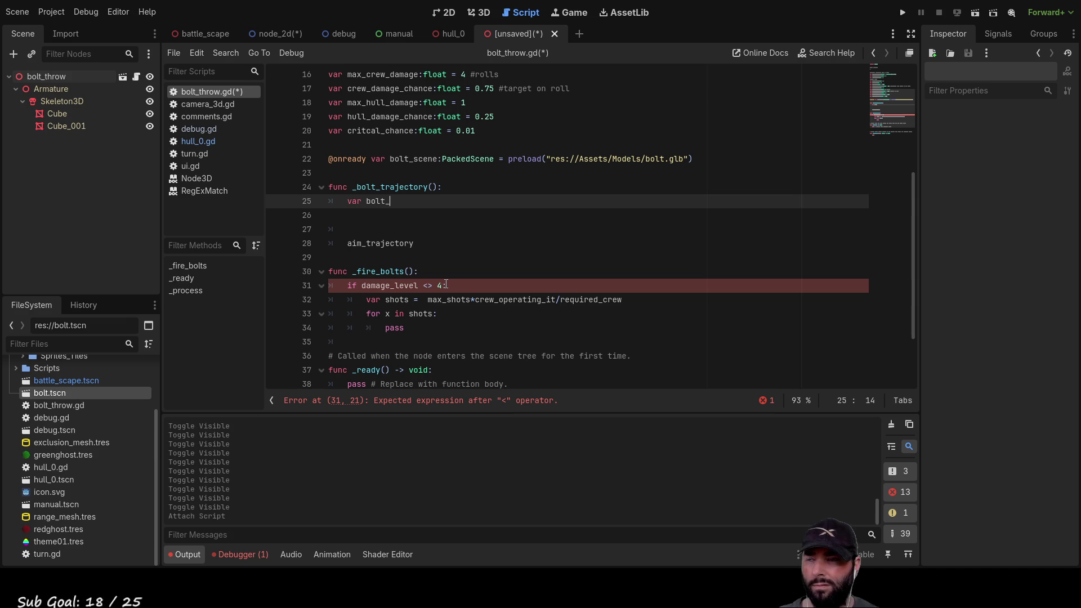
scroll(458, 265, up, 1)
scroll(458, 264, up, 2)
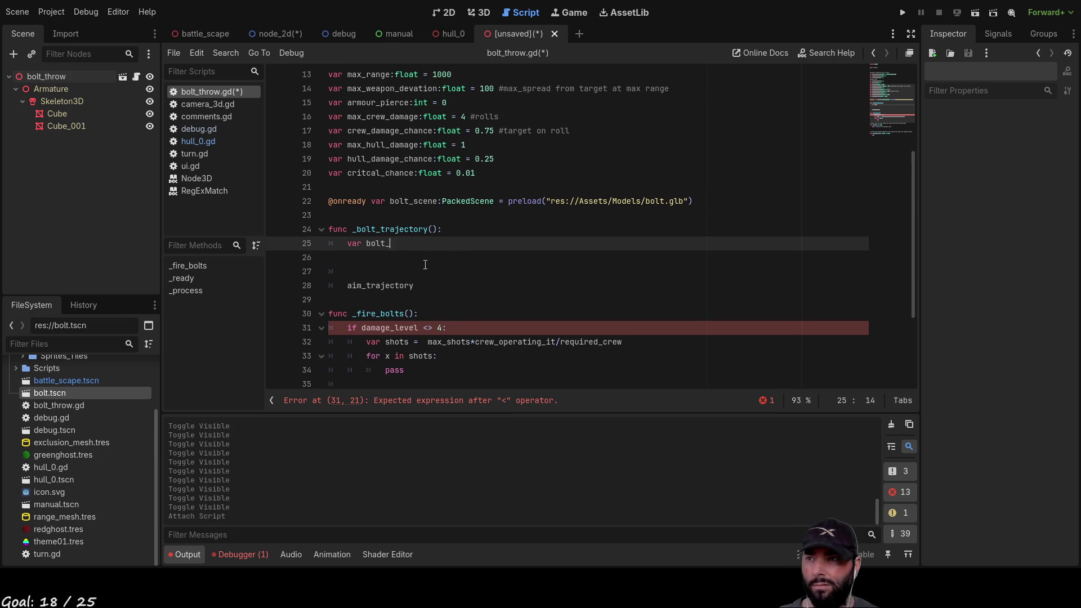
Delete the extra blank lines in _bolt_trajectory before aim_trajectory.
click(399, 268)
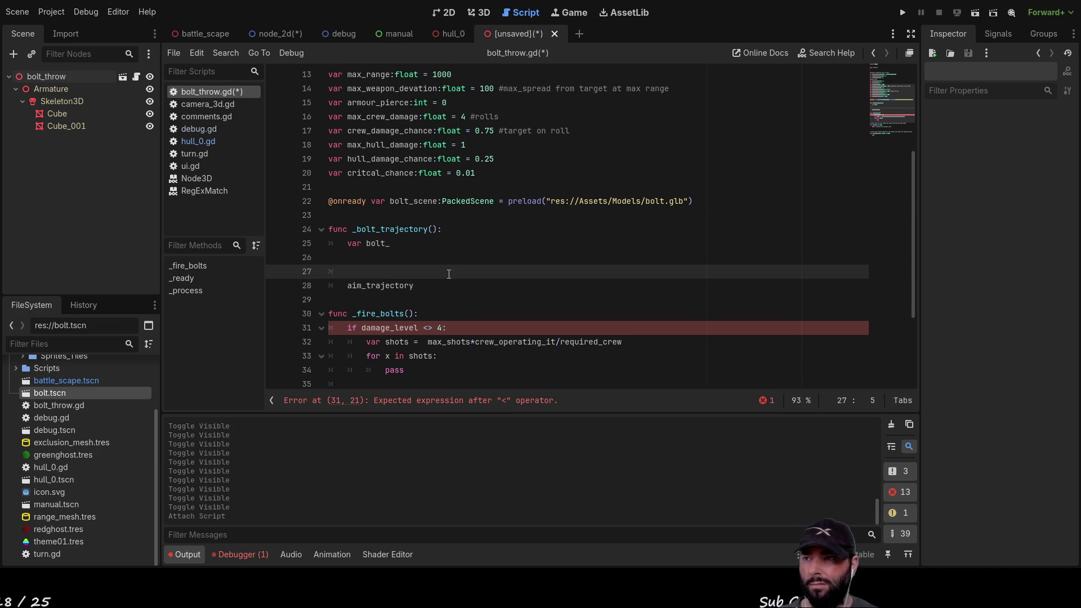
key(Up)
key(Delete)
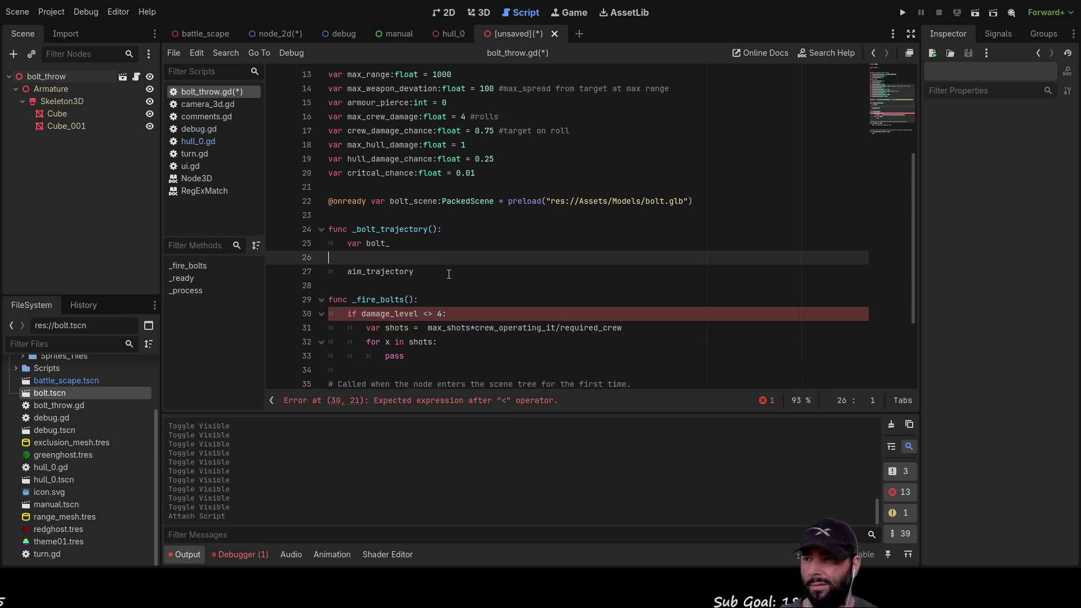
key(Delete)
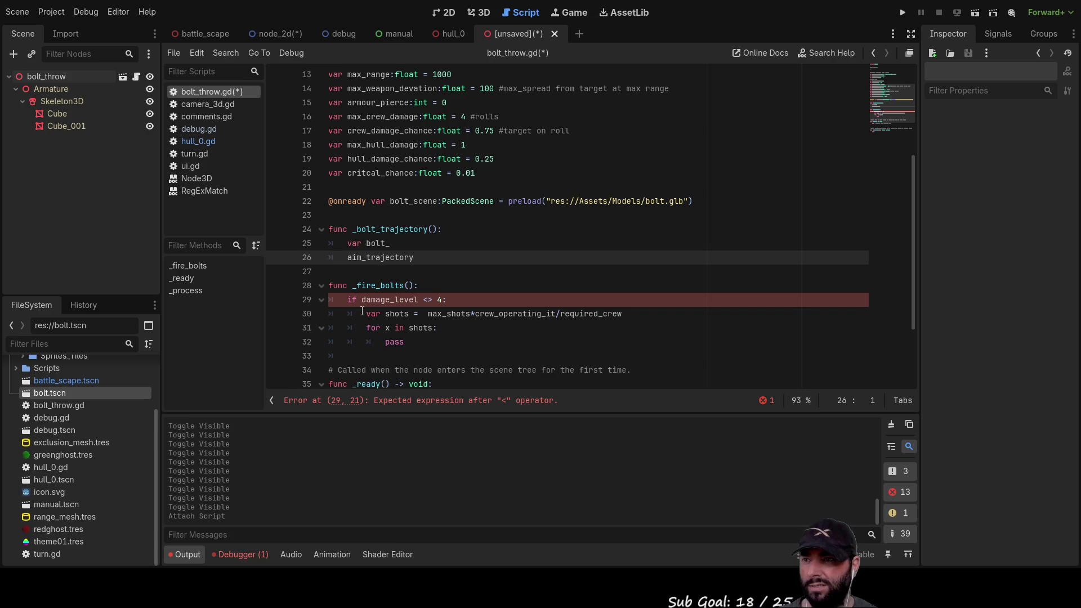
Change the condition in _fire_bolts to 'if damage_level != 4:'.
click(362, 313)
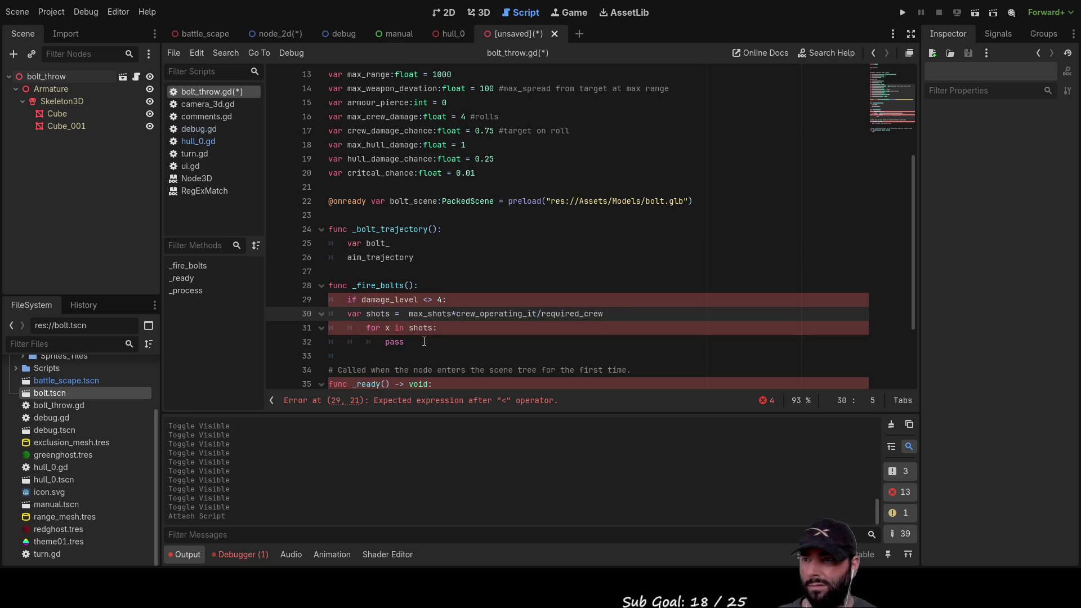
key(Up)
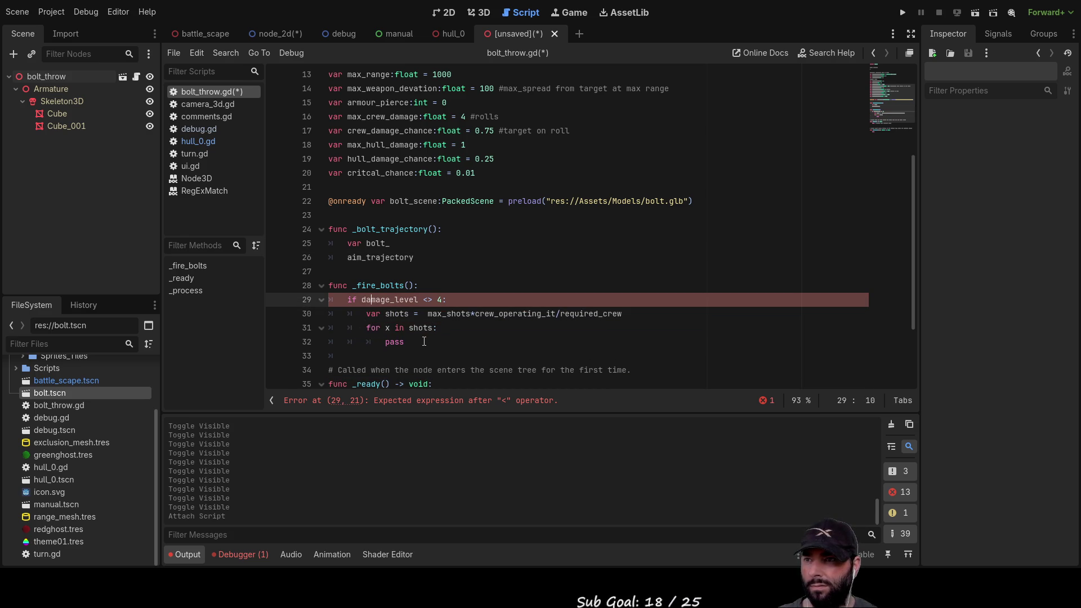
key(Right)
key(Right)
key(Right)
key(BackSpace)
key(BackSpace)
text(=!)
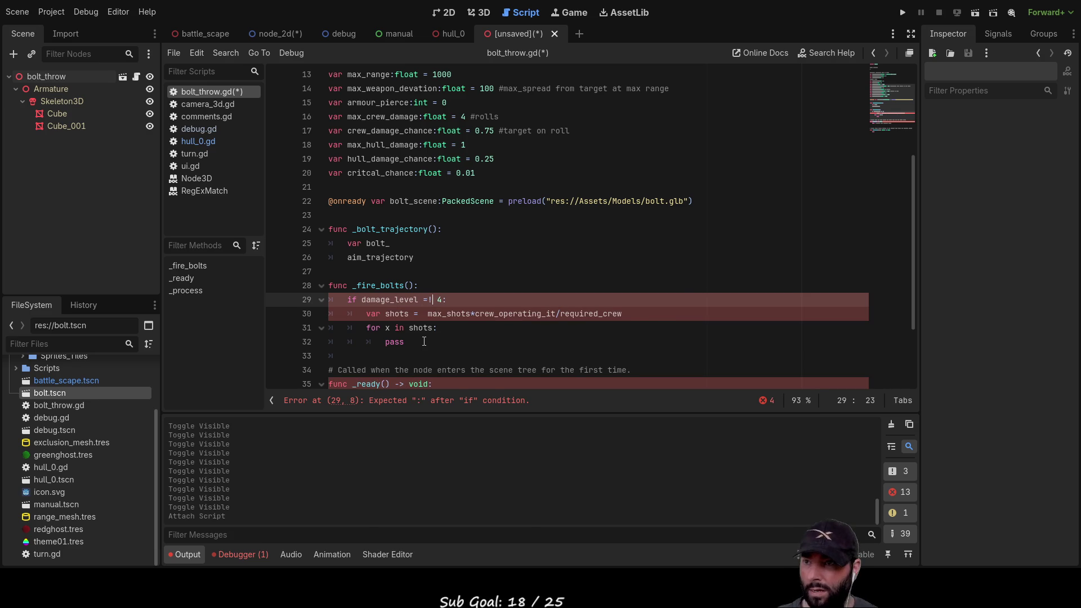
key(BackSpace)
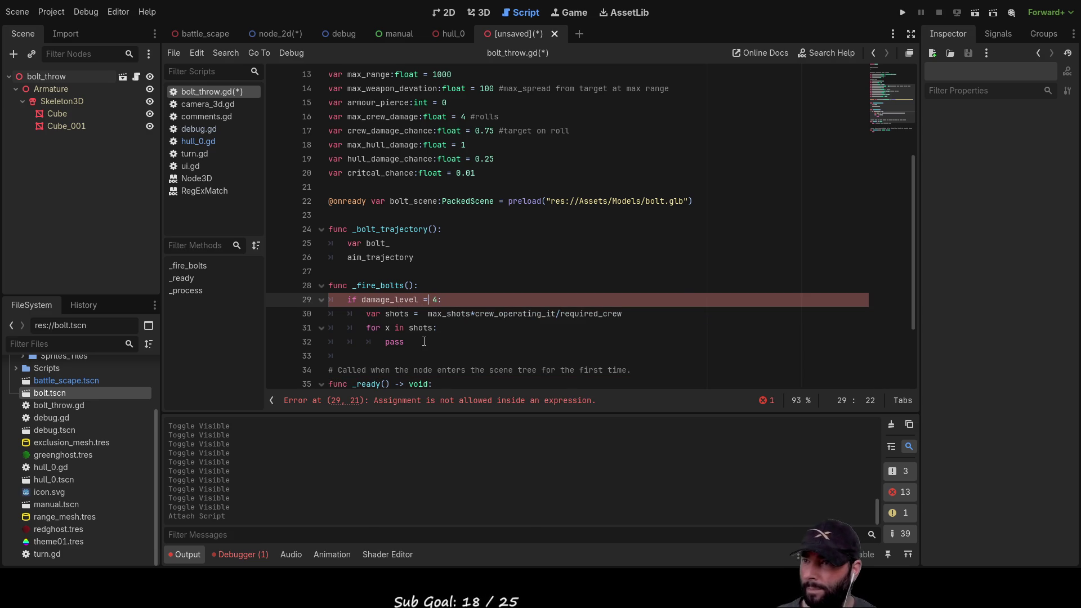
key(Left)
text(!)
key(Up)
key(Up)
key(Up)
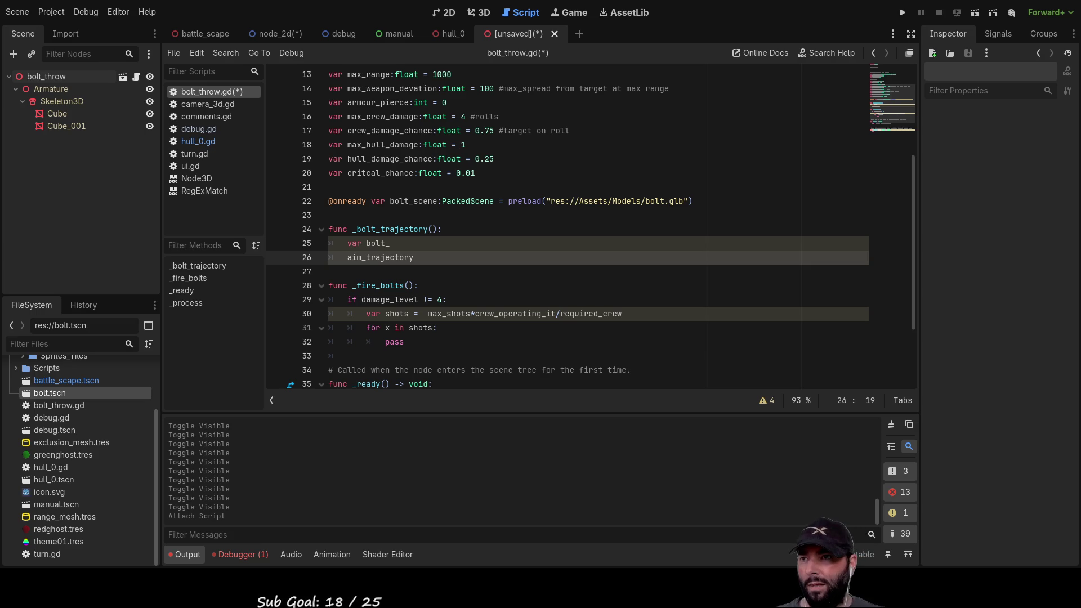
Complete line 25 as 'var bolt_temp = bolt_scene.instantiate()' using autocomplete.
click(417, 247)
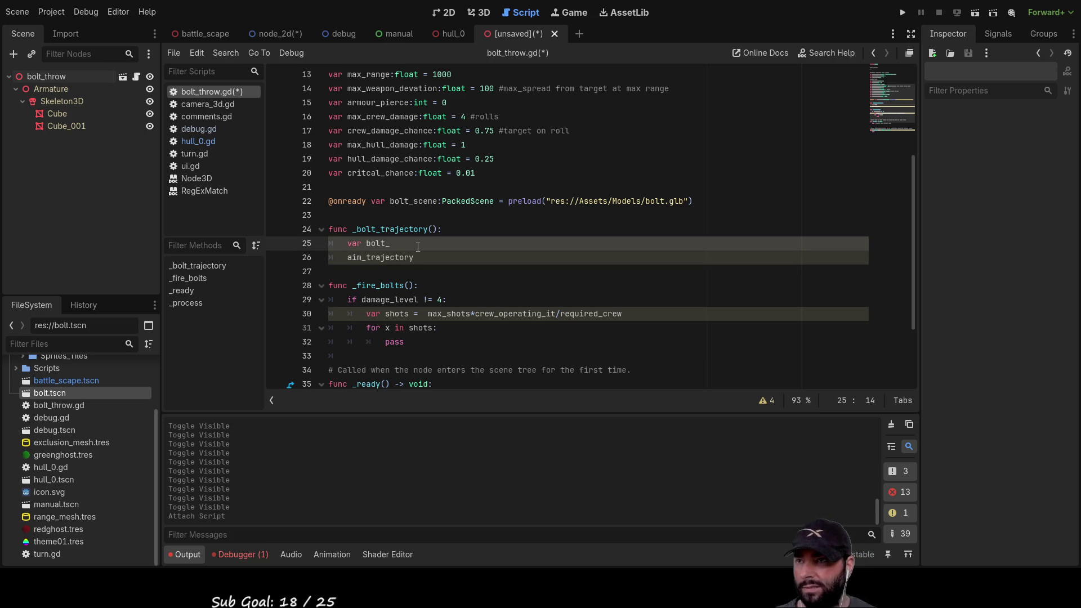
text(sc)
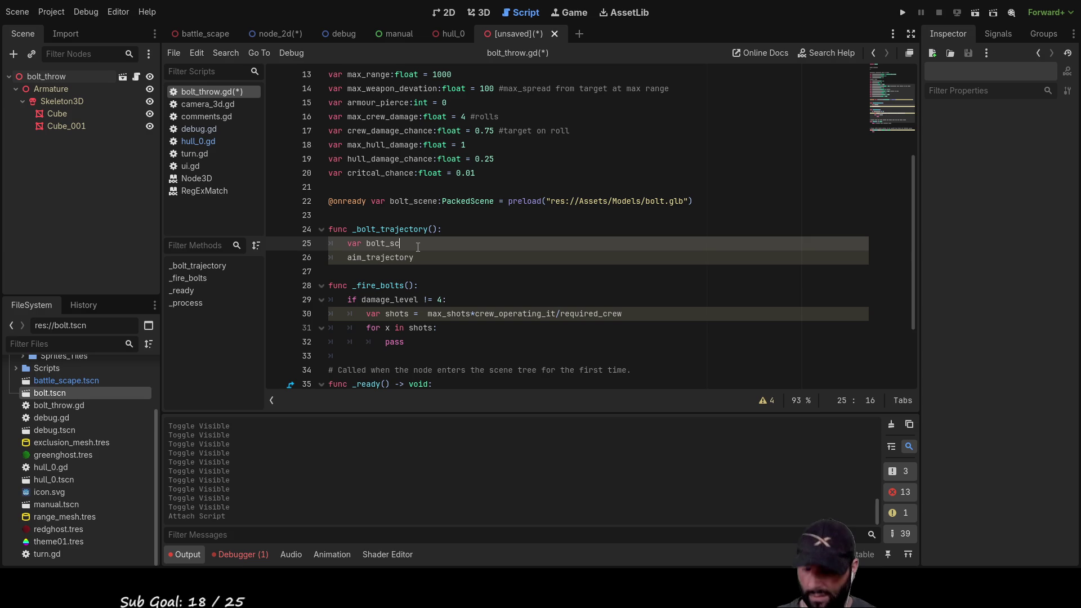
key(BackSpace)
key(BackSpace)
key(BackSpace)
key(BackSpace)
key(BackSpace)
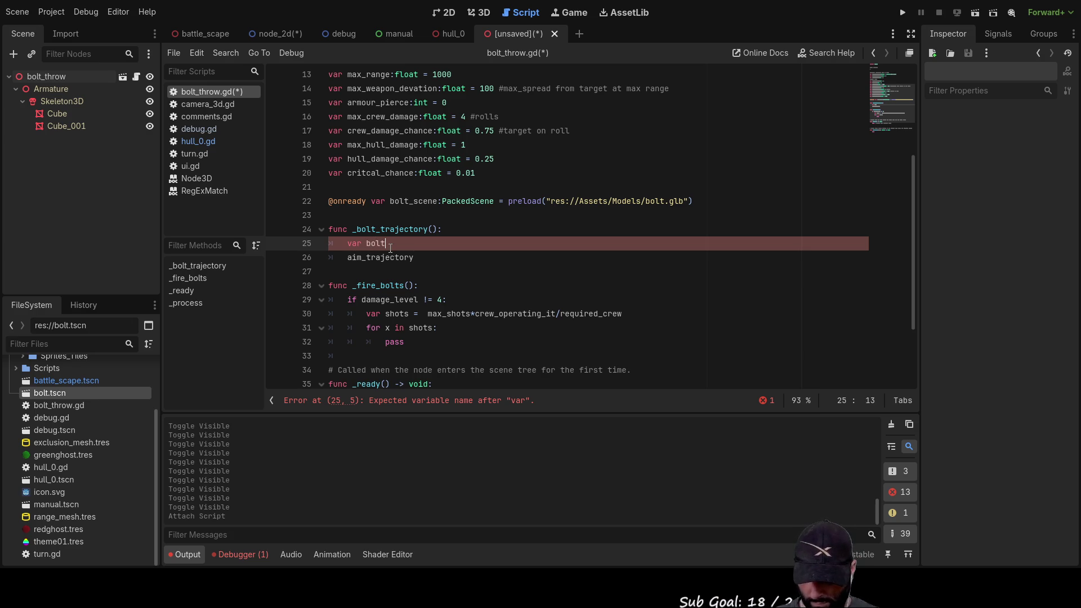
text(_temp= )
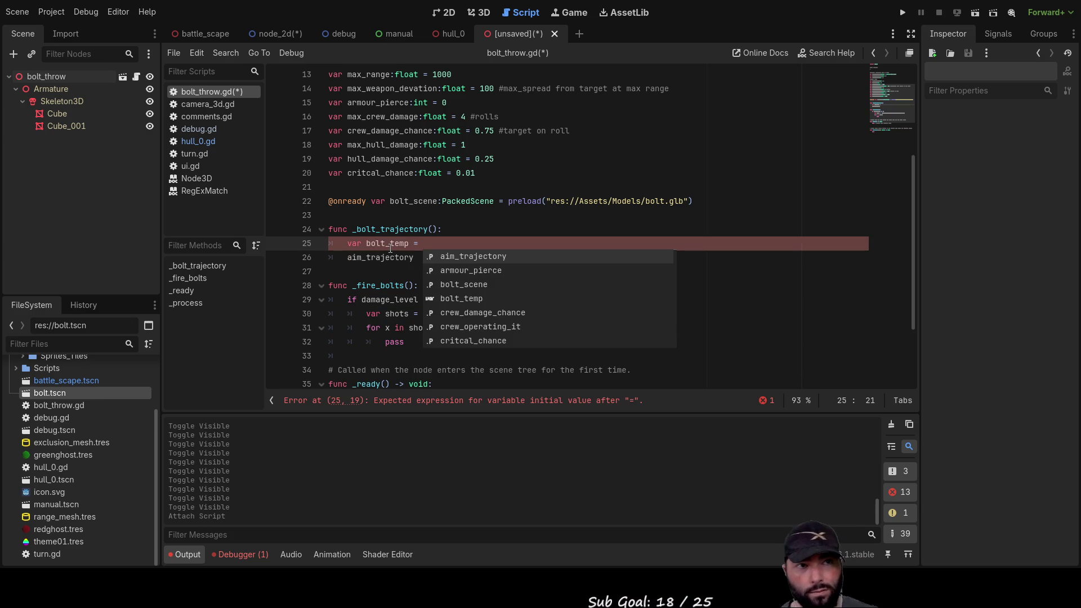
text(bolt)
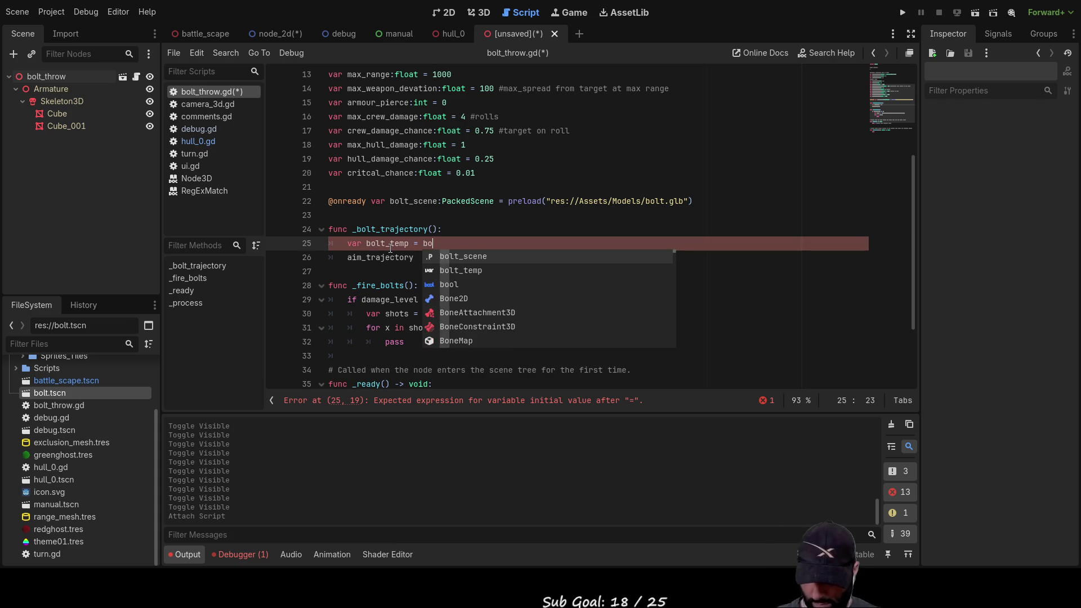
key(Return)
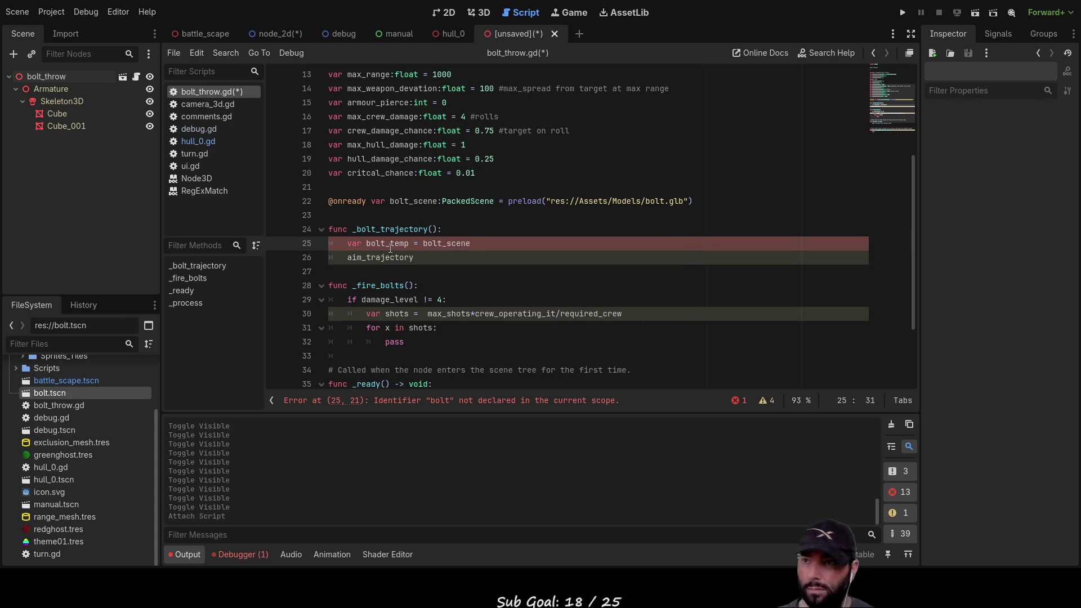
text(.in)
key(Return)
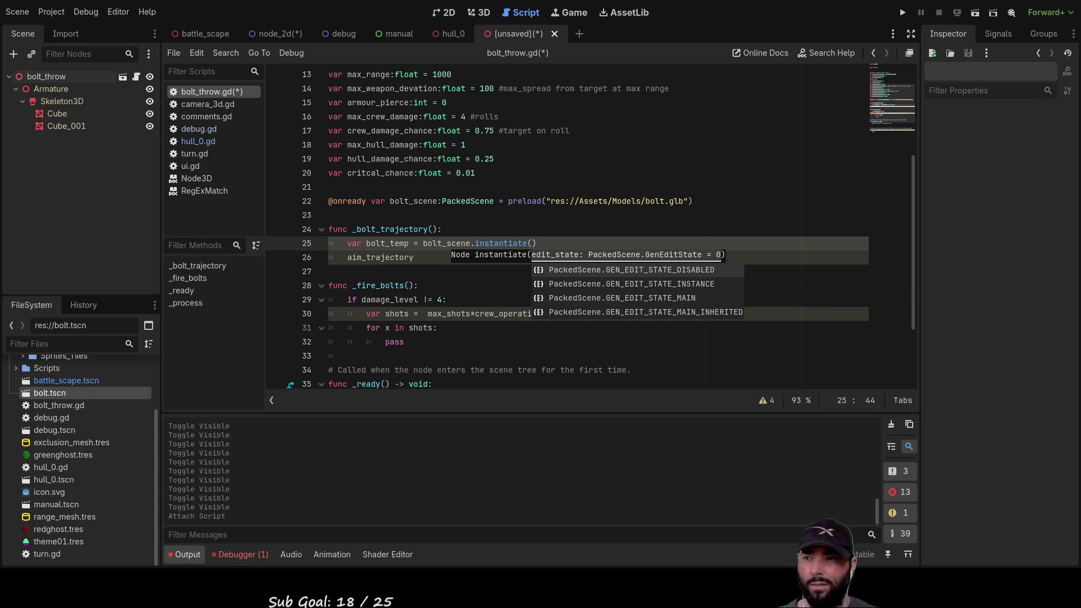
click(536, 348)
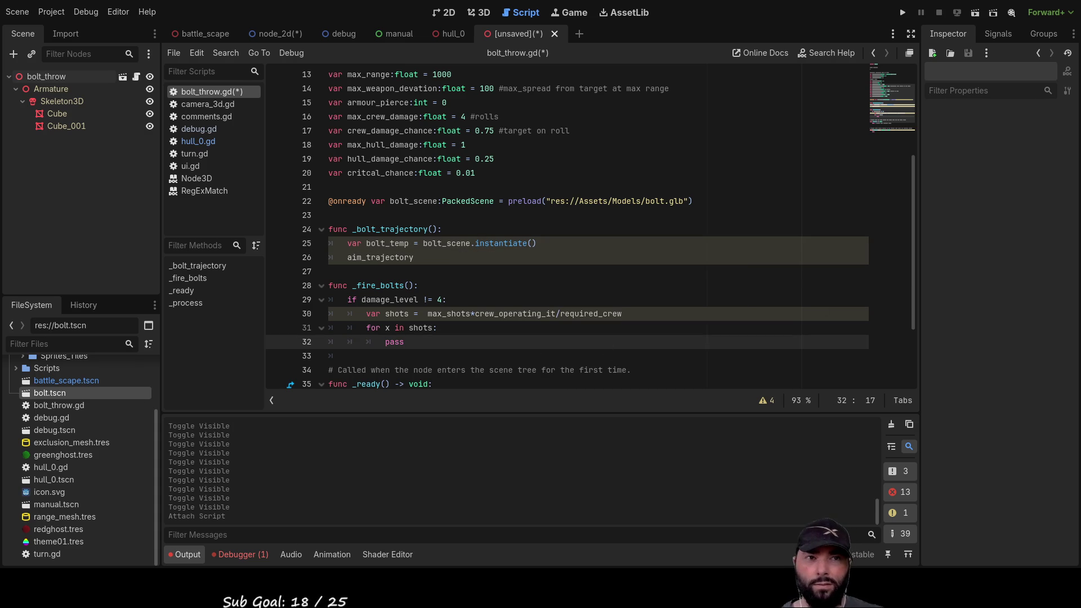
Add an 'add_child(bolt_temp)' line above aim_trajectory using autocomplete.
click(346, 257)
key(Return)
key(Up)
text(add)
key(Down)
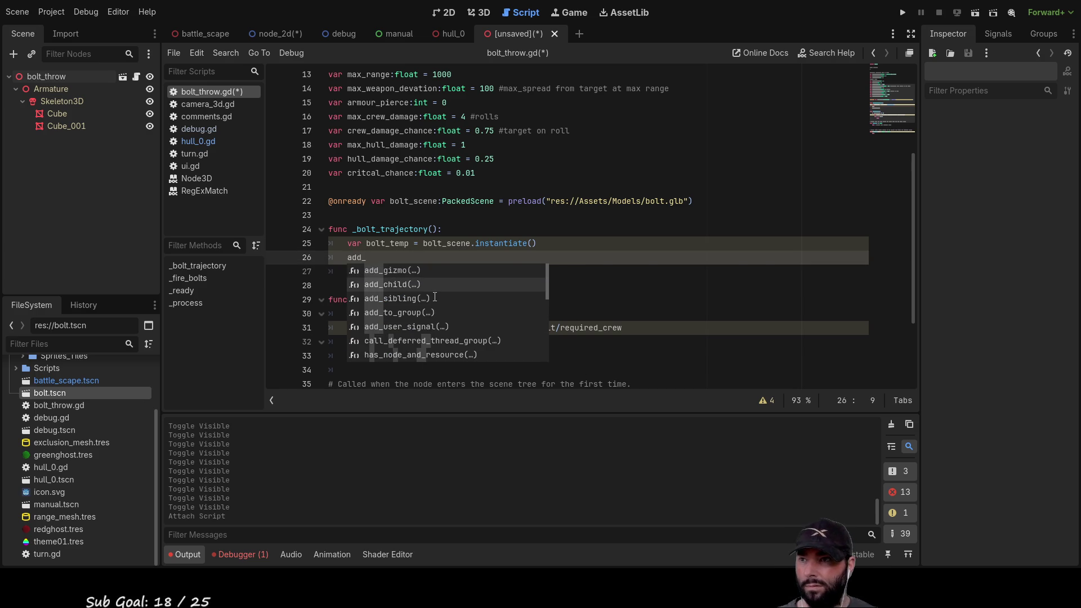
key(Return)
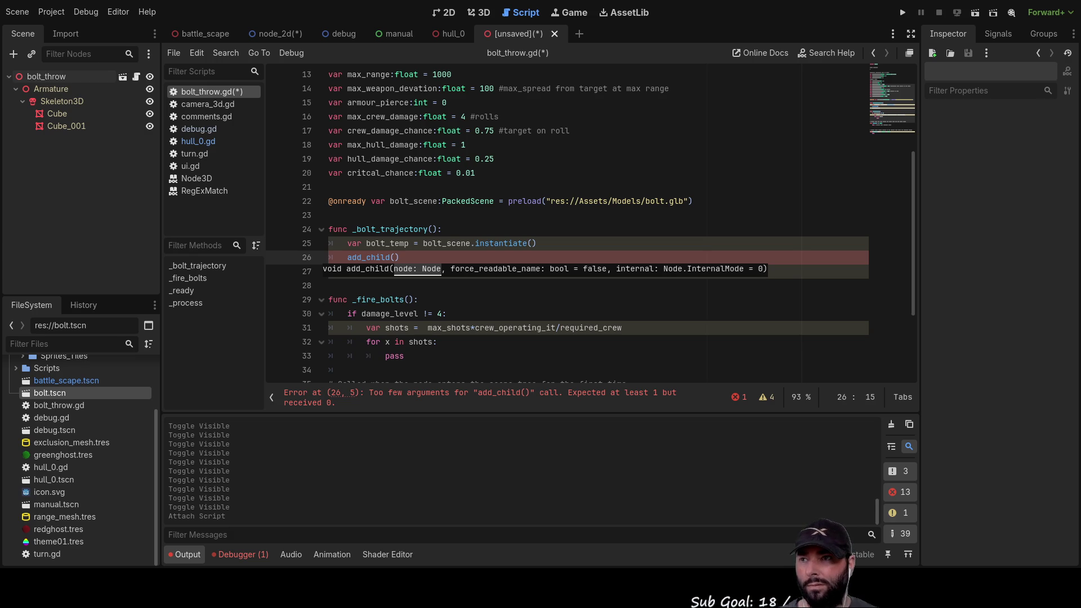
key(Escape)
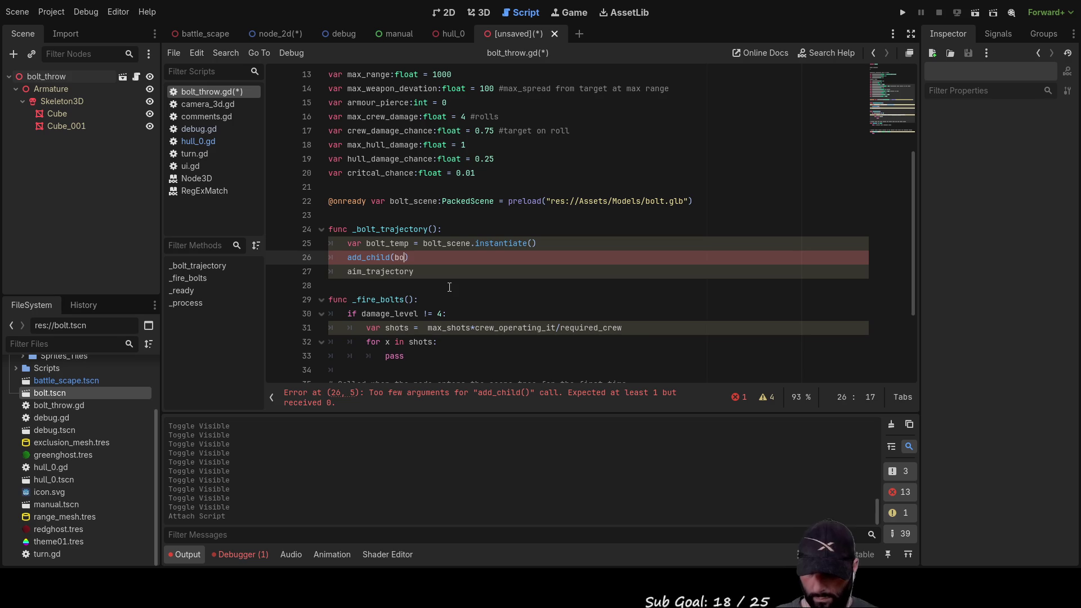
text(lt_temp)
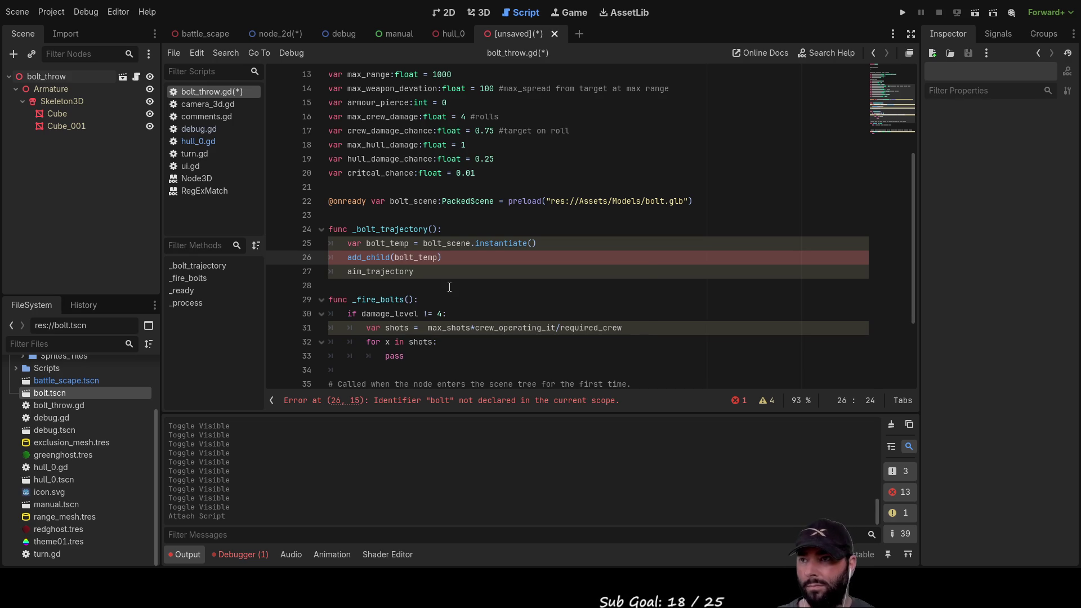
Open blank lines above the aim_trajectory line.
key(Down)
key(Home)
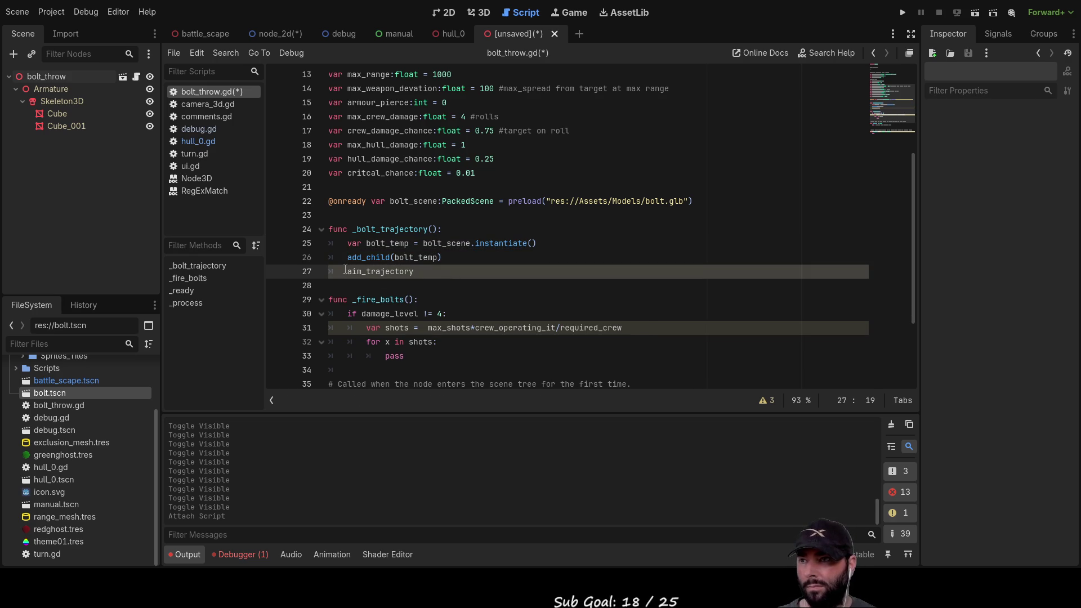
key(Return)
key(Return)
key(Up)
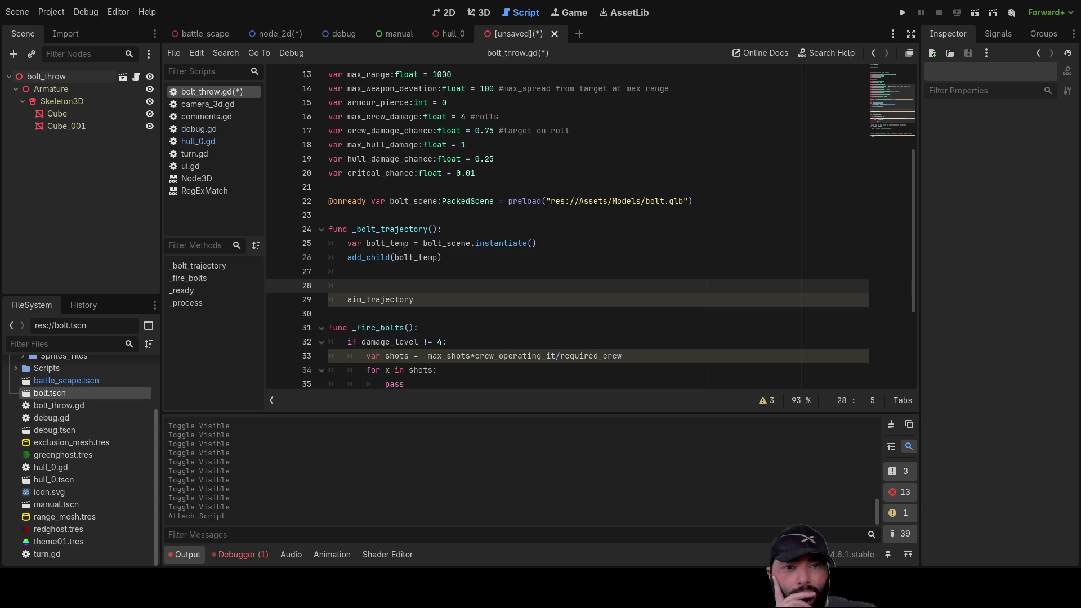
key(Up)
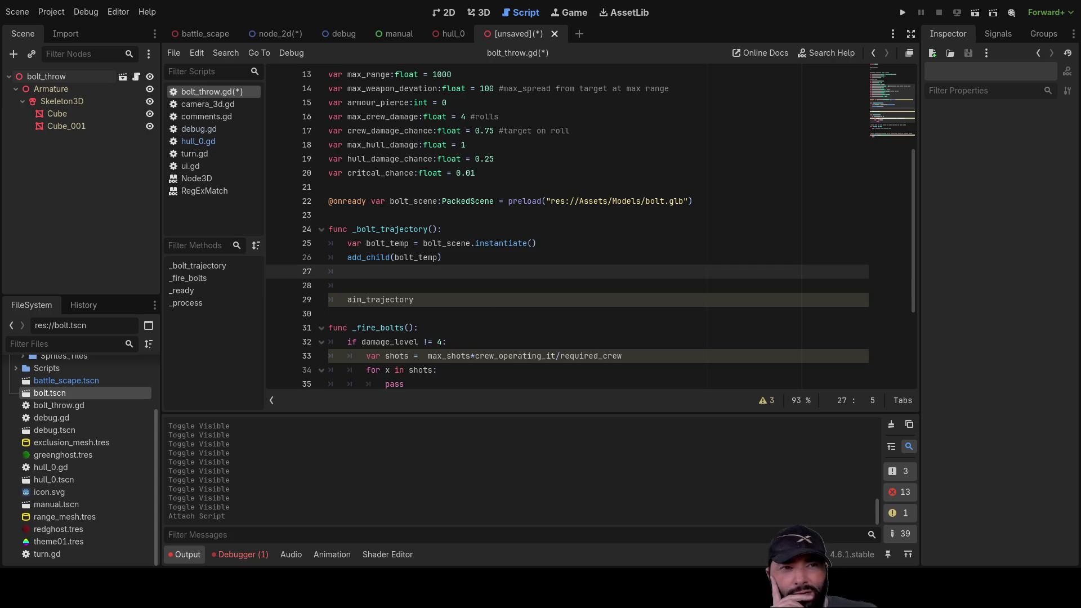
Copy bolt_temp and paste it onto a new line above add_child.
double_click(415, 257)
key(ctrl+c)
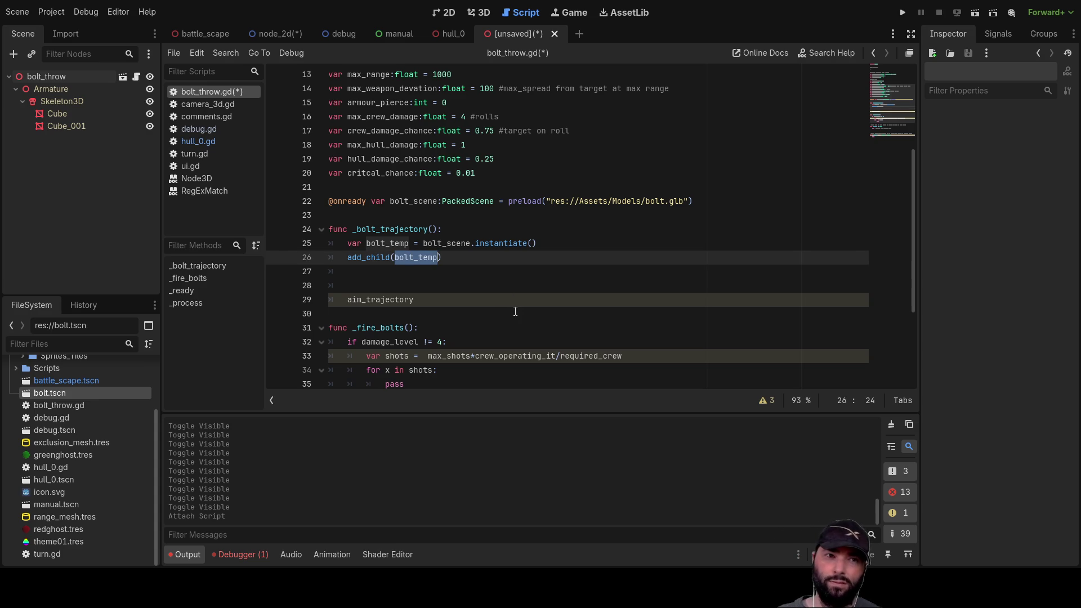
key(Left)
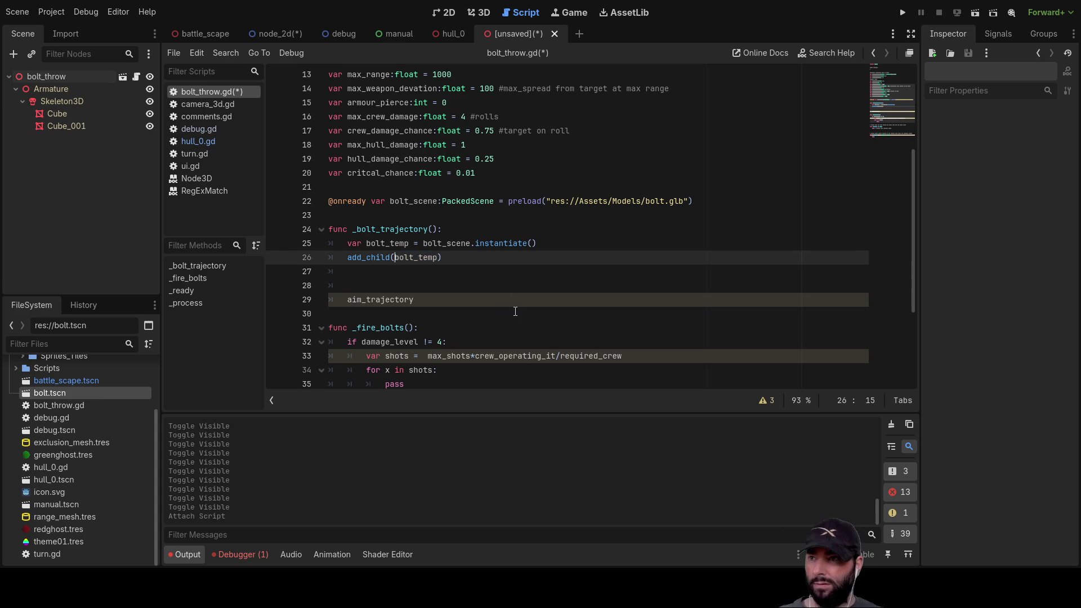
key(Return)
key(Up)
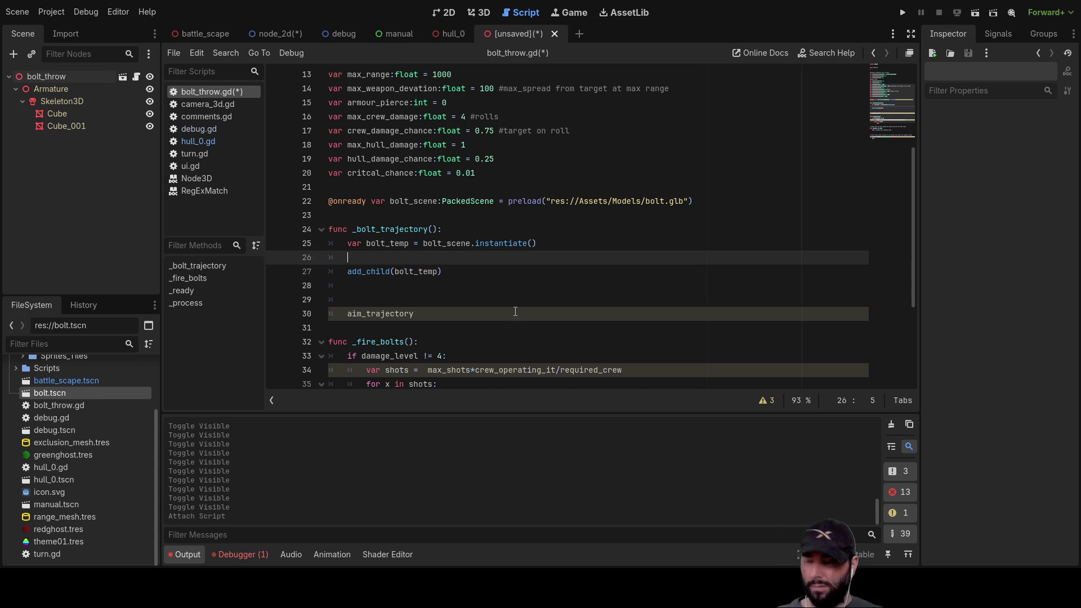
key(ctrl+v)
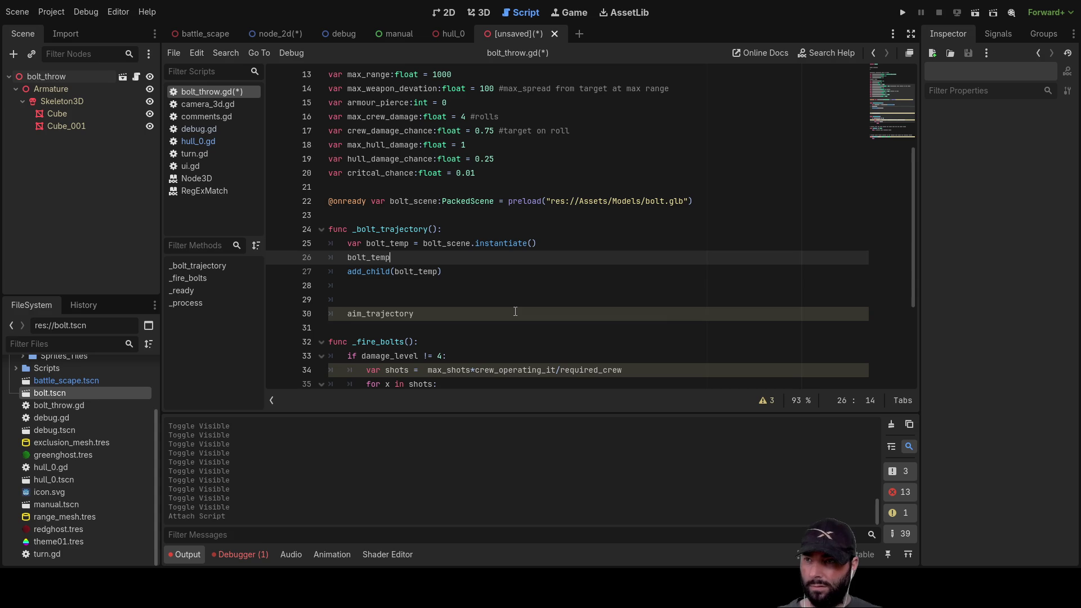
Extend the new line to 'bolt_temp.position = Vector3' via autocomplete.
text(.pos)
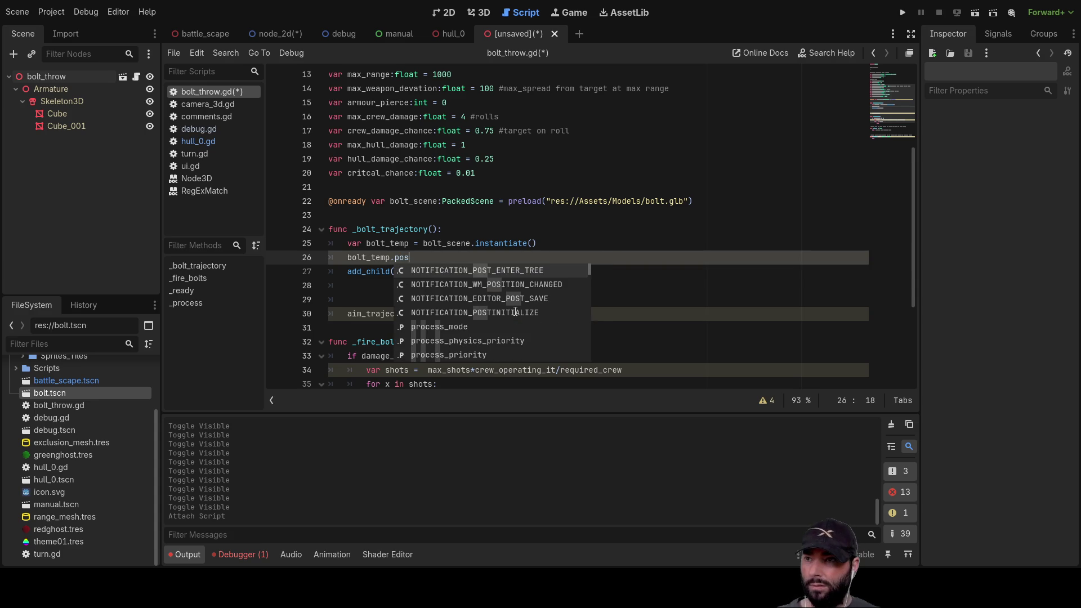
scroll(515, 311, down, 5)
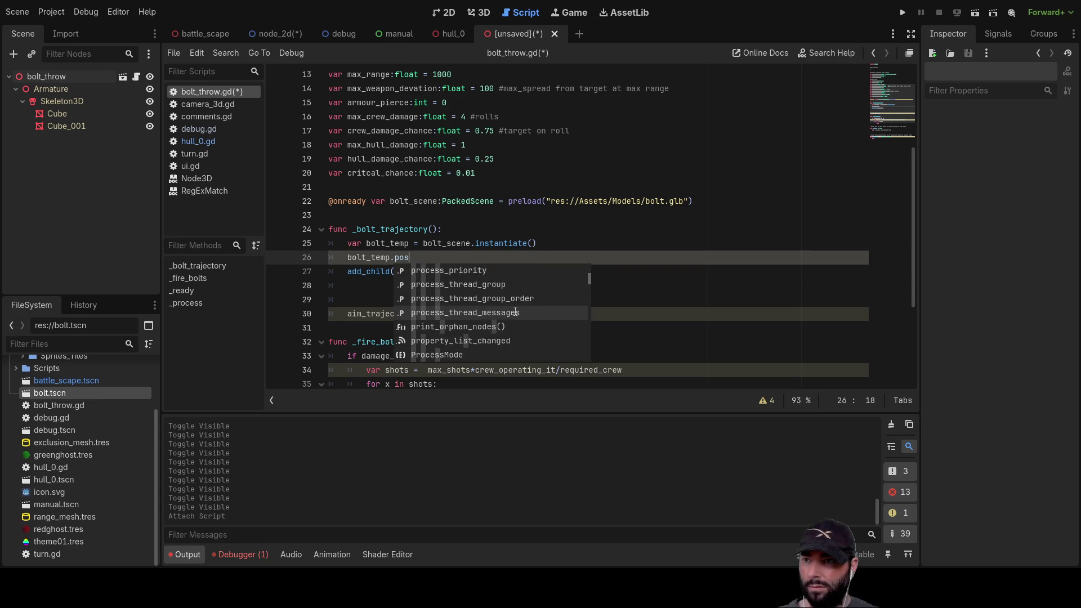
scroll(515, 311, down, 1)
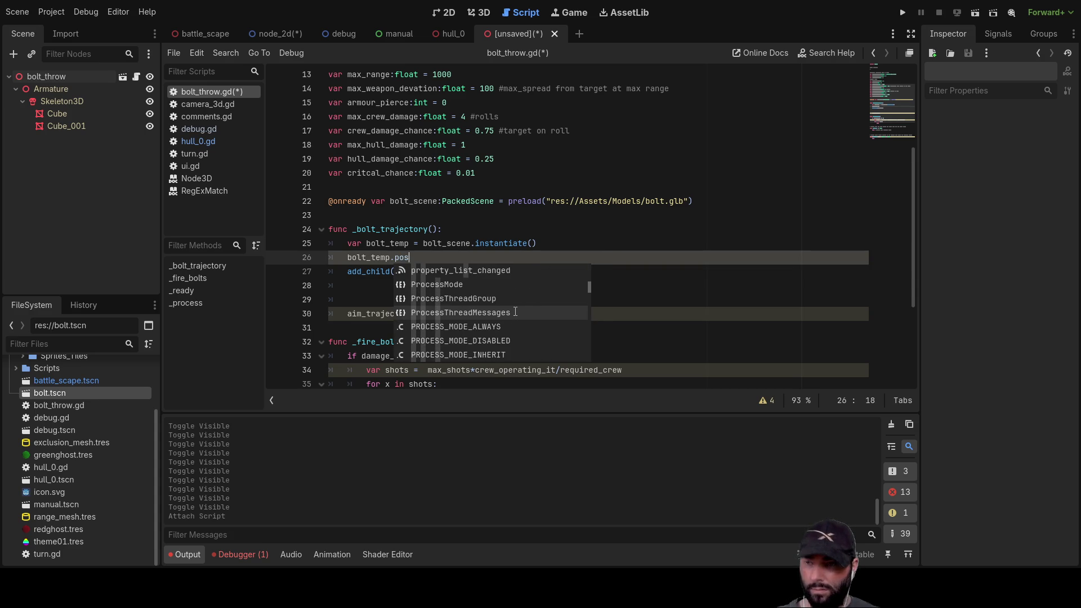
text(it)
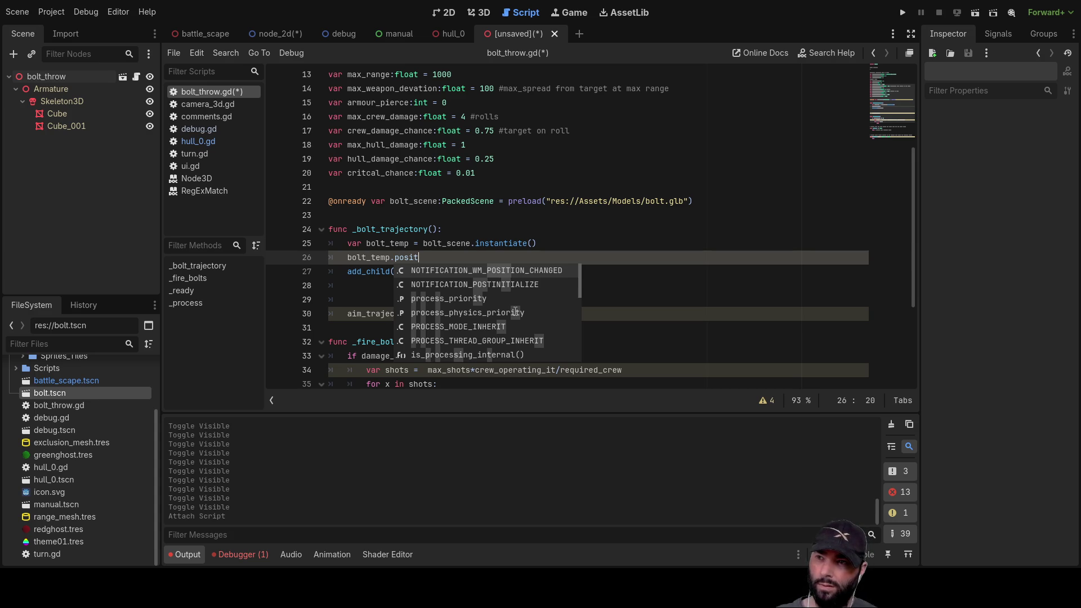
text(i)
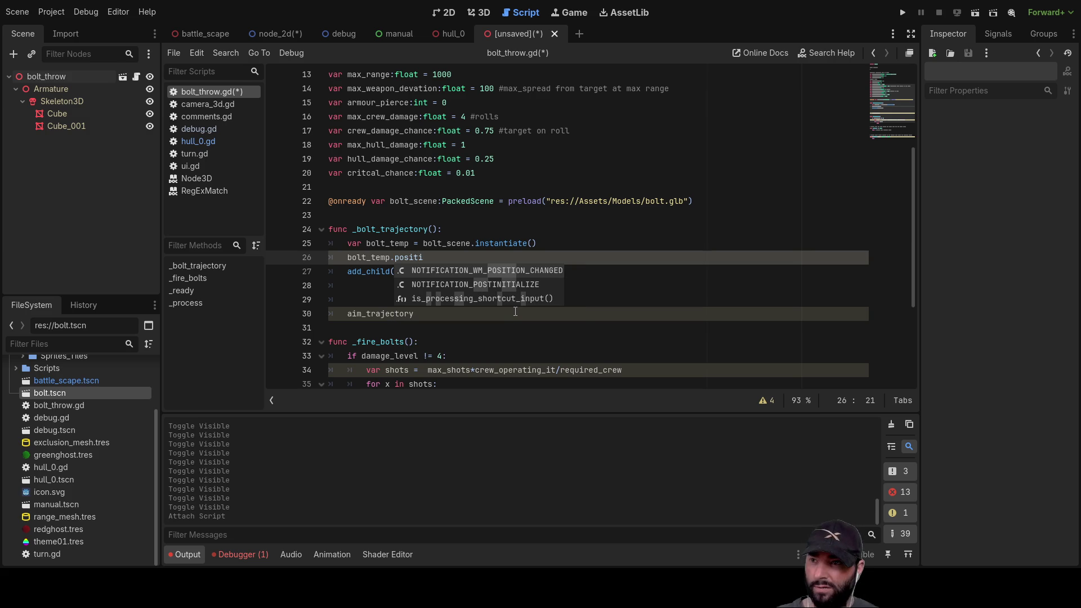
key(BackSpace)
key(BackSpace)
key(BackSpace)
text(ition)
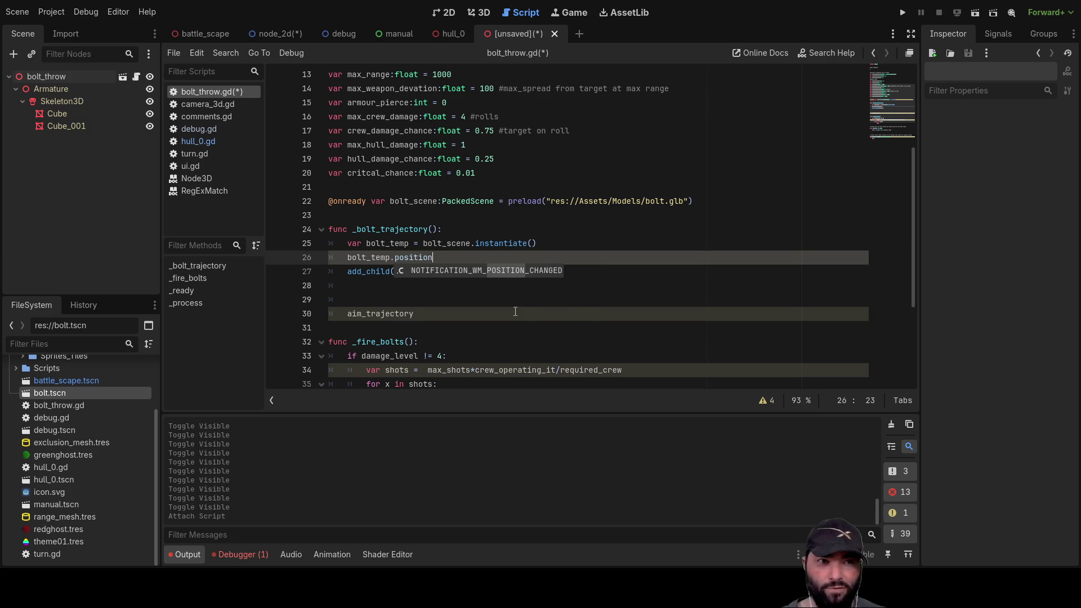
text( = )
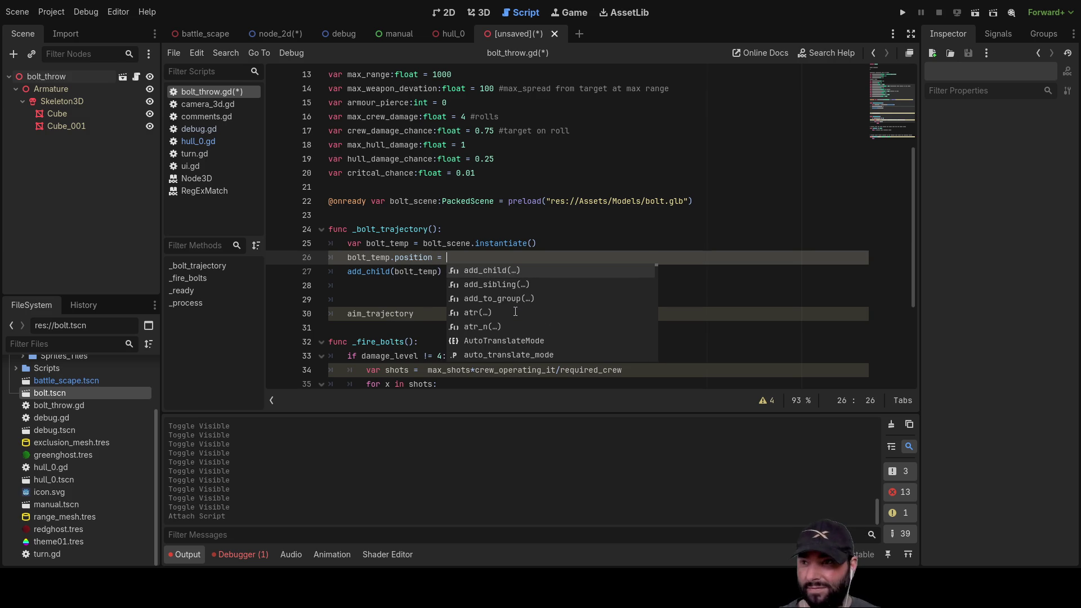
text(ve)
key(Down)
key(Down)
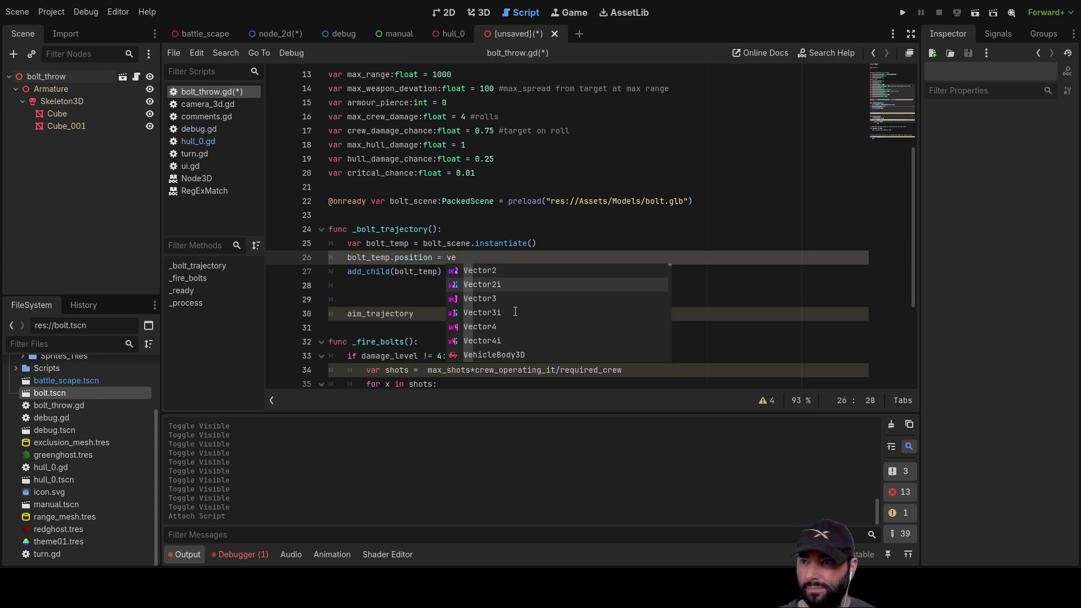
key(Return)
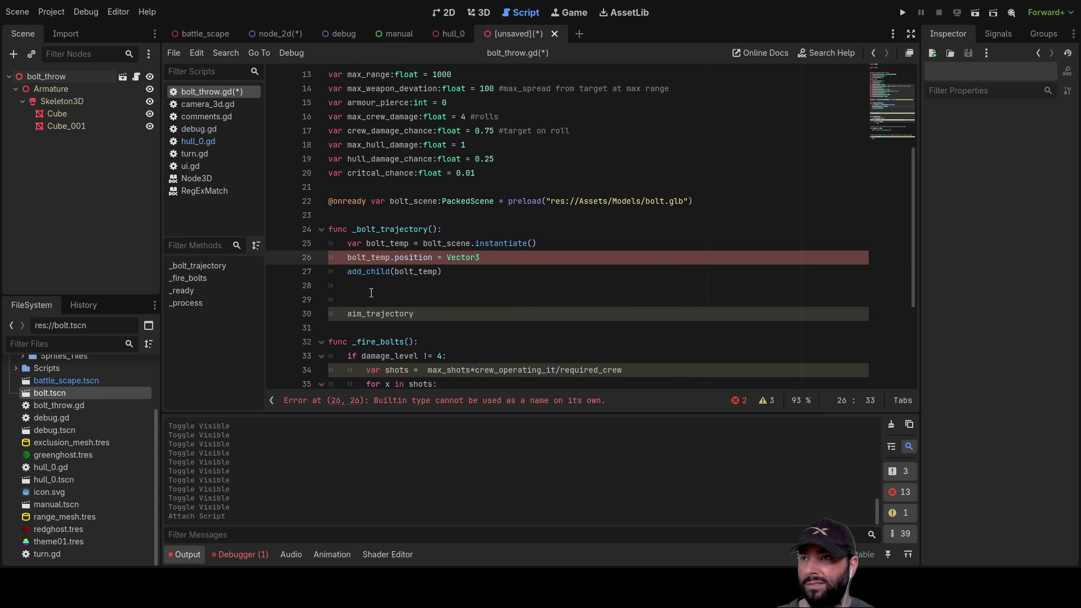
Replace Vector3 on line 26 with aim_trajectory copied from line 7.
scroll(371, 293, up, 4)
double_click(381, 158)
key(ctrl+c)
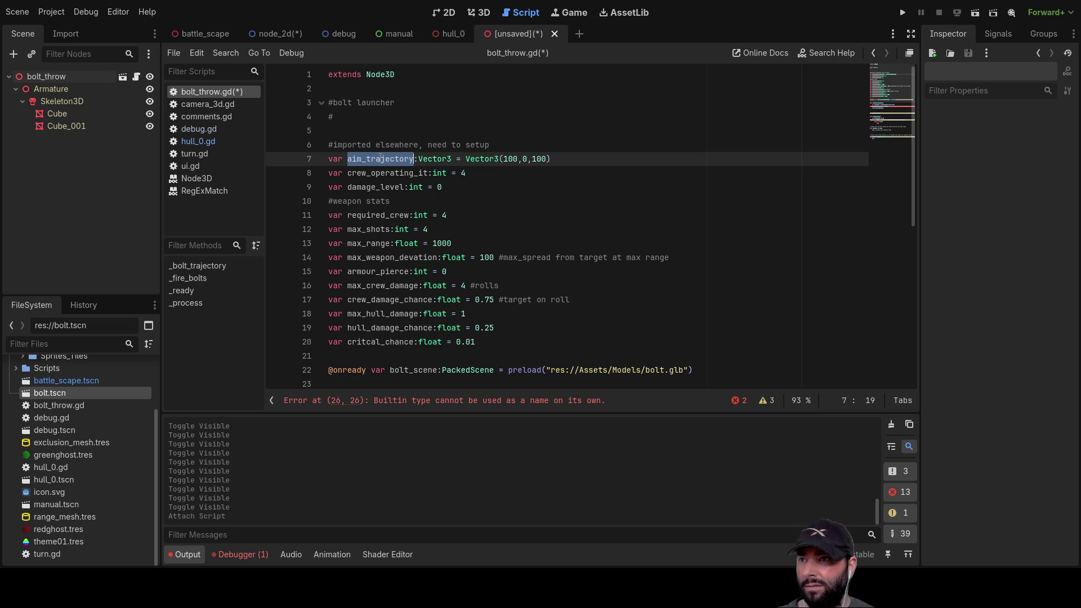
scroll(509, 263, down, 5)
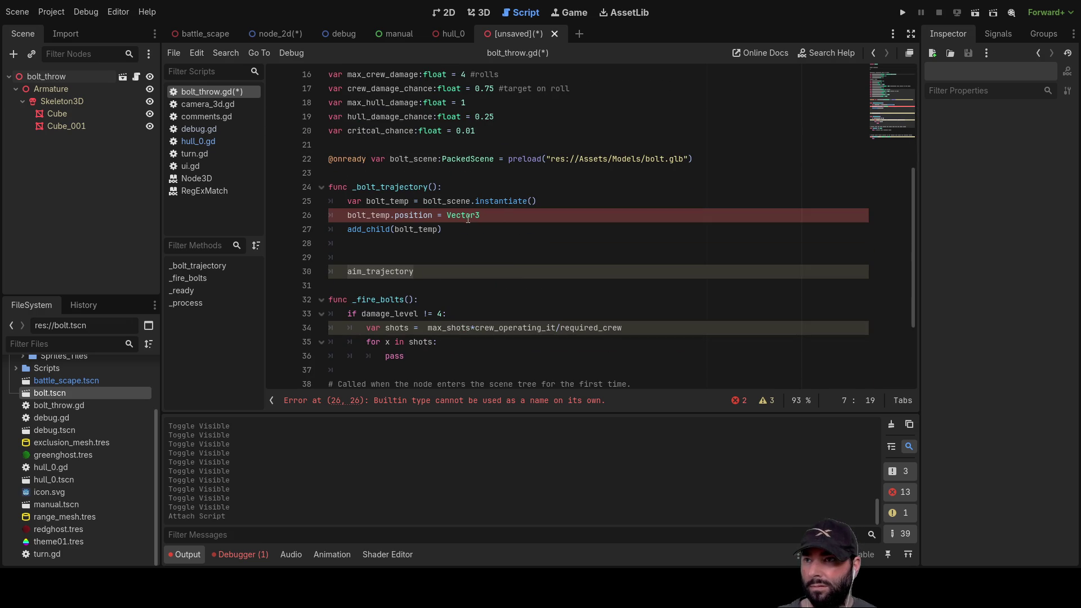
double_click(463, 215)
key(ctrl+v)
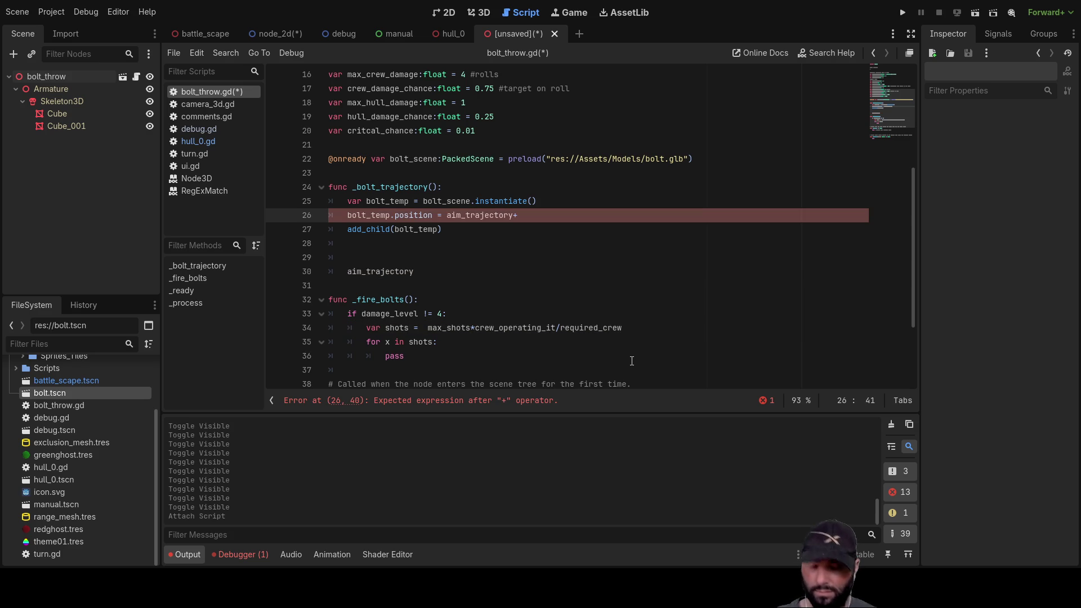
text(())
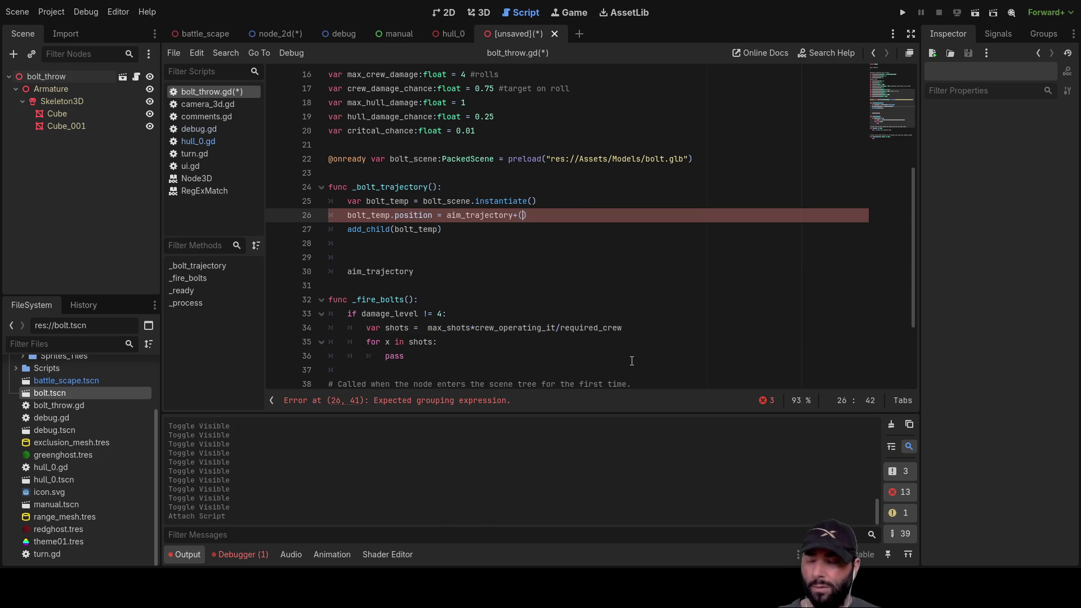
Rename the target to bolt_temp_trg_position and add a Vector3 offset to aim_trajectory.
key(Left)
key(Left)
key(Left)
key(Left)
key(Left)
key(Left)
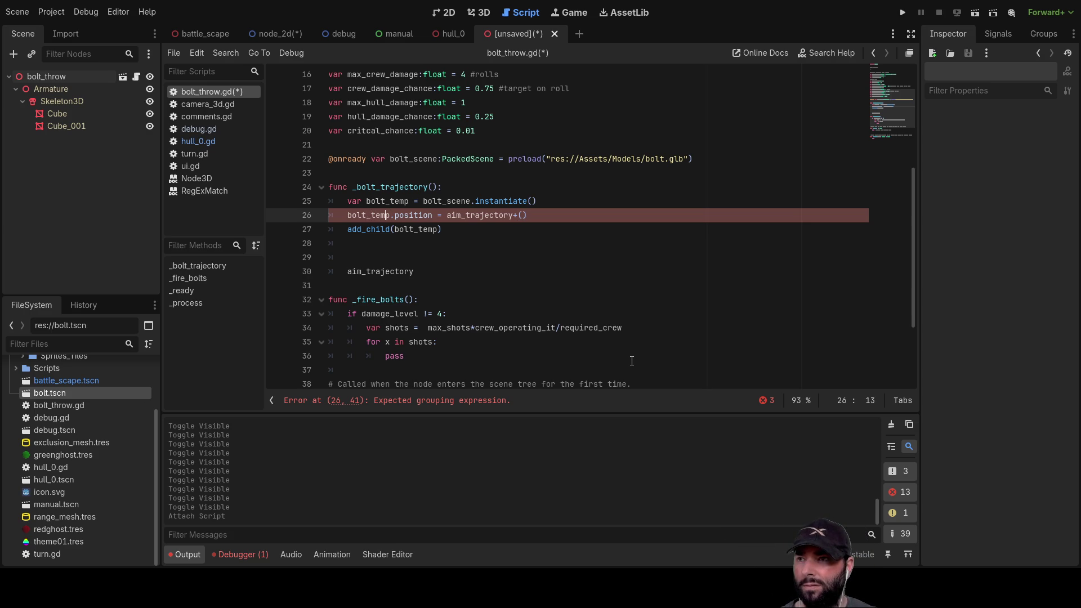
key(Left)
key(Left)
key(Left)
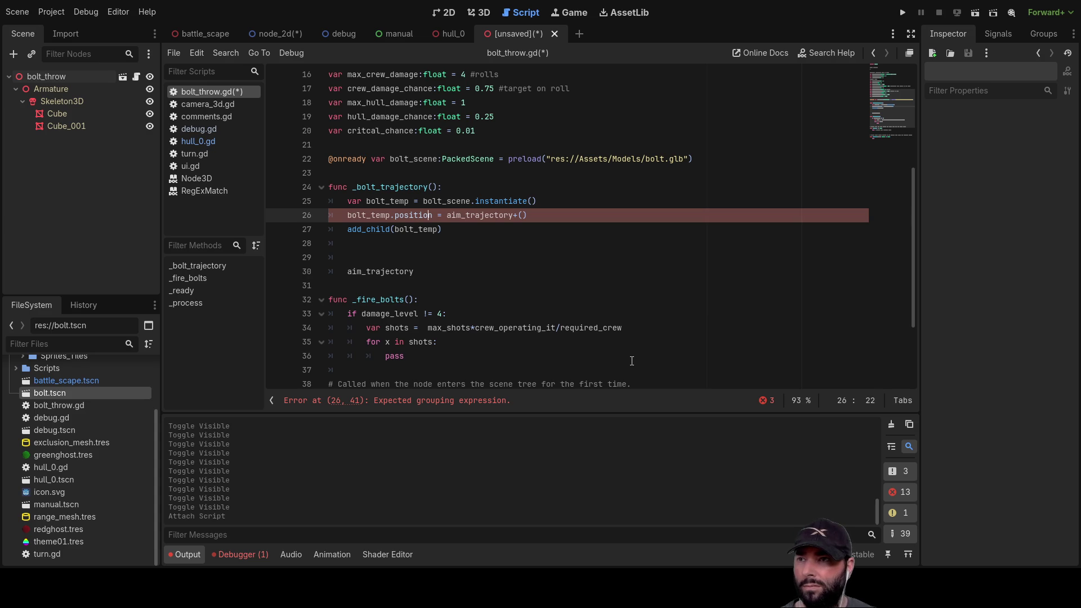
key(BackSpace)
key(BackSpace)
key(BackSpace)
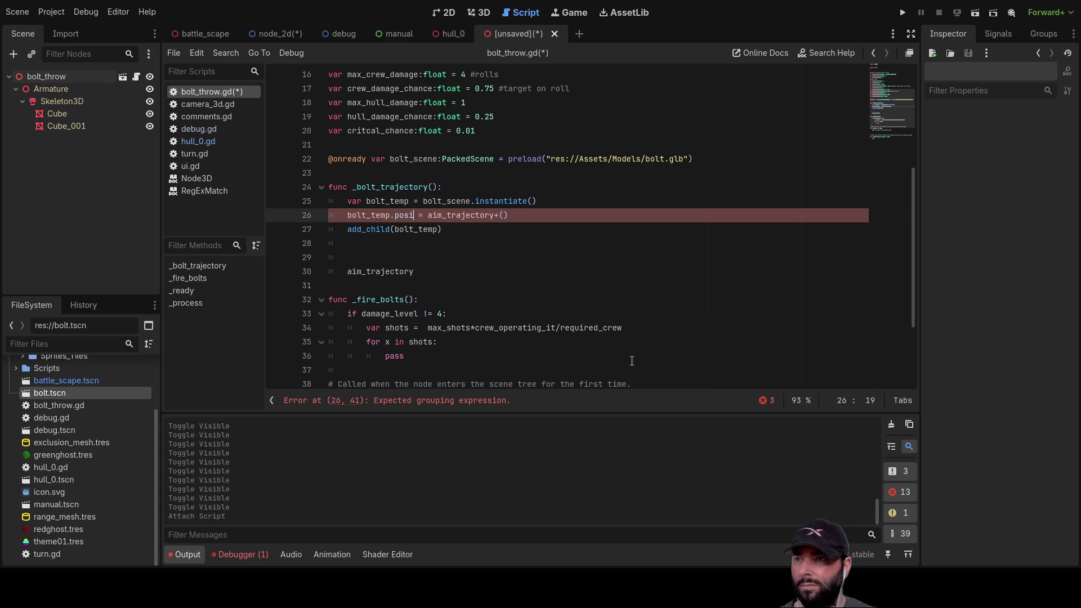
text(_trg)
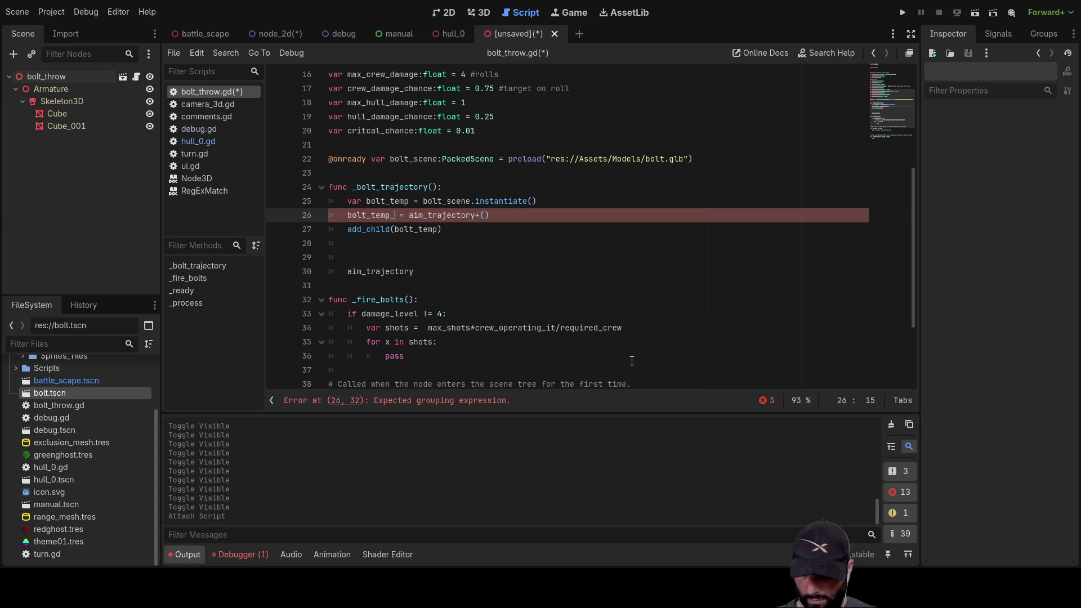
text(_position)
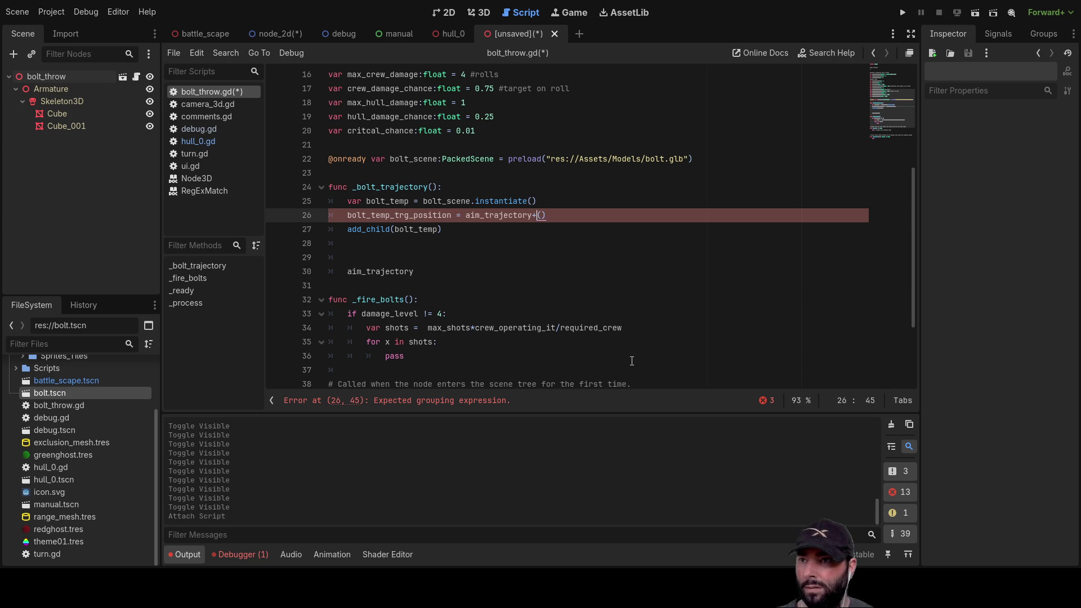
text(Ve)
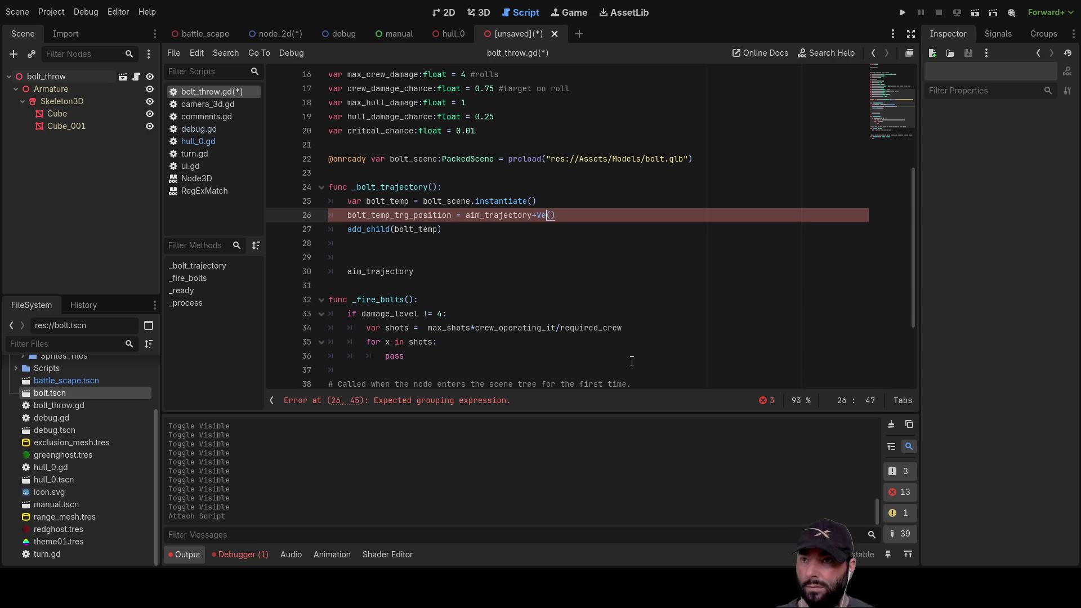
key(Up)
key(Down)
key(Return)
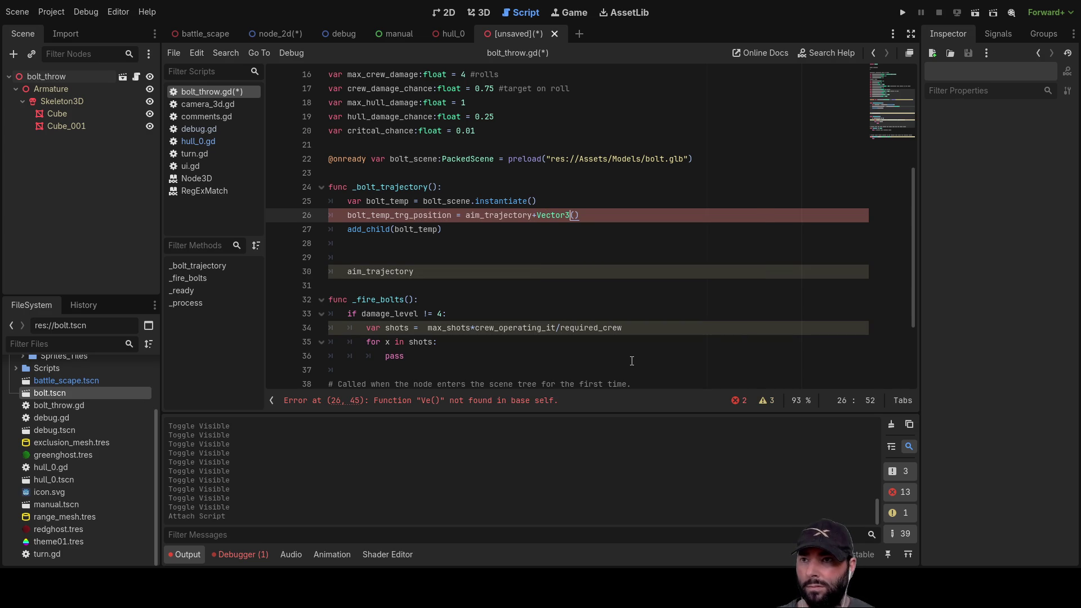
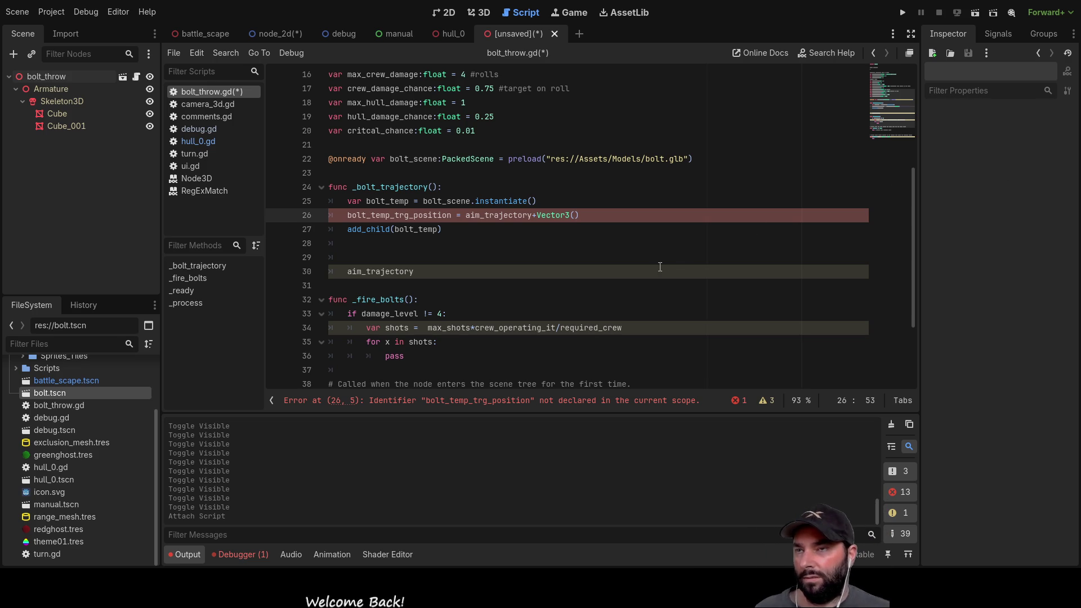
Insert a blank line above the bolt_temp_trg_position assignment in _bolt_trajectory.
scroll(624, 309, up, 2)
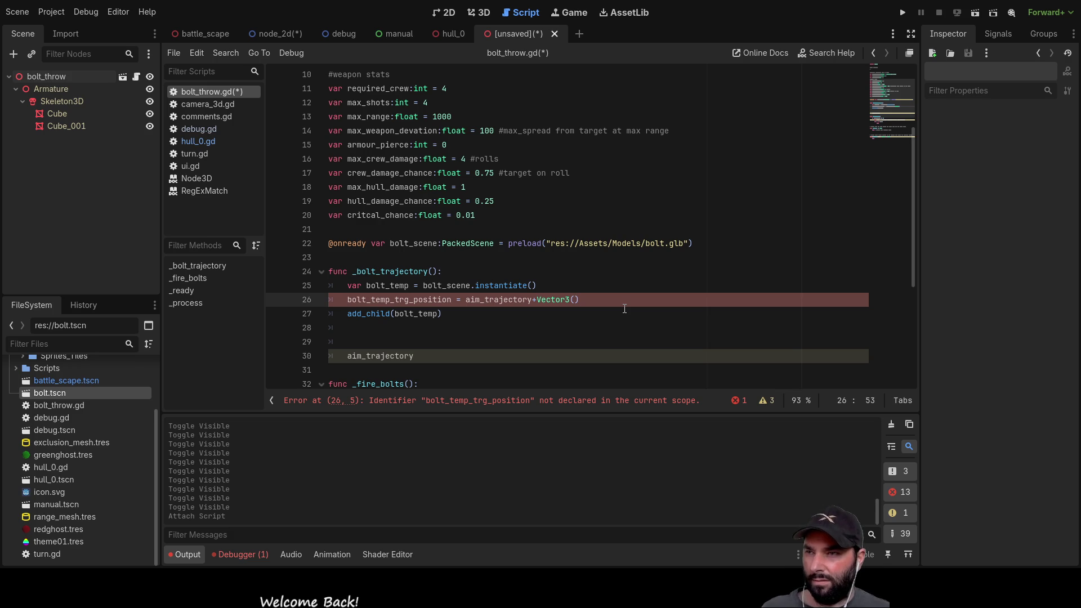
double_click(387, 133)
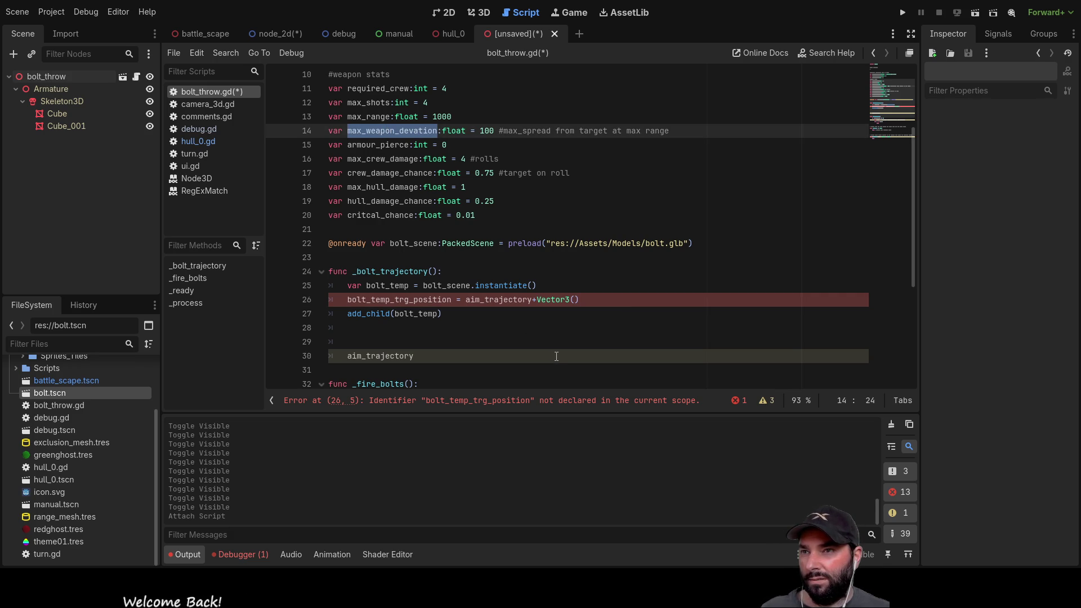
click(573, 300)
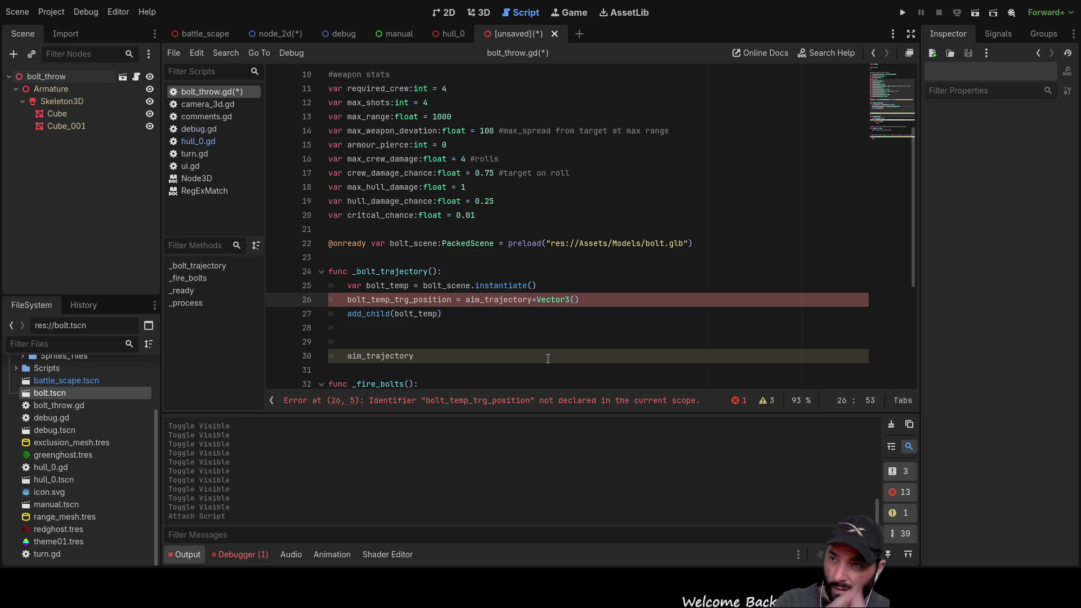
key(Left)
key(Left)
key(Left)
key(Left)
key(Return)
key(Up)
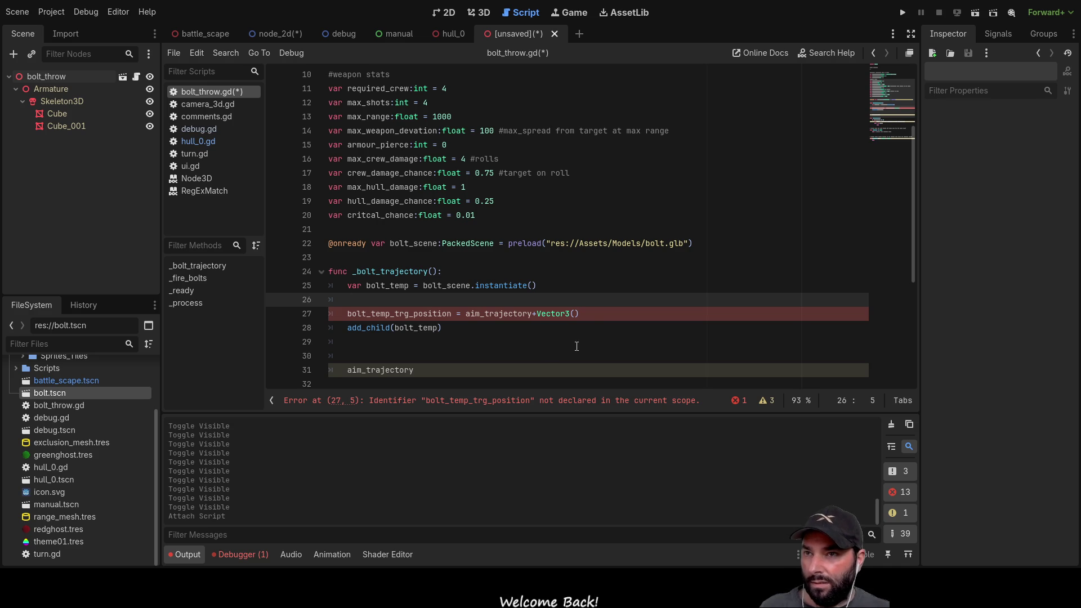
Delete the trailing Vector3() from the target position line and add another blank line at line 26.
key(Down)
key(End)
key(BackSpace)
key(BackSpace)
key(BackSpace)
key(BackSpace)
key(BackSpace)
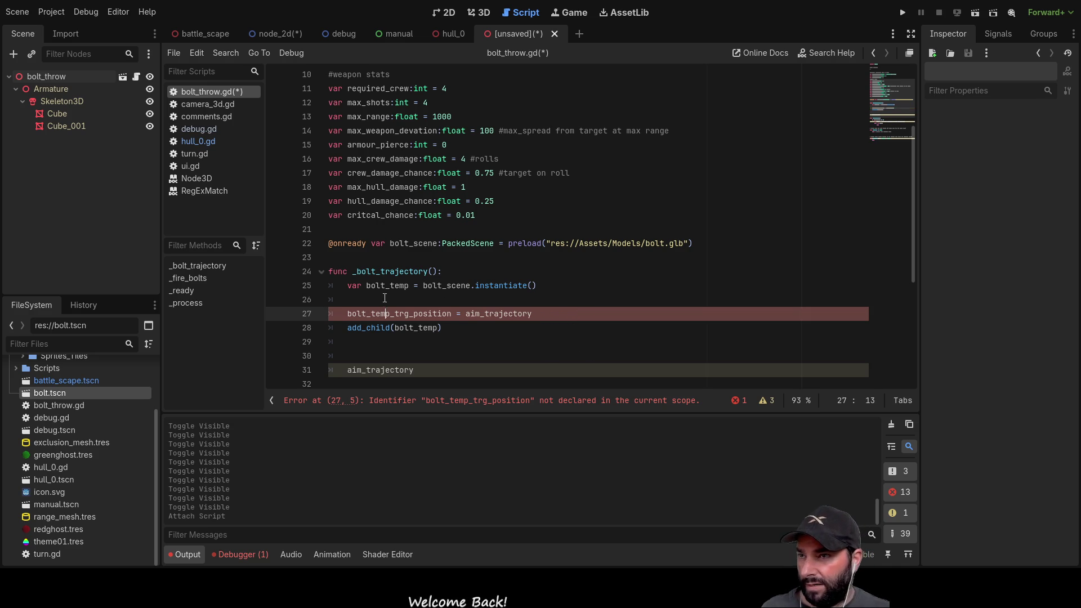
click(385, 301)
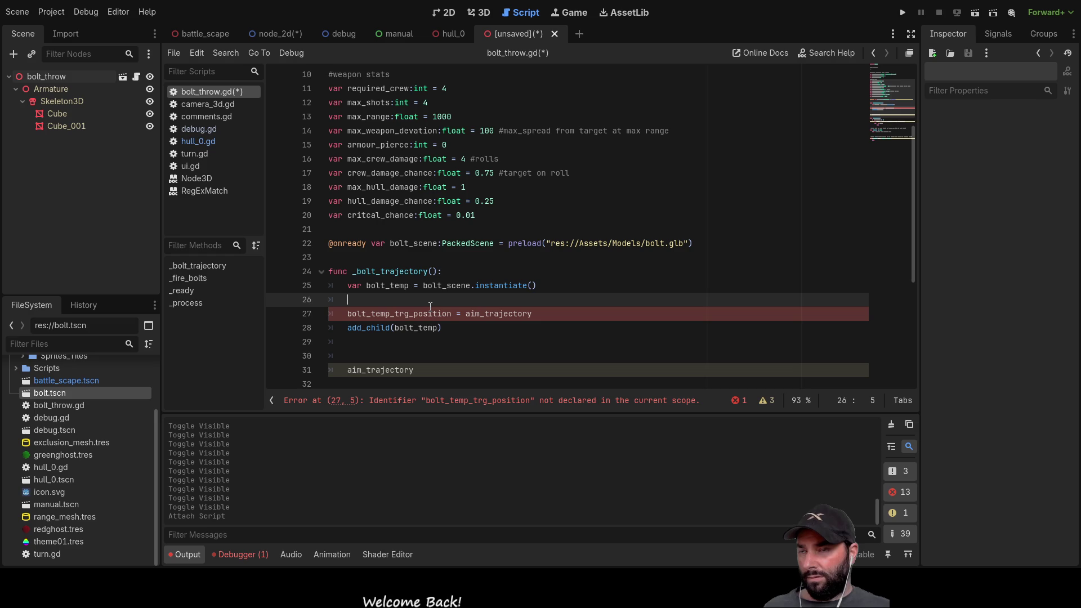
key(Return)
key(Up)
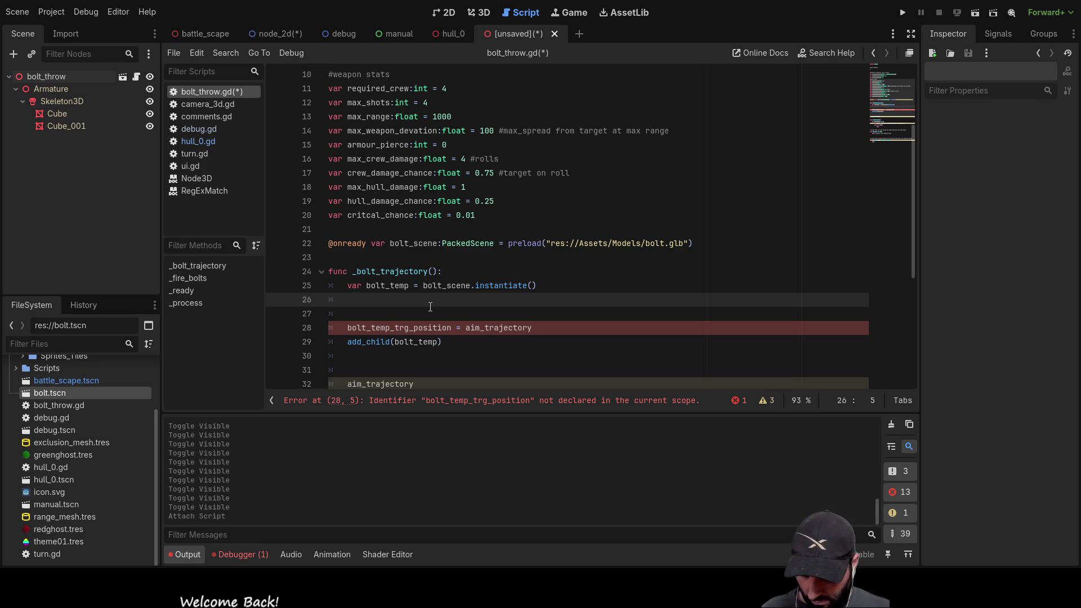
Declare var random_rotation on line 26, initialised with randf() from autocomplete.
text(random_)
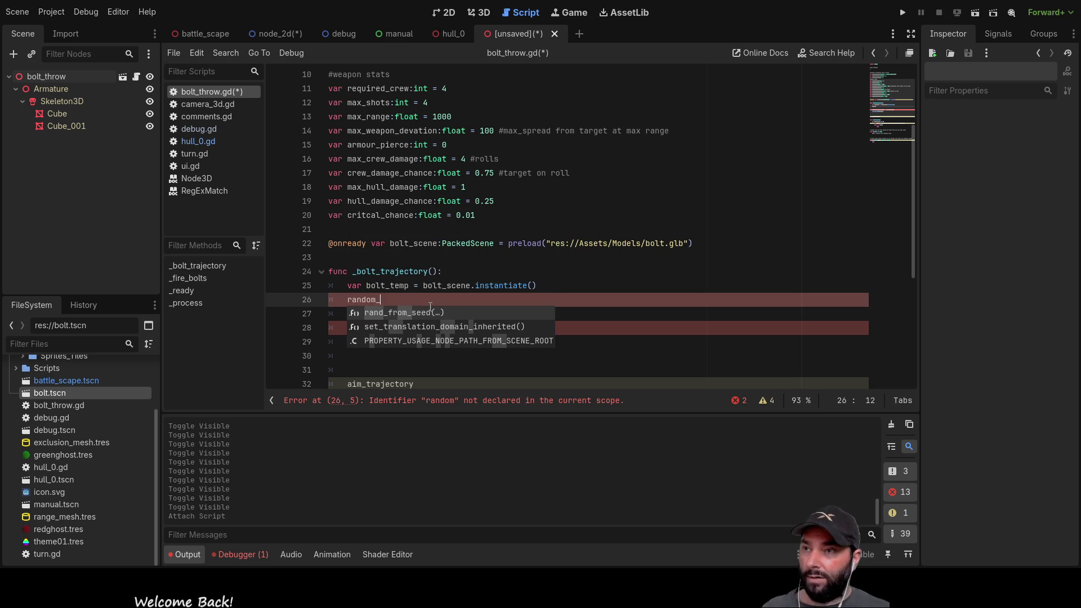
text(r)
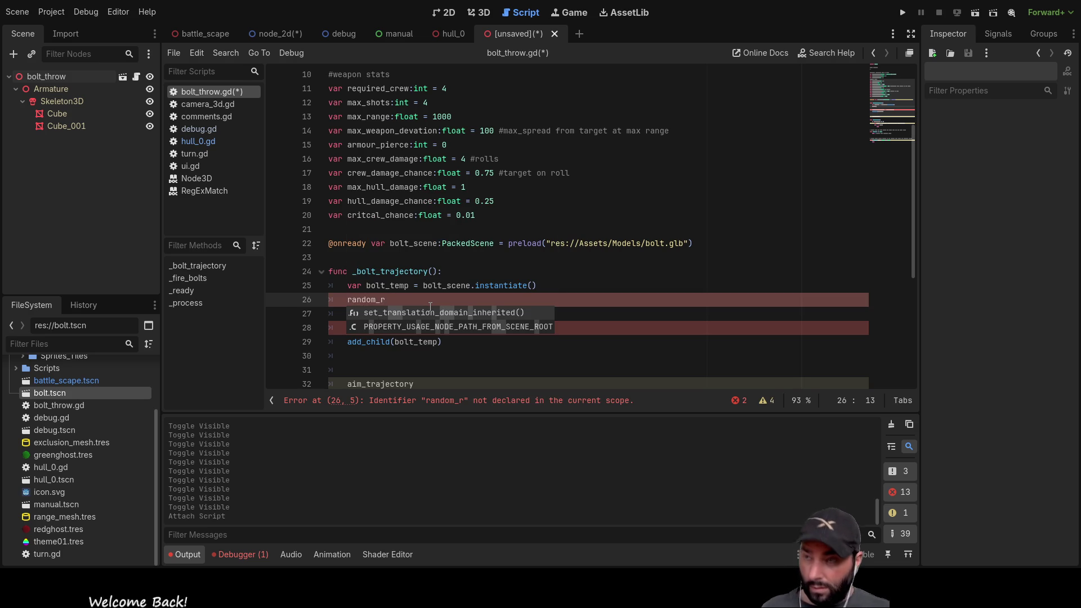
text(otation)
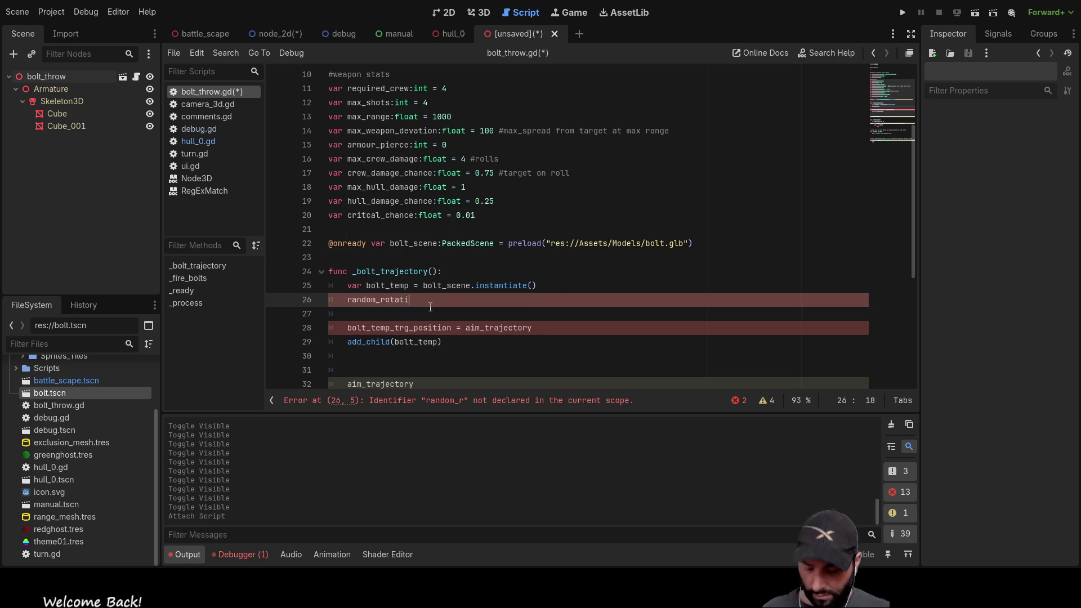
key(Home)
text(var )
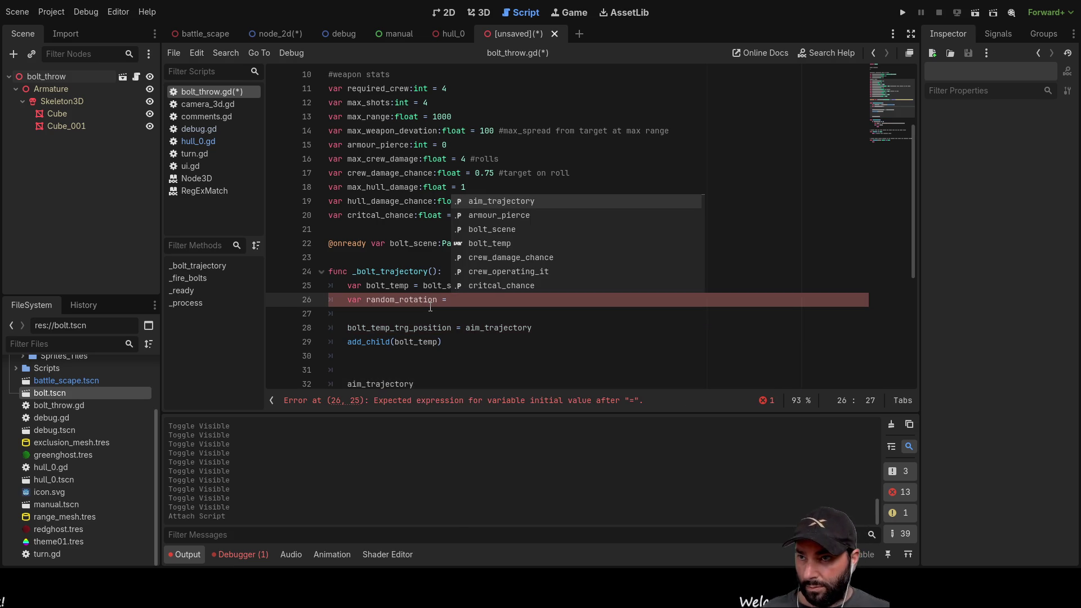
text(ran)
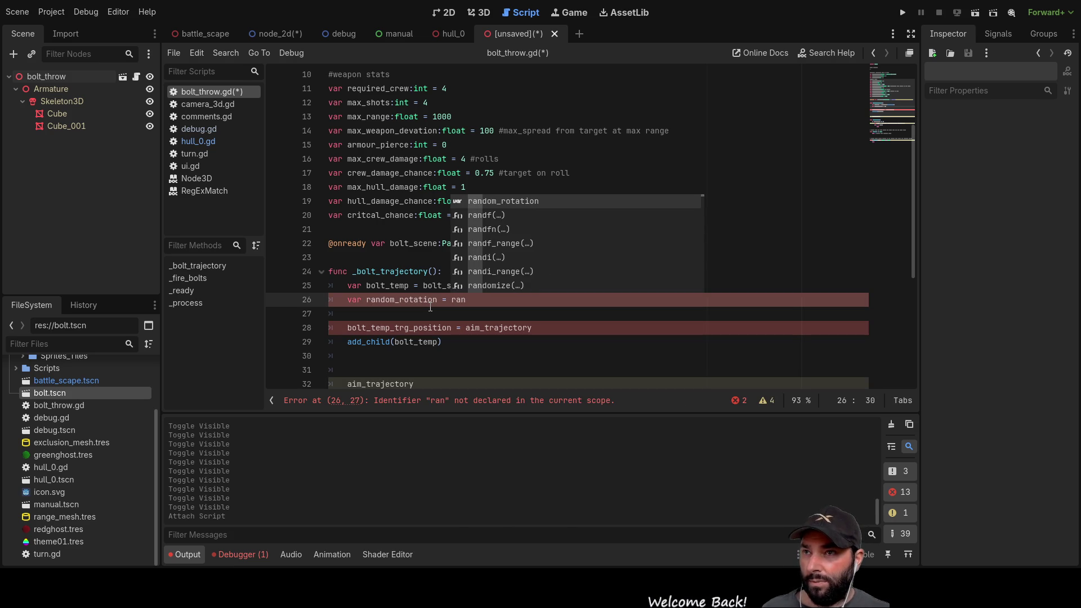
key(Down)
key(Return)
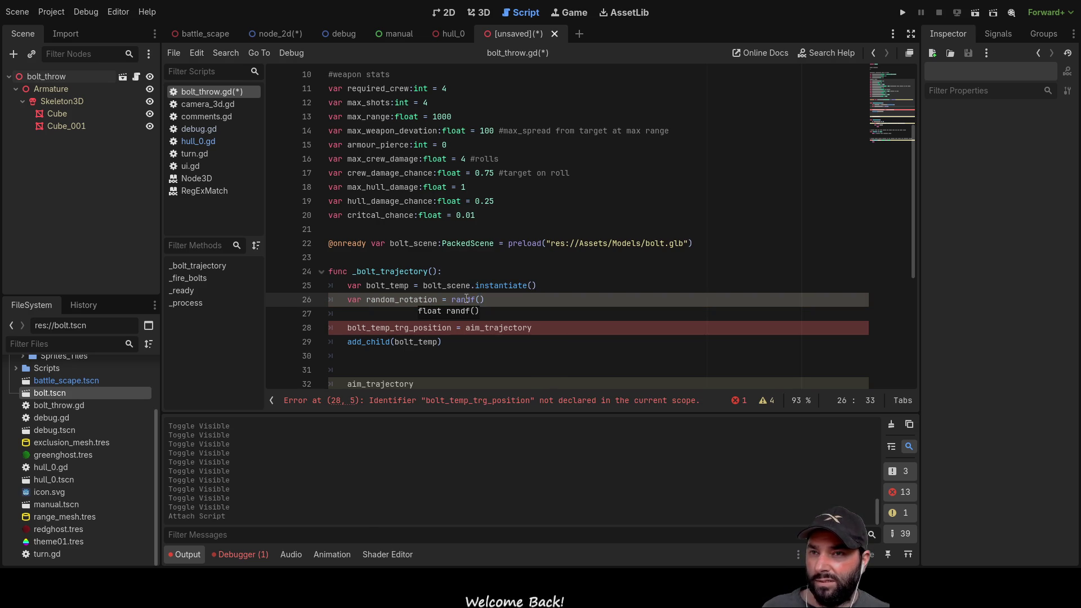
Change the randf() call to randf_range using the completion list.
click(469, 299)
click(476, 299)
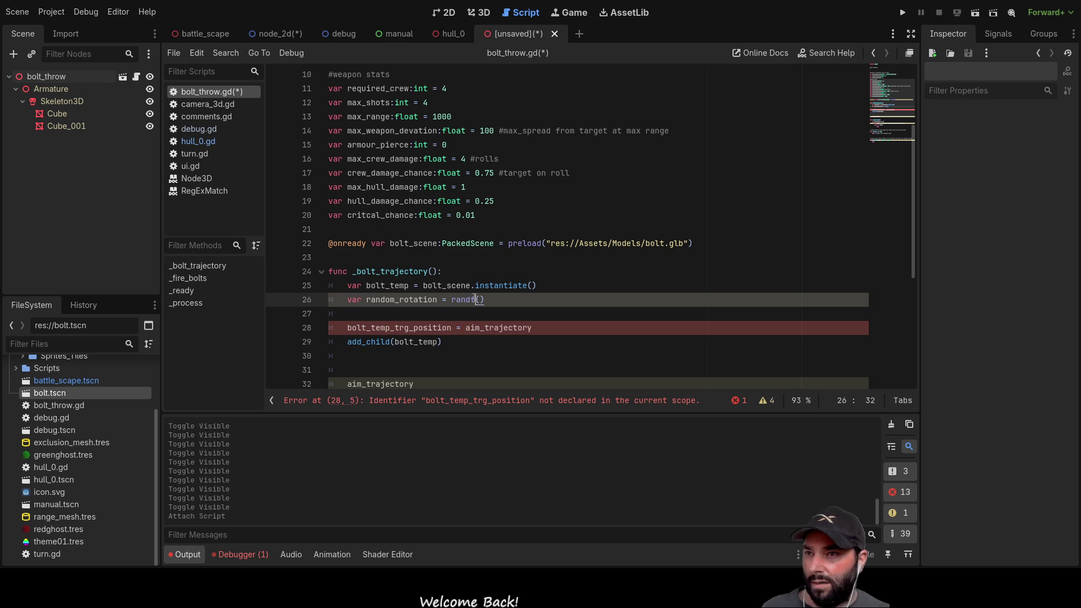
key(BackSpace)
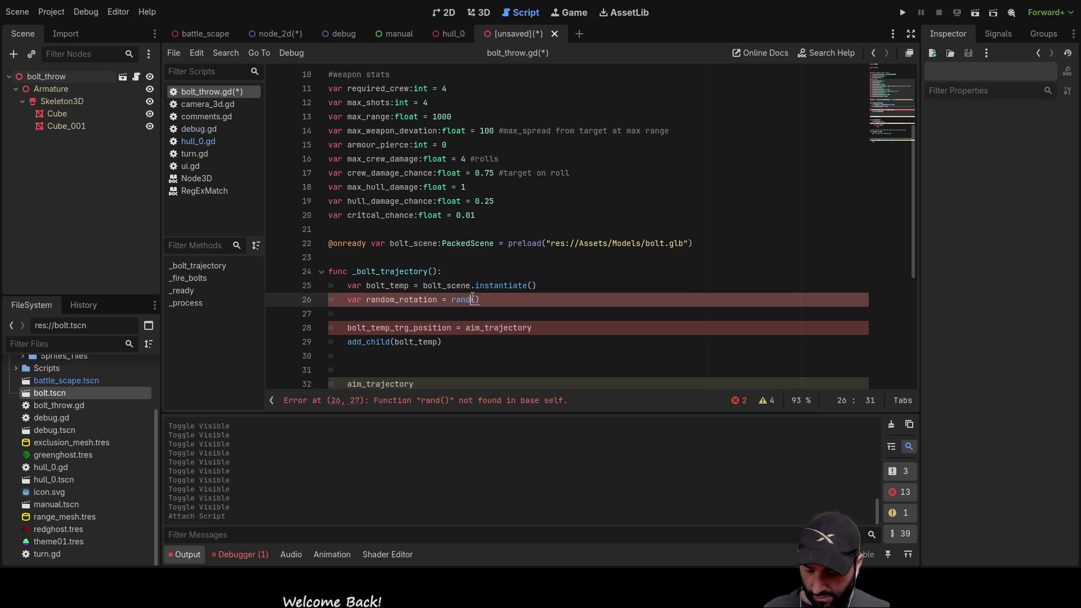
key(ctrl+space)
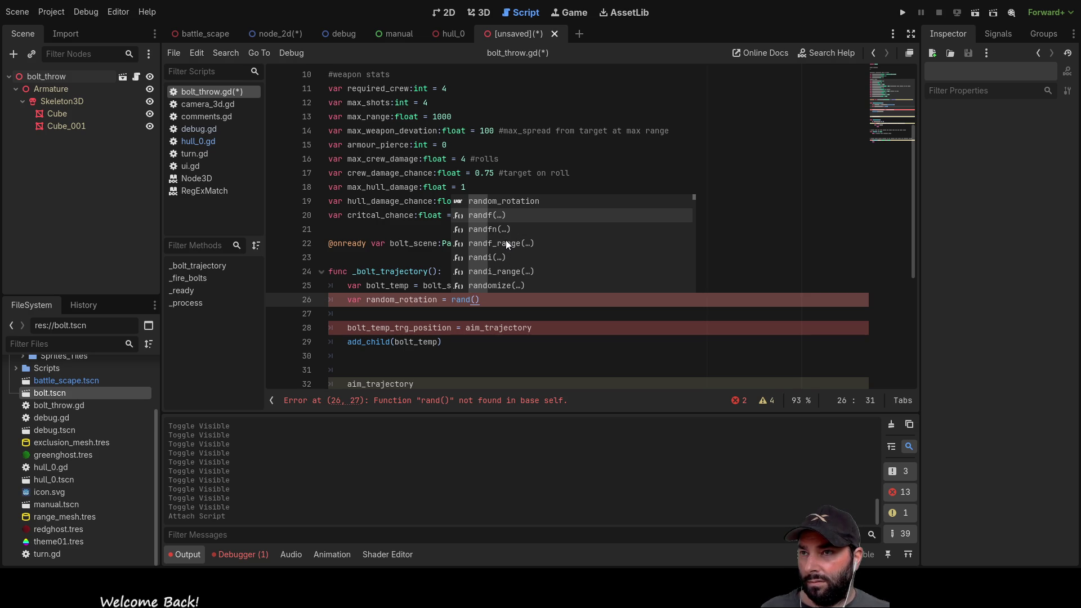
click(505, 243)
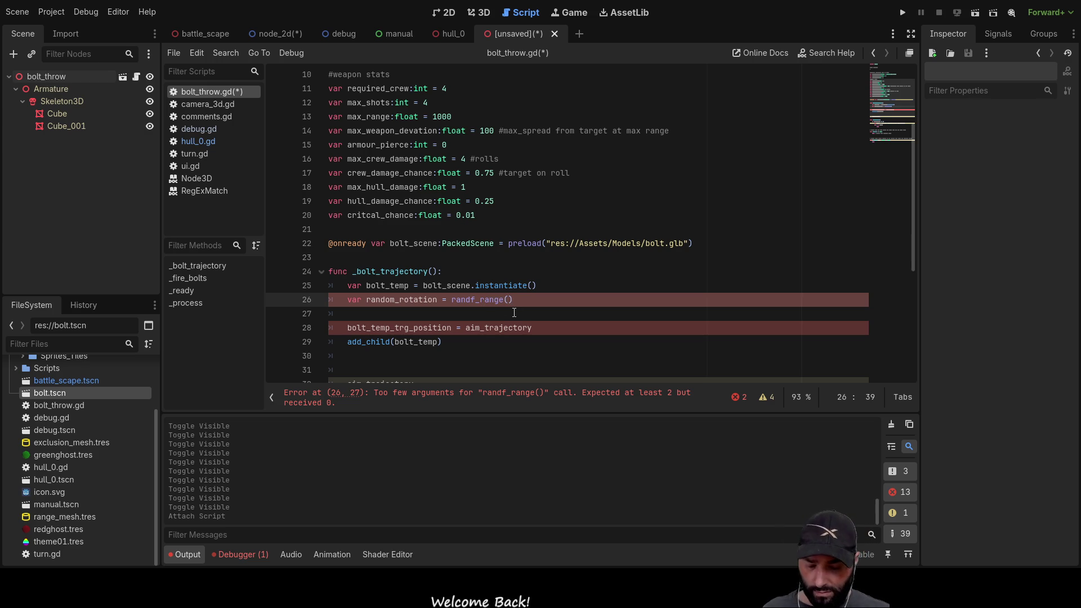
Make random_rotation equal deg_to_rad(randf_range(0,360)).
text(0,360)
key(Left)
key(Left)
key(Left)
key(Left)
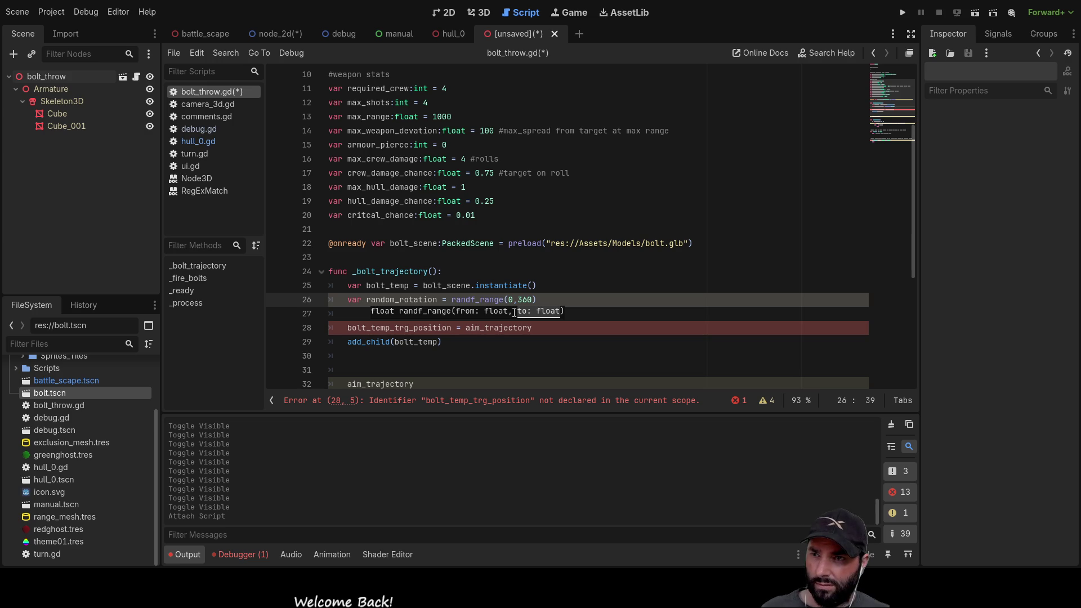
key(Left)
key(Left)
key(Left)
key(Left)
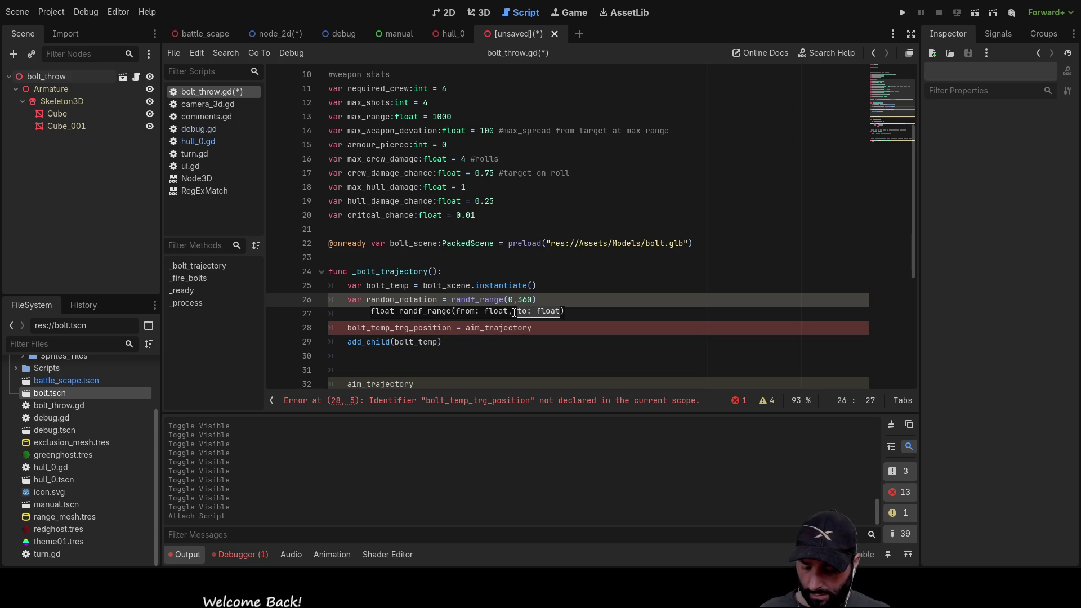
text(deg_to)
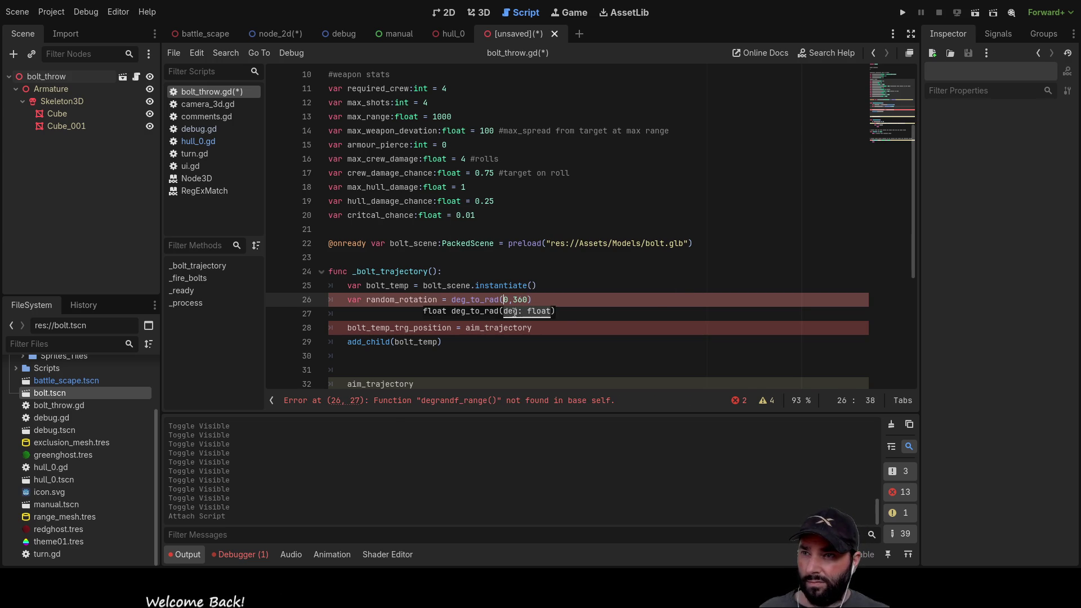
key(Tab)
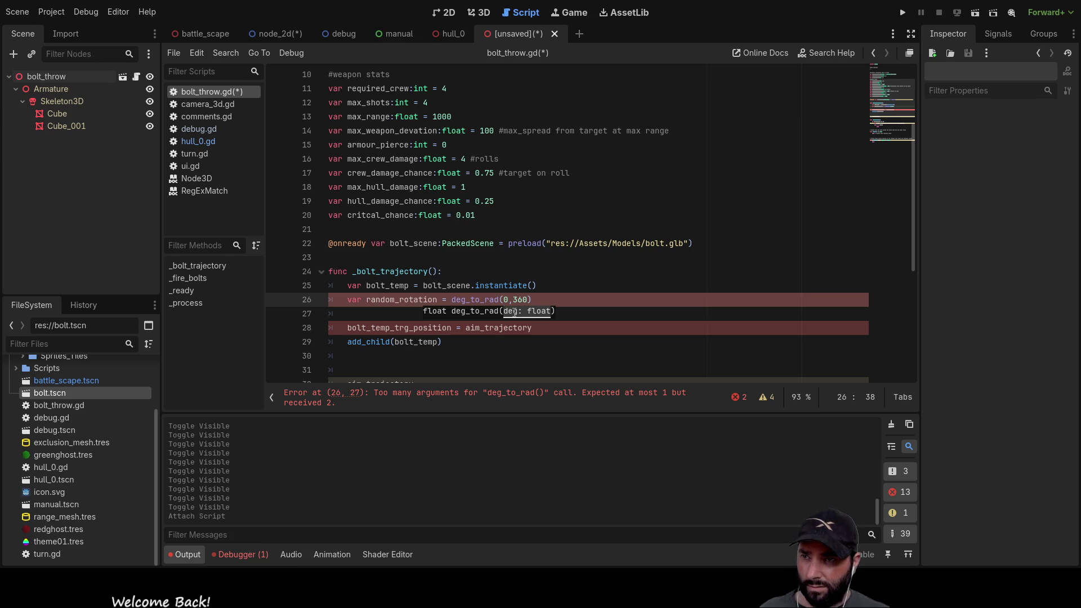
key(ctrl+z)
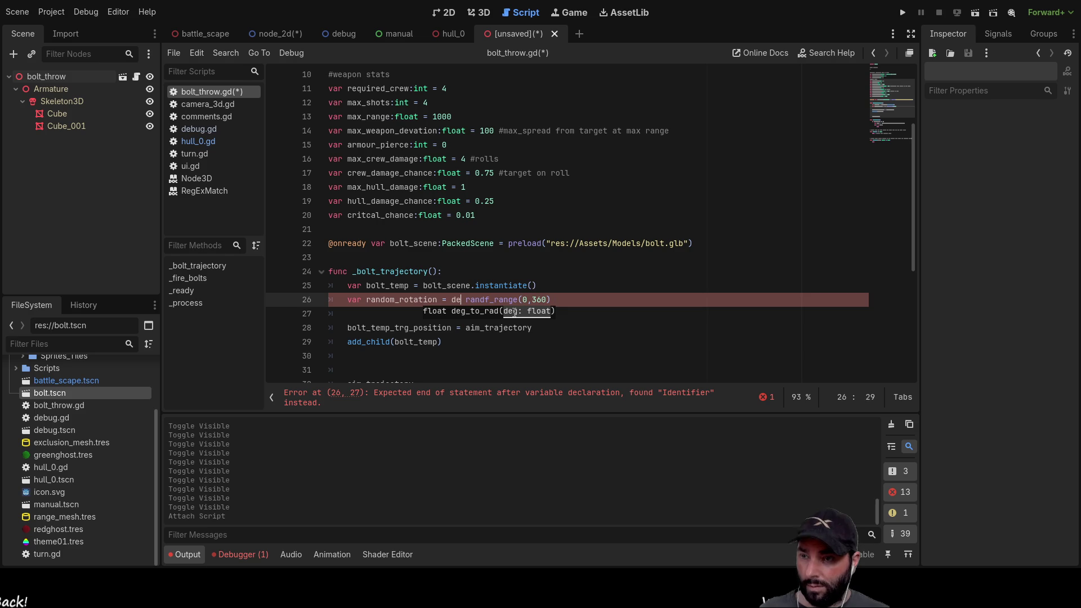
text(g)
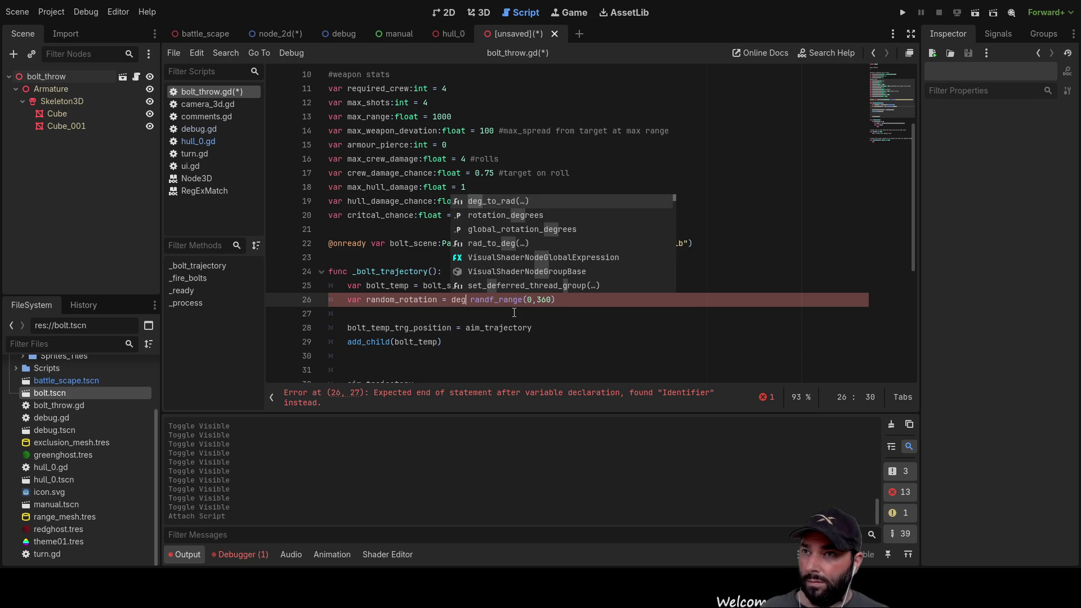
key(Return)
key(Right)
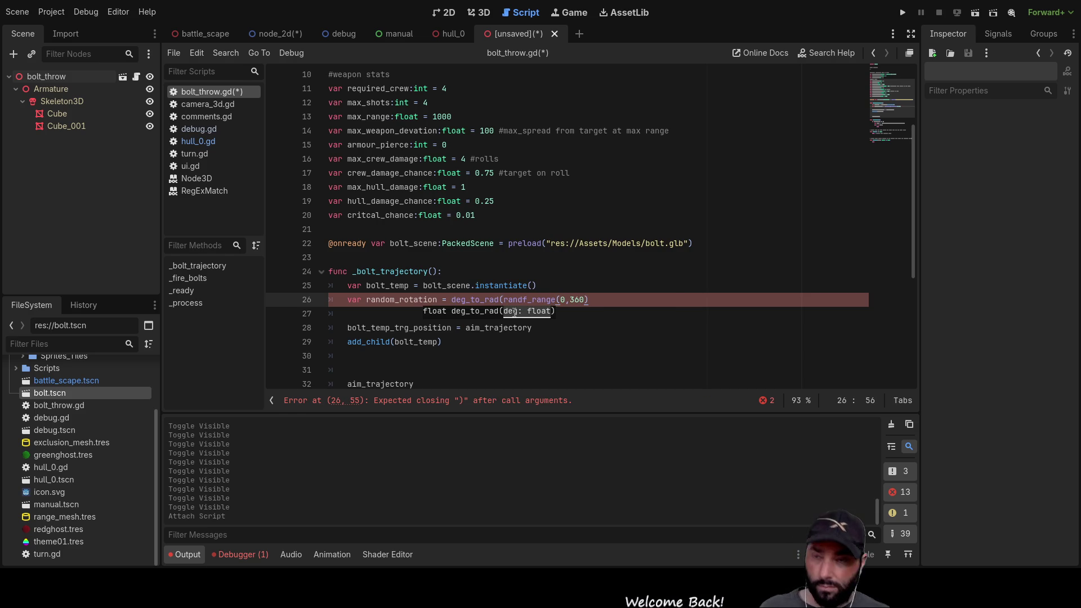
text())
key(Down)
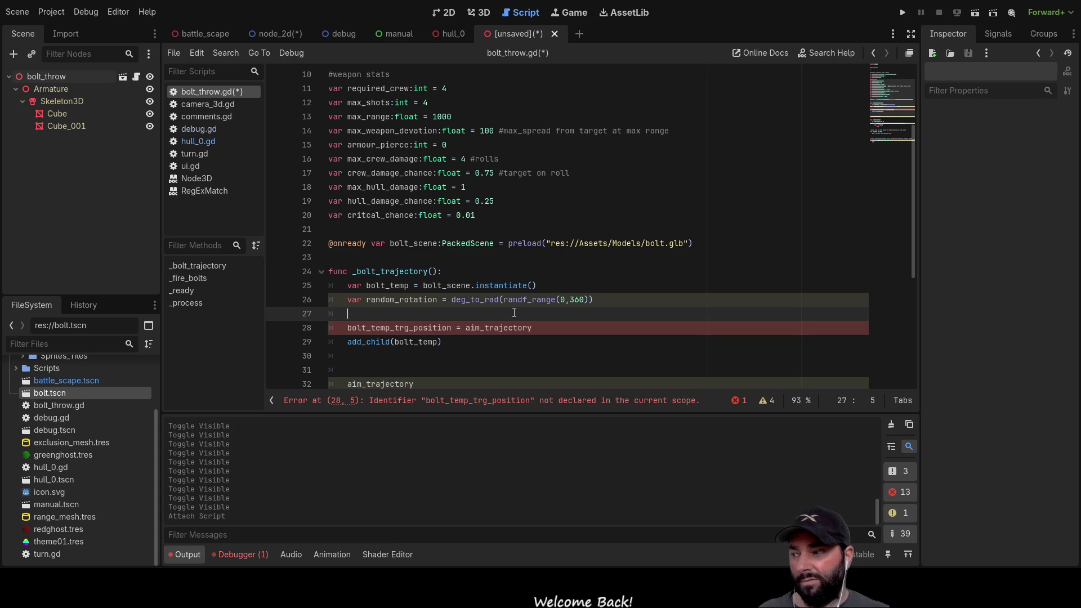
Add two blank lines above the random_rotation declaration.
key(Up)
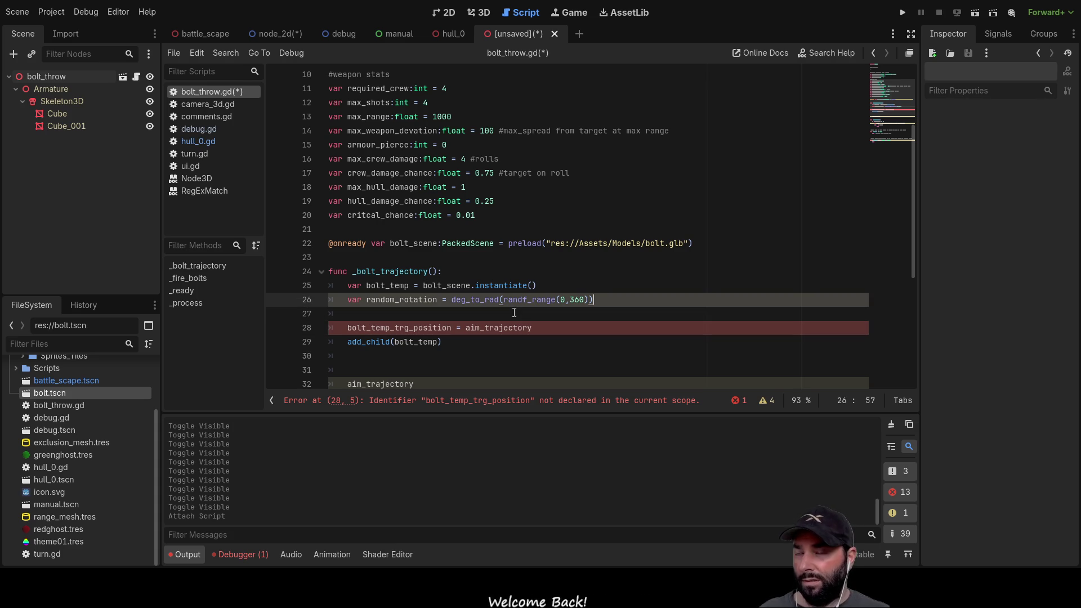
key(Left)
key(Left)
key(Left)
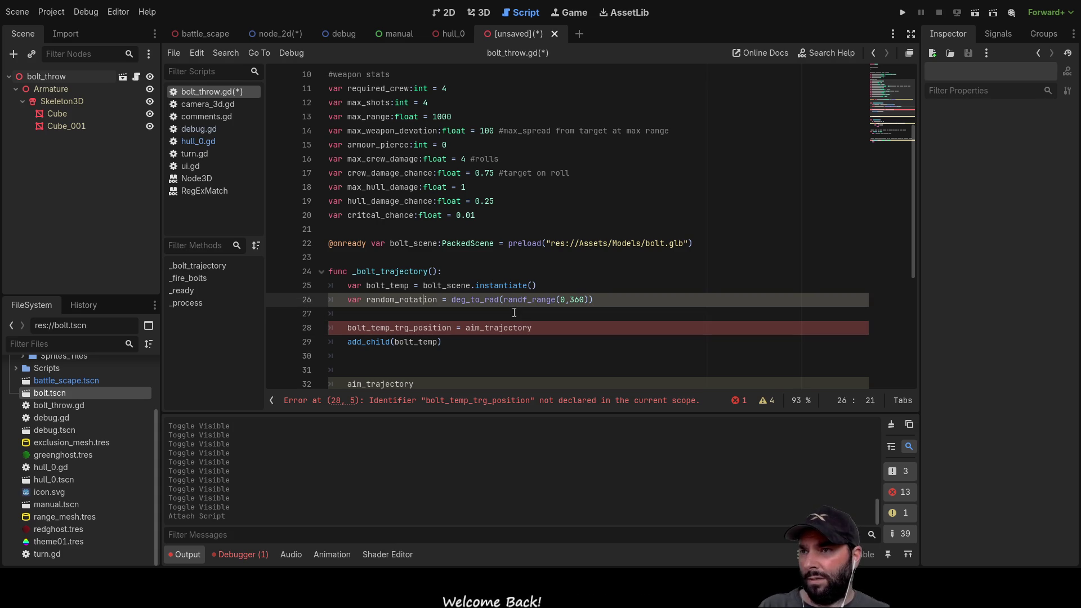
key(Return)
key(Up)
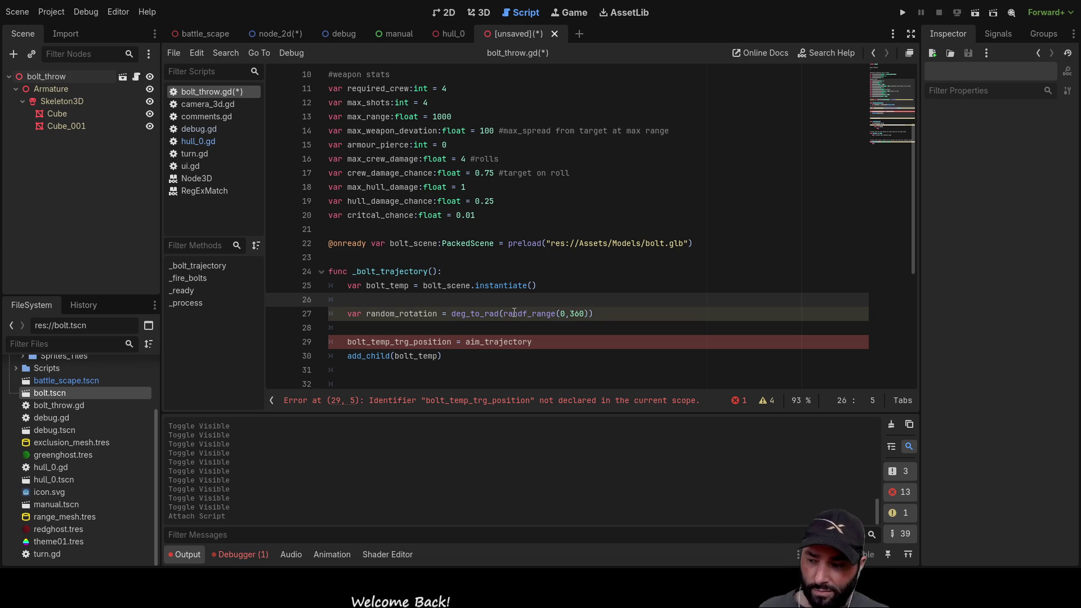
key(Return)
Start line 26 as var random_devation = randf_range(0,) with a copied randf_range name.
key(Up)
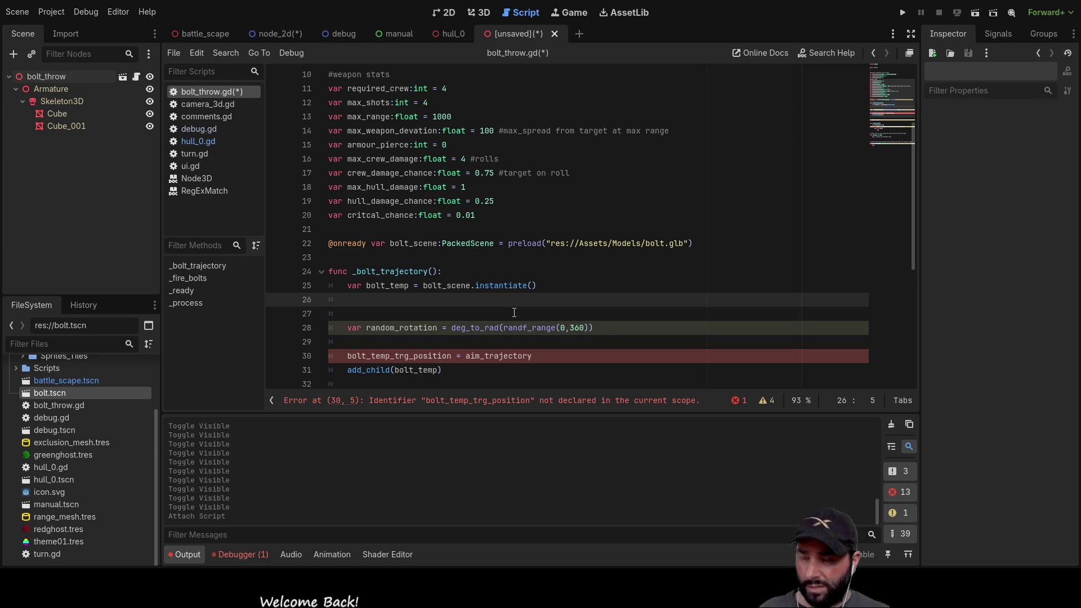
text(var random)
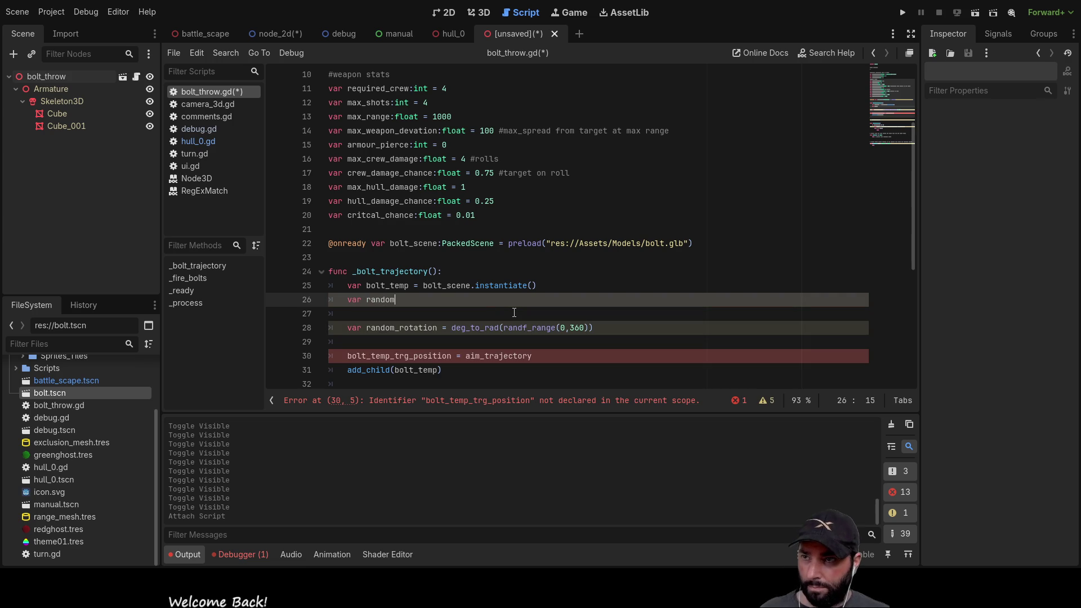
text(_)
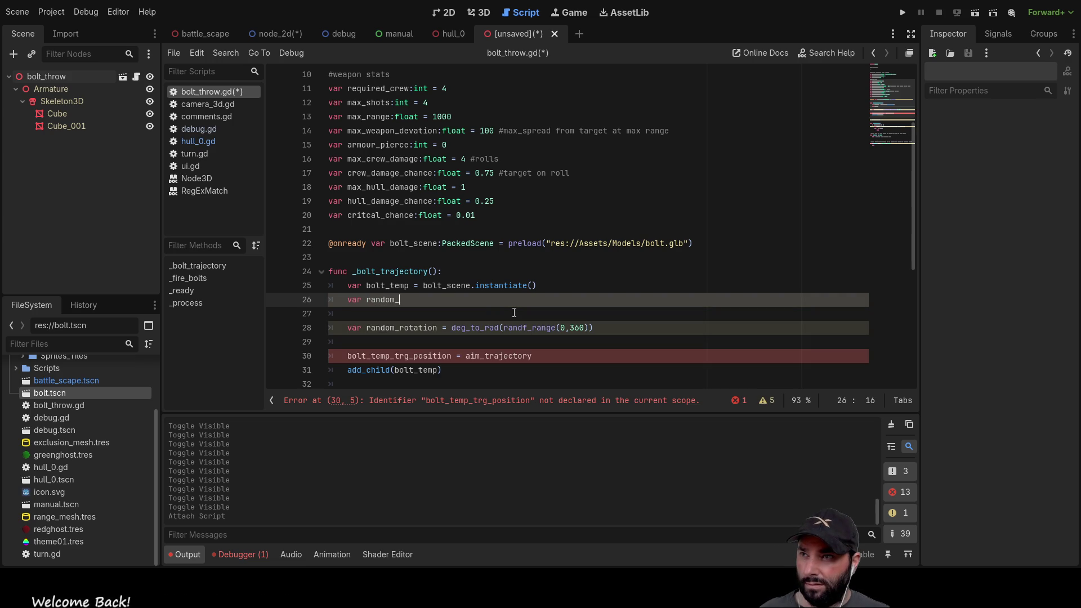
text(devation =)
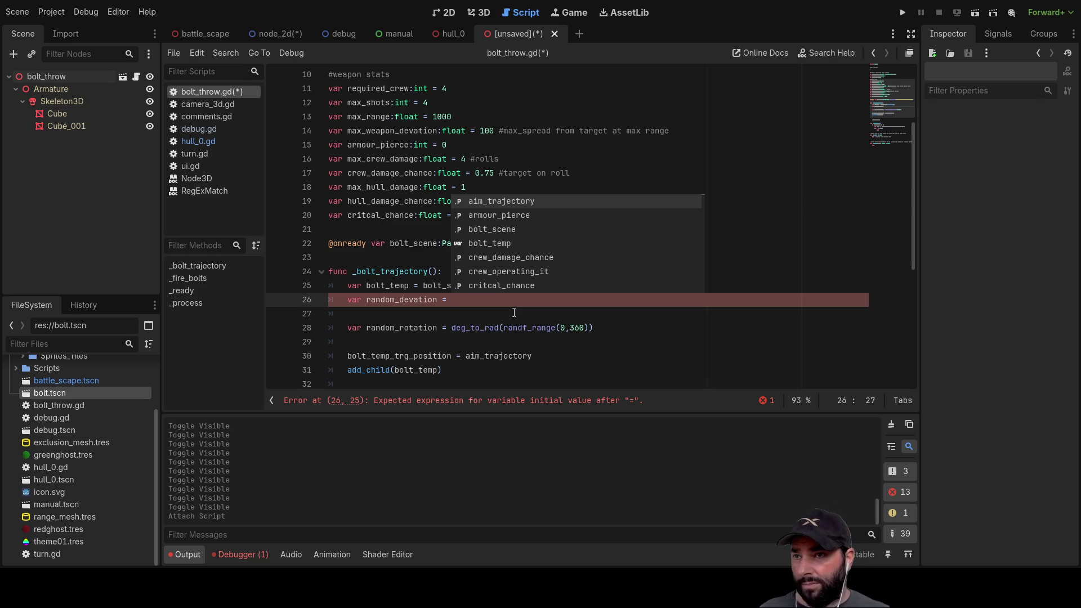
double_click(513, 327)
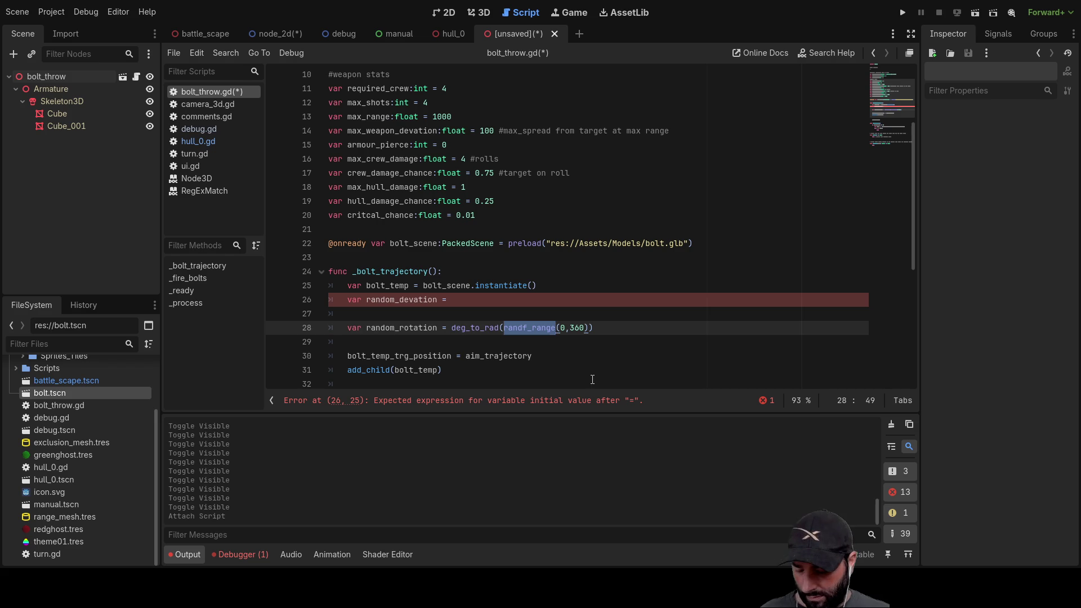
click(467, 305)
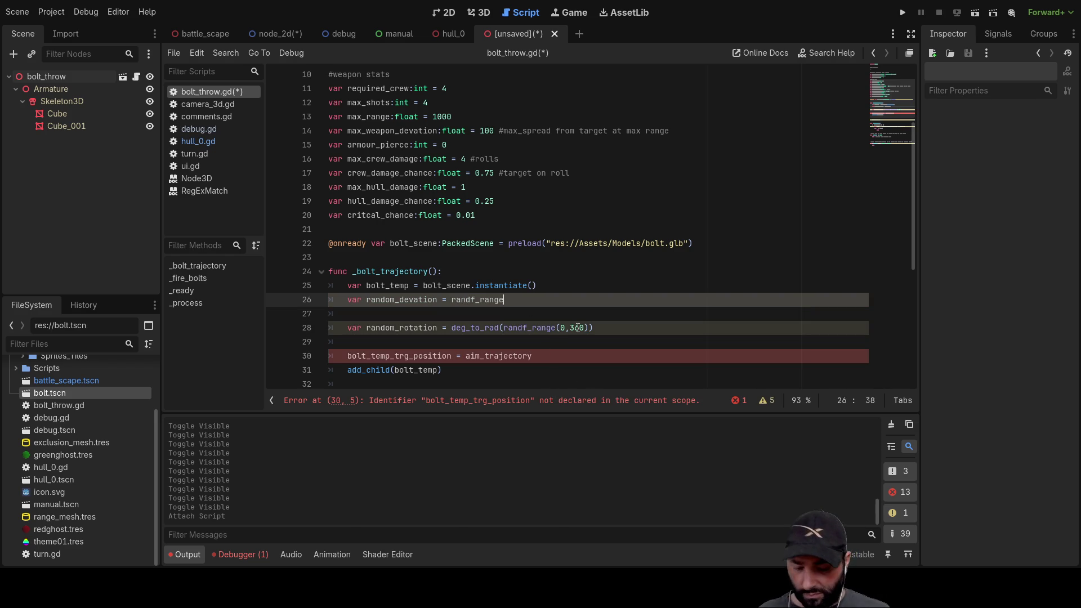
key(Left)
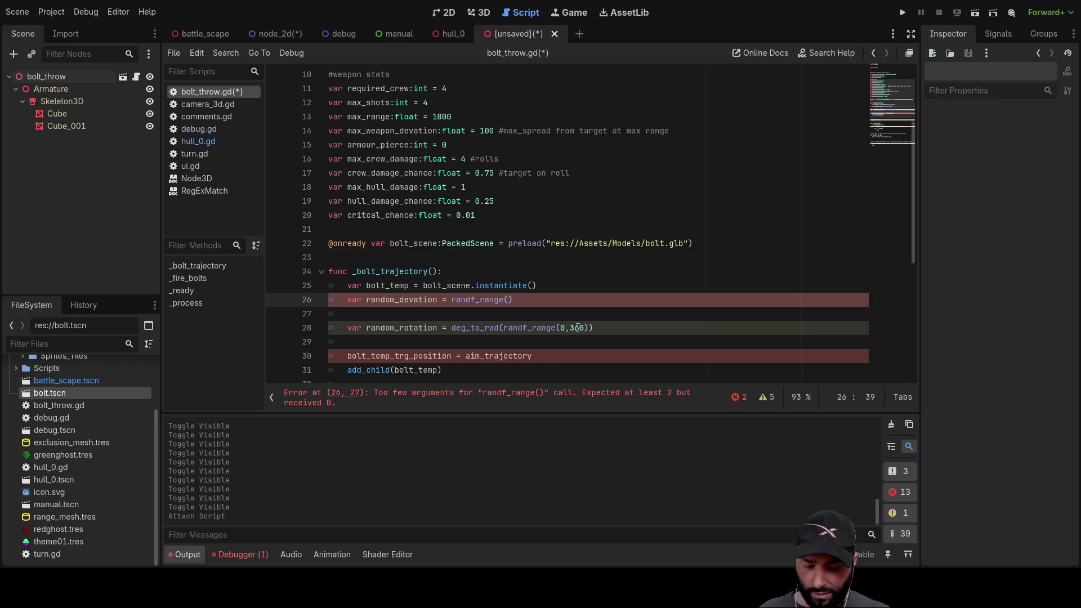
text(0)
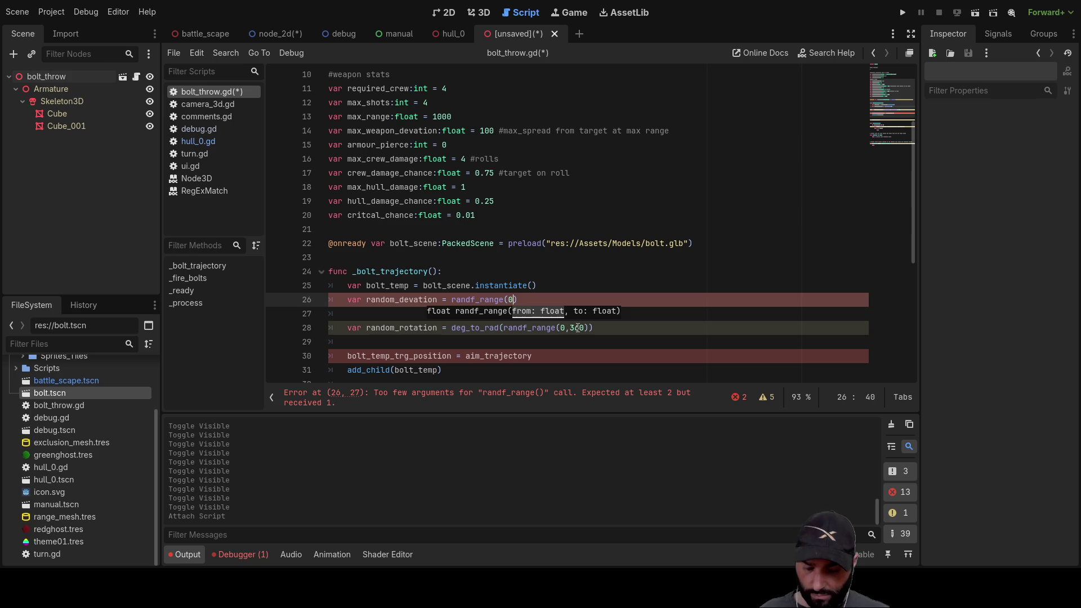
text(,)
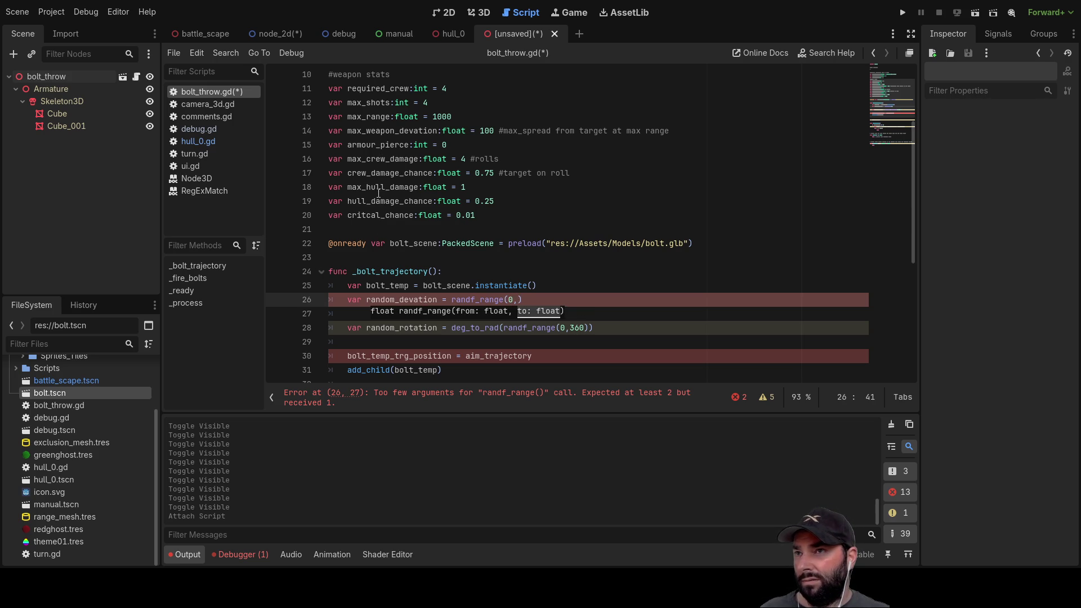
Paste aim_trajectory into randf_range as the upper bound.
double_click(371, 116)
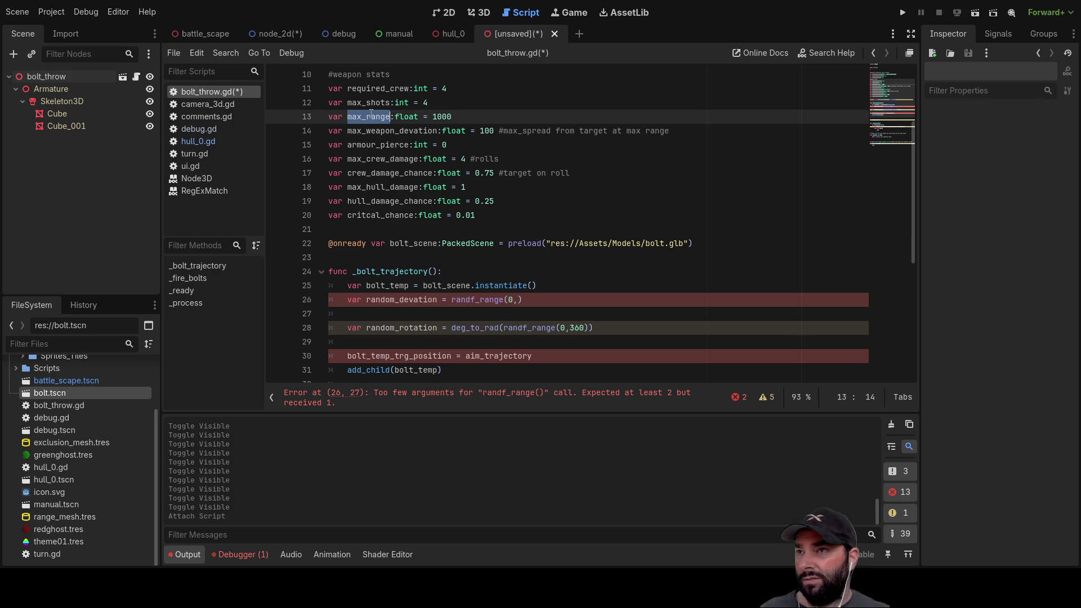
scroll(522, 298, up, 3)
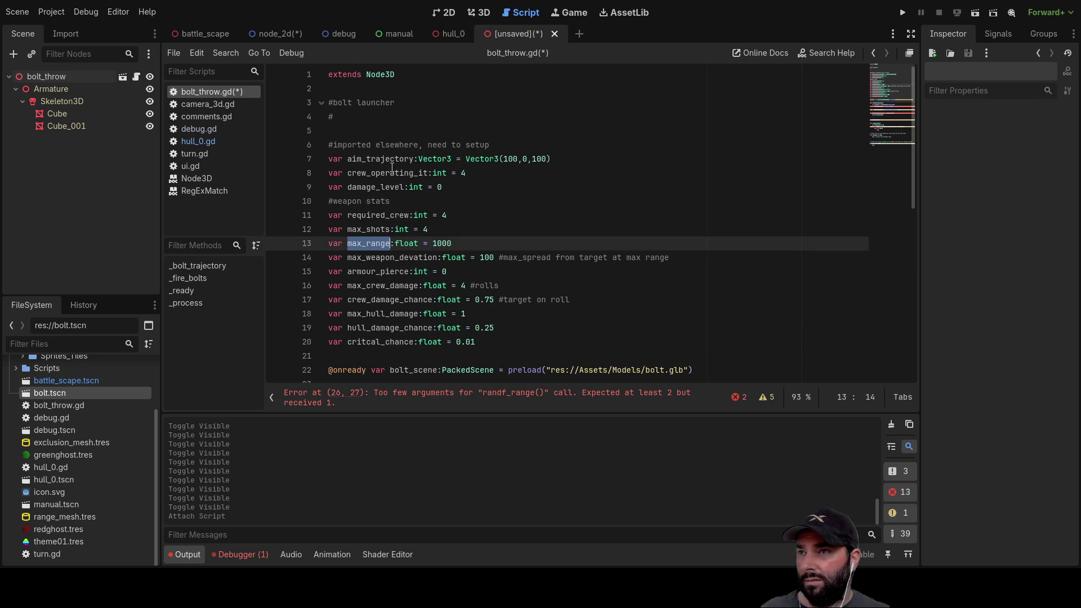
double_click(392, 160)
key(ctrl+c)
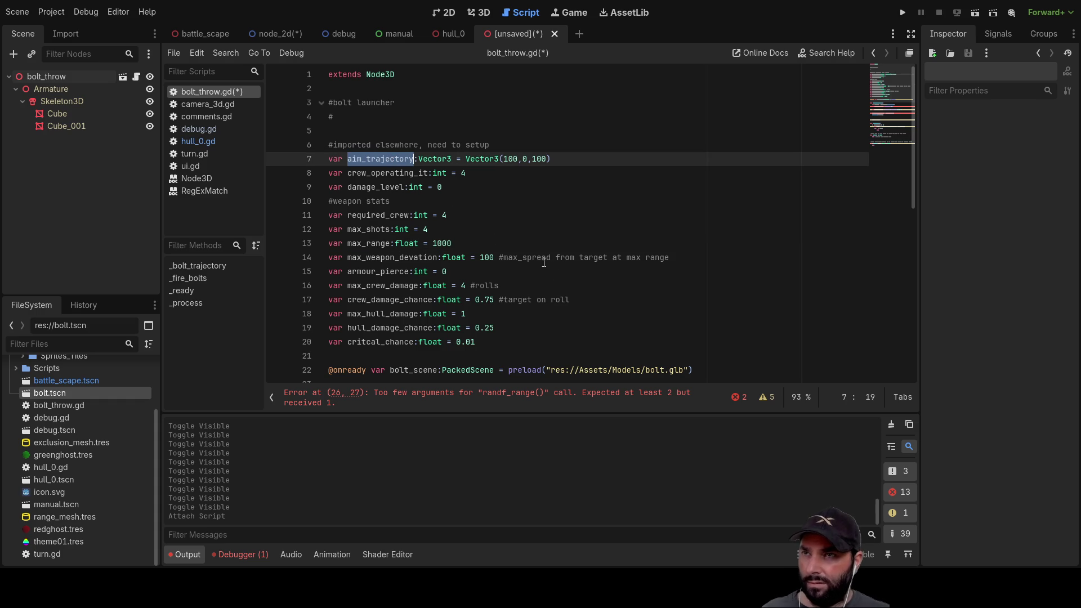
scroll(542, 255, down, 3)
click(532, 304)
key(Left)
key(ctrl+v)
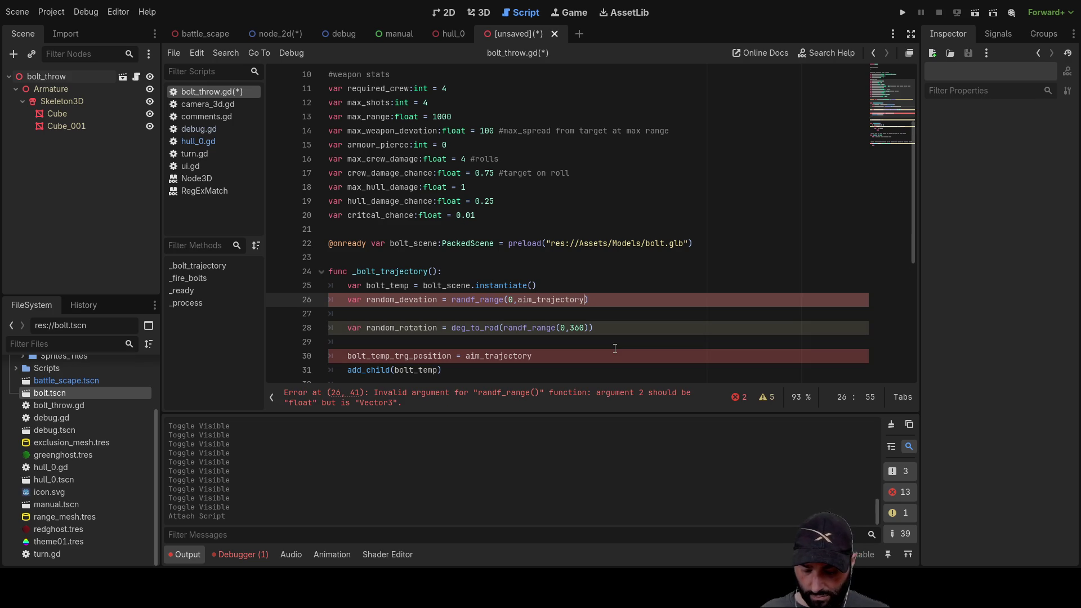
Try a member access on aim_trajectory, then delete the aim_trajectory argument.
text(.m)
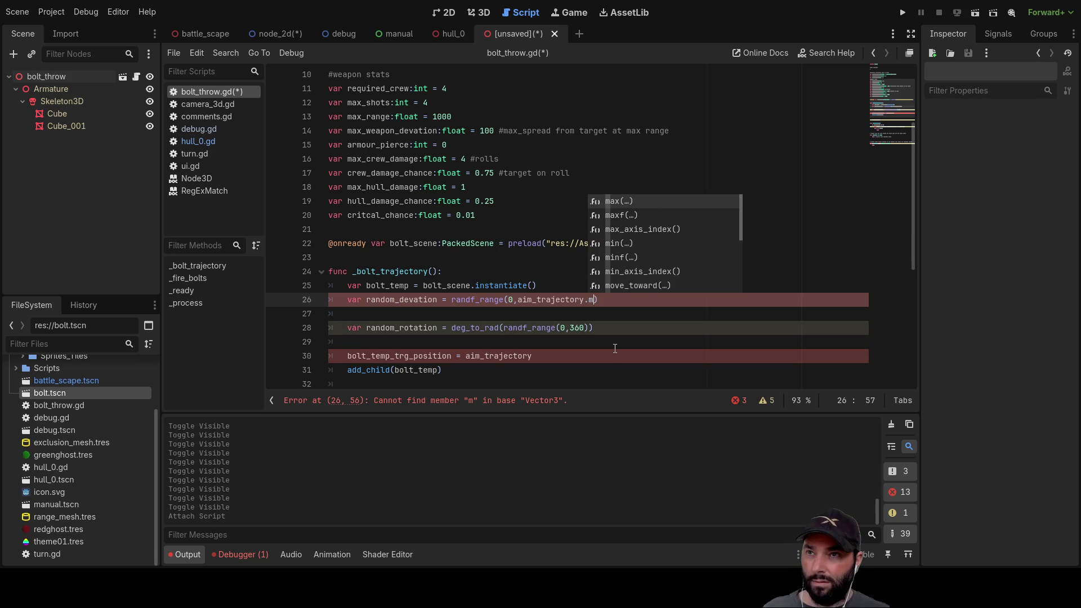
text(as)
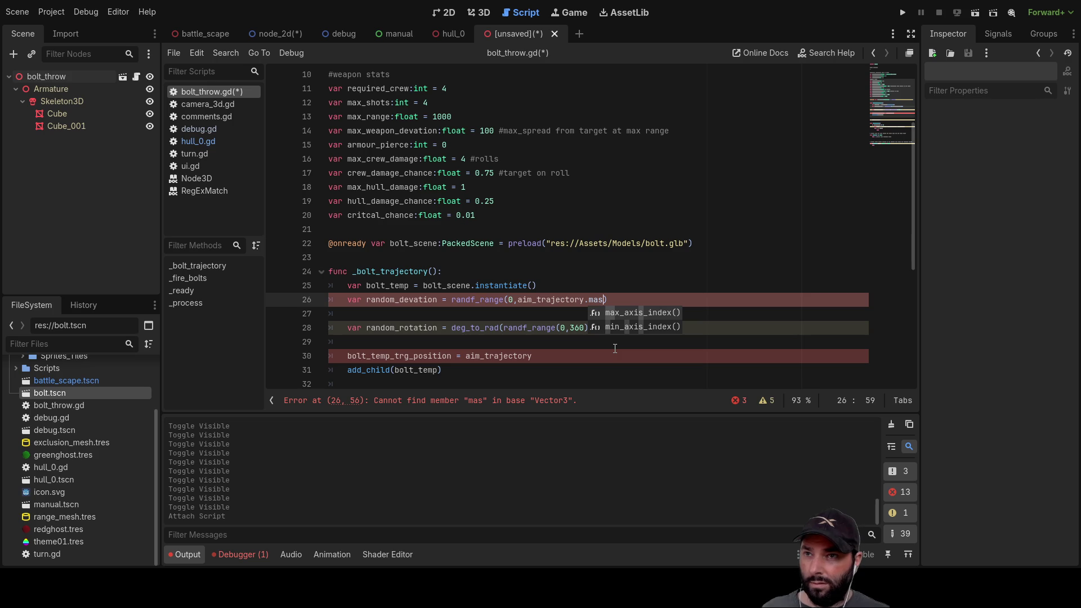
key(BackSpace)
text(g)
key(BackSpace)
key(BackSpace)
key(BackSpace)
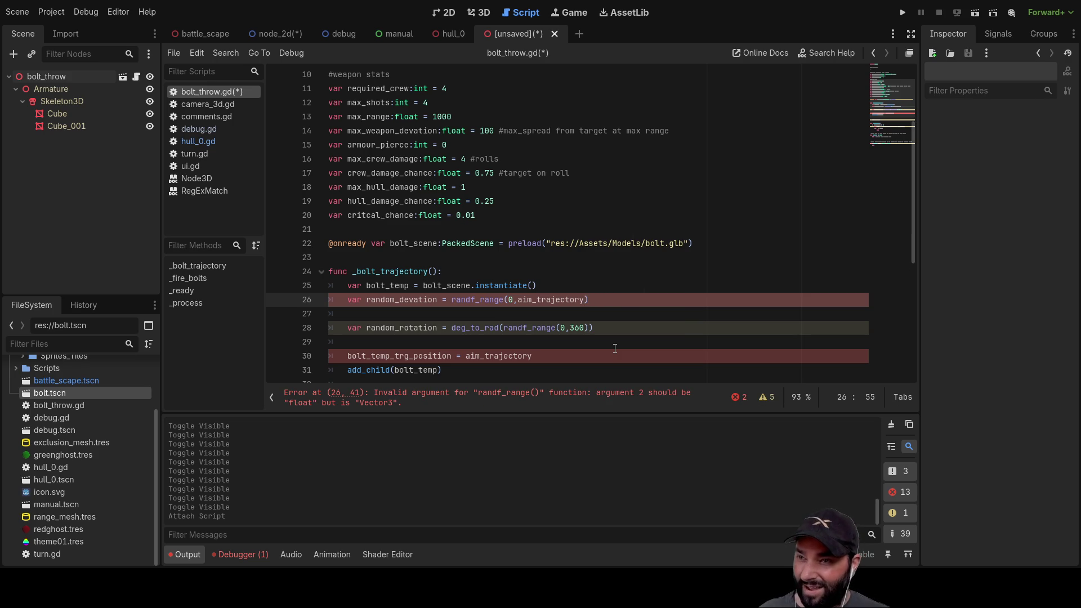
key(Left)
key(Left)
key(Left)
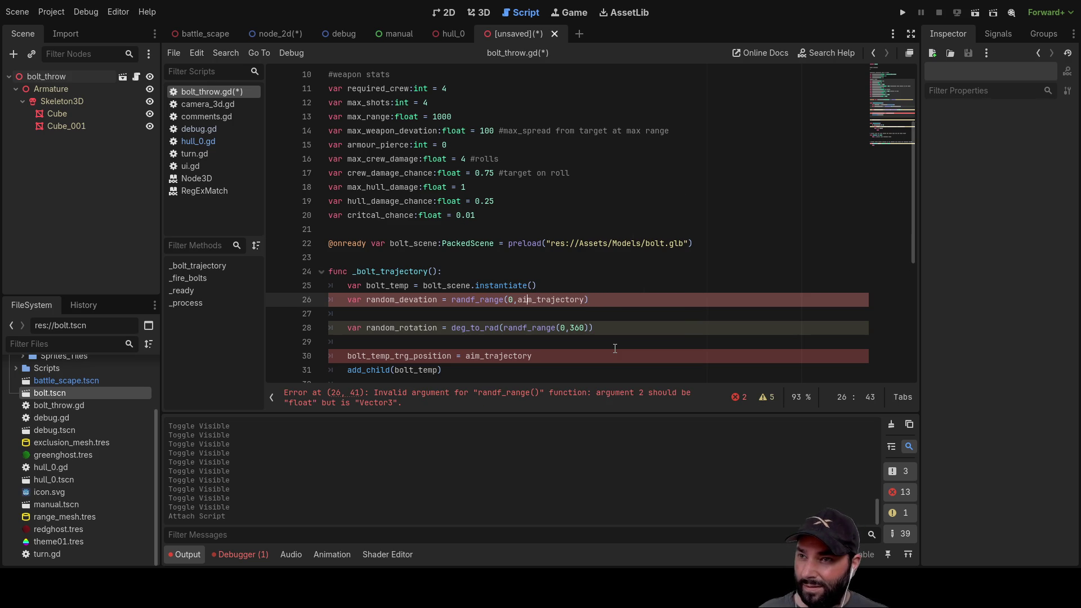
key(shift+Right)
key(shift+Right)
key(shift+Right)
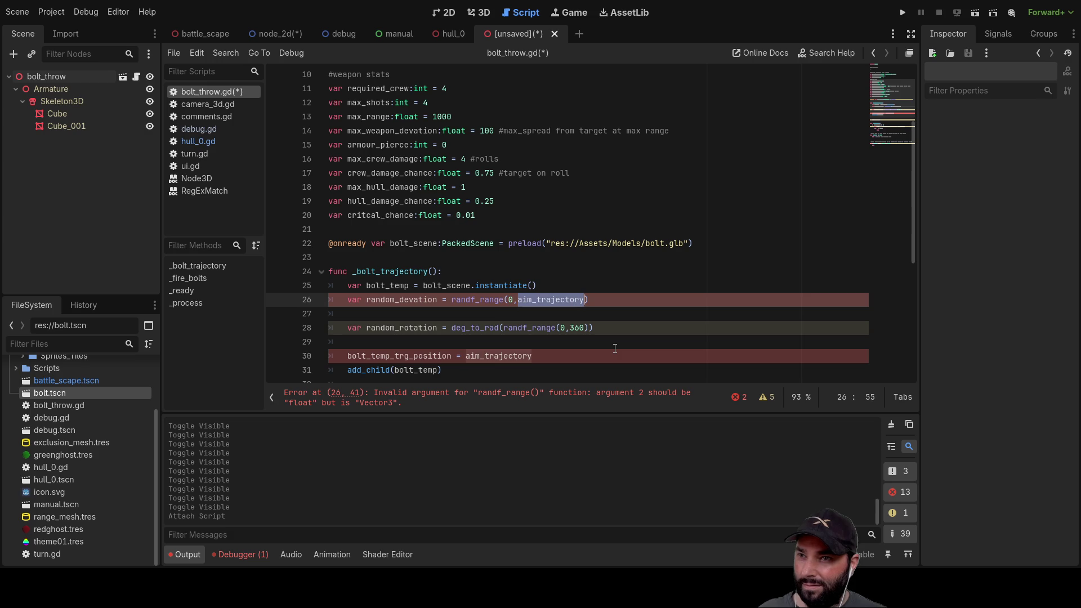
key(BackSpace)
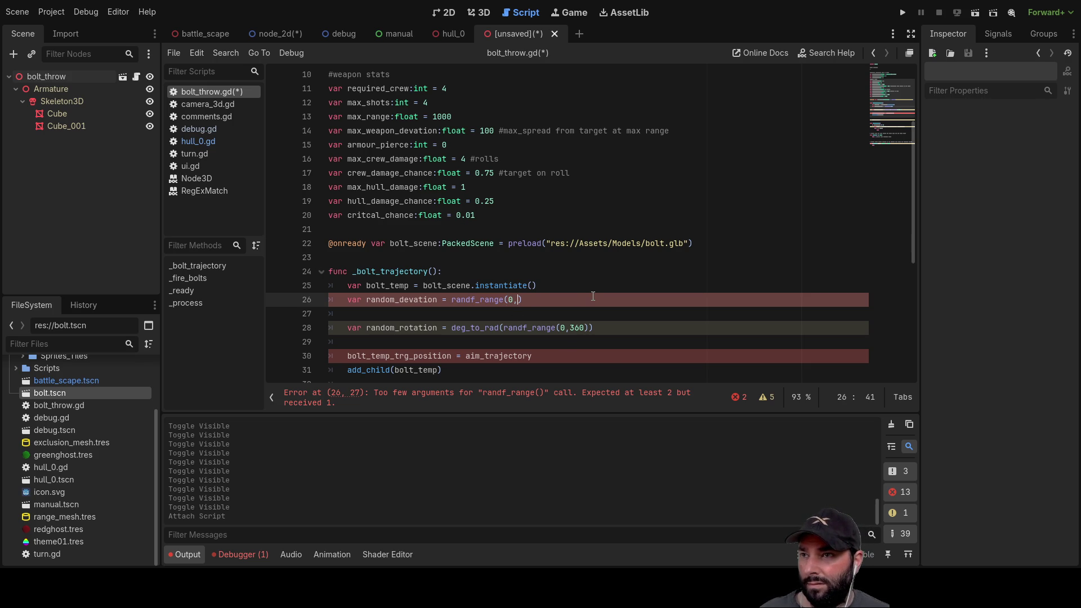
Scroll up the script to review the variable declarations above _bolt_trajectory.
scroll(409, 144, up, 2)
Set randf_range's upper bound to aim_trajectory.length()/max_range.
double_click(402, 117)
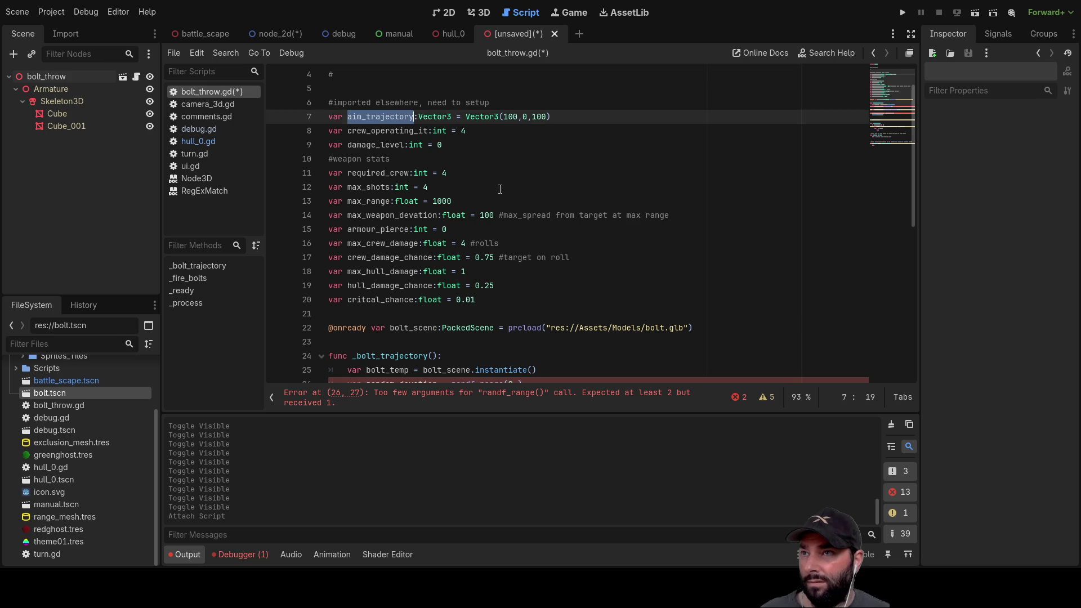
scroll(502, 198, down, 5)
click(519, 173)
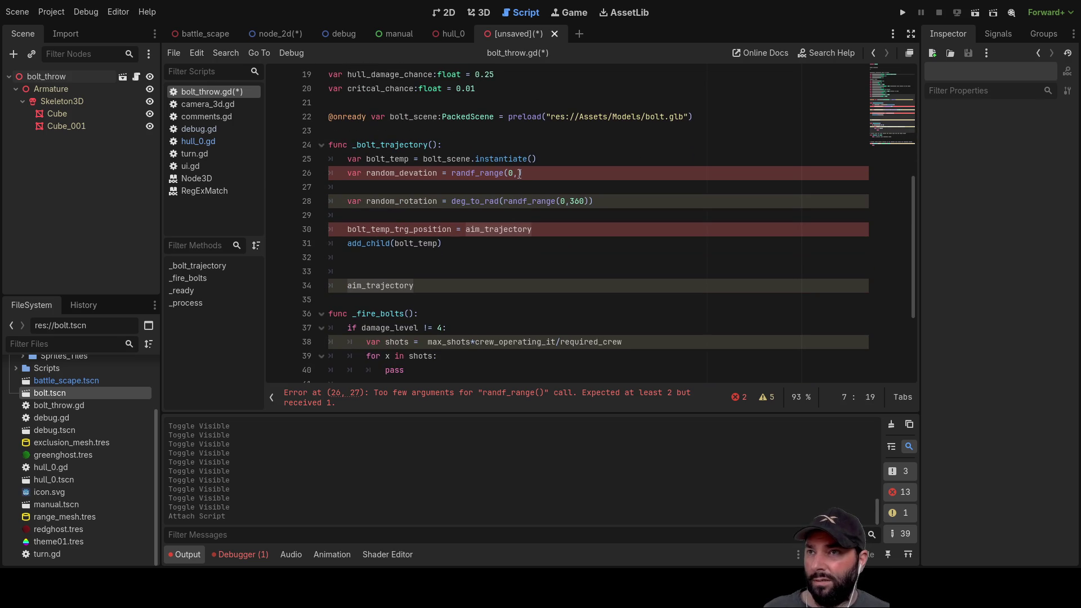
key(ctrl+v)
text(.l)
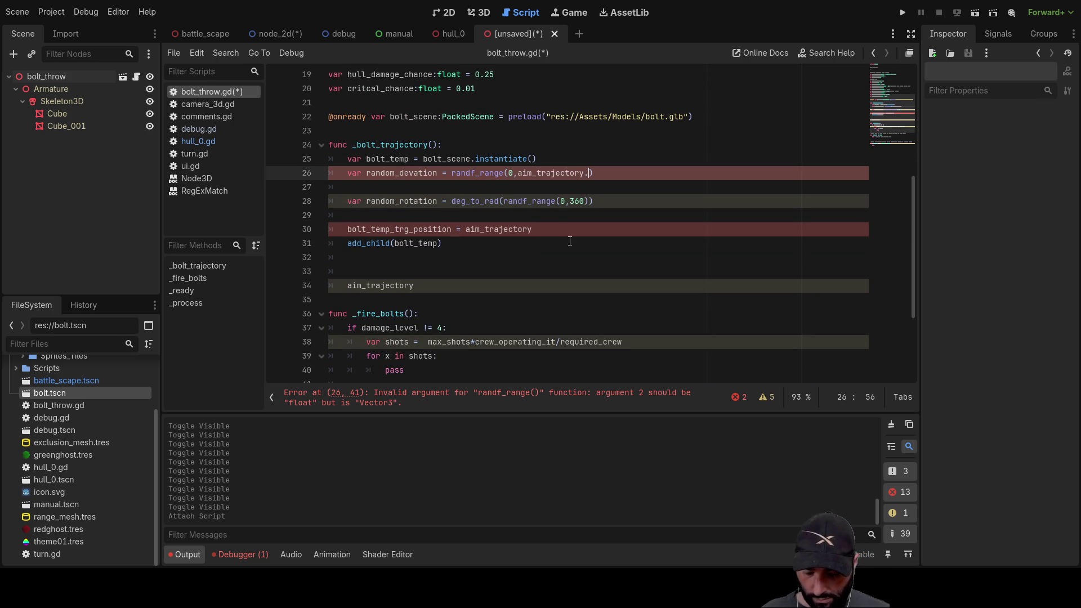
text(en)
key(Return)
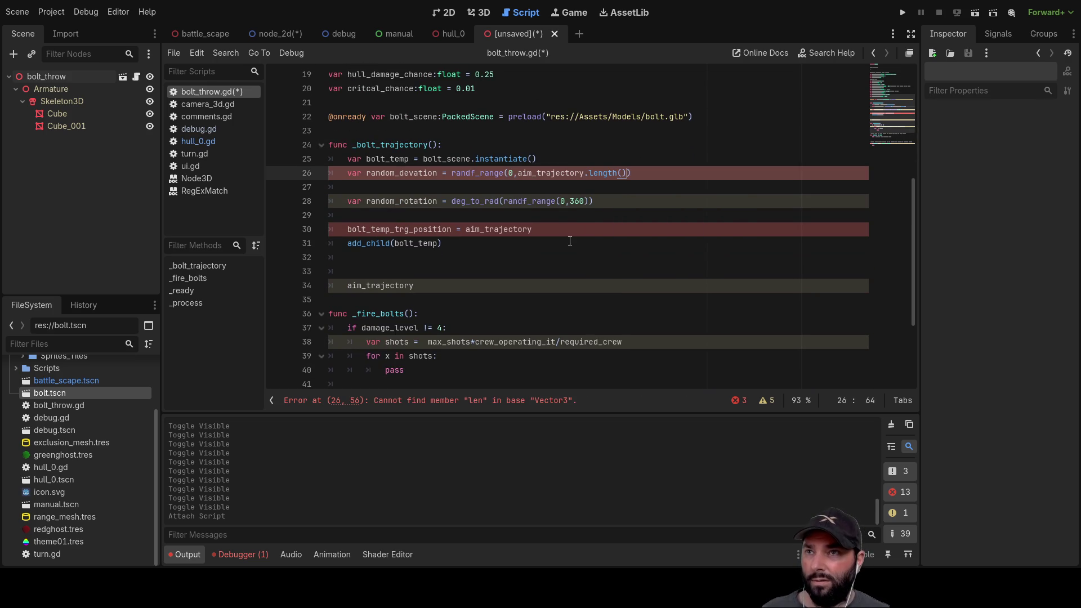
key(Left)
key(Left)
key(Left)
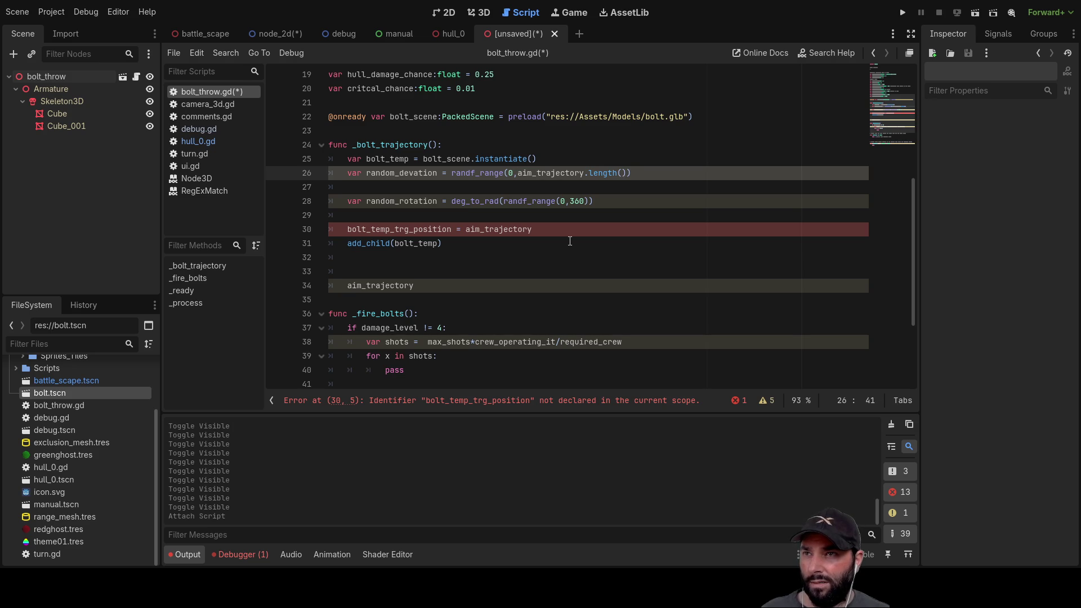
key(ctrl+Right)
key(ctrl+Right)
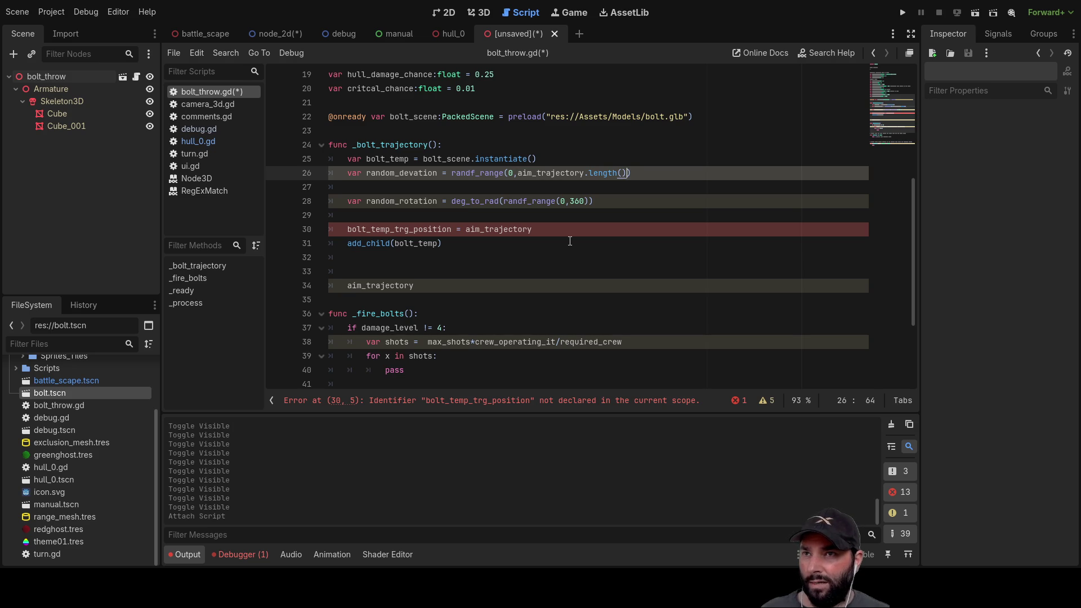
text(/)
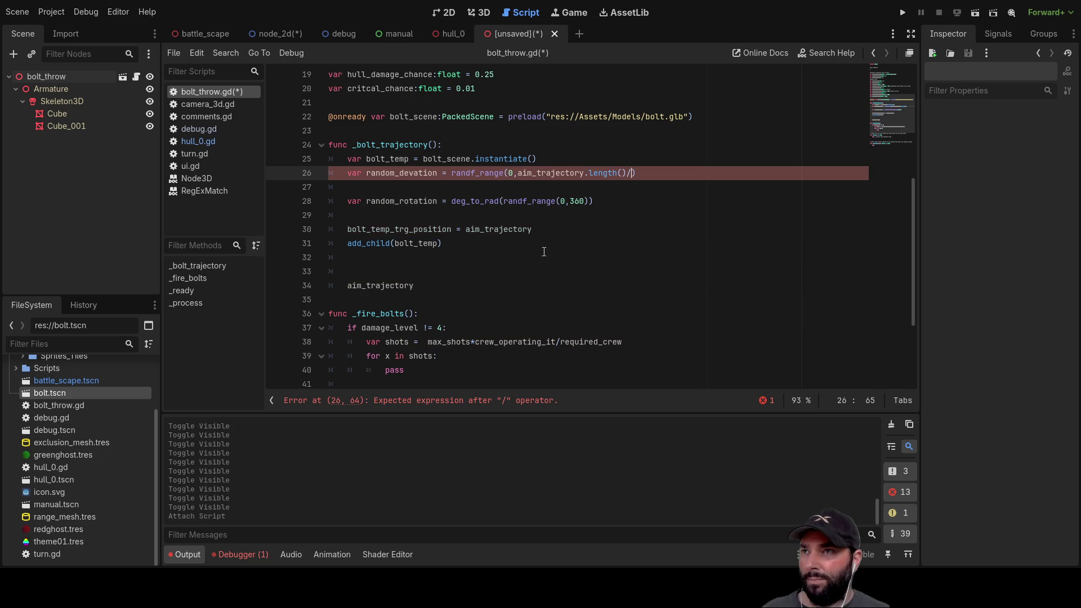
scroll(544, 251, up, 5)
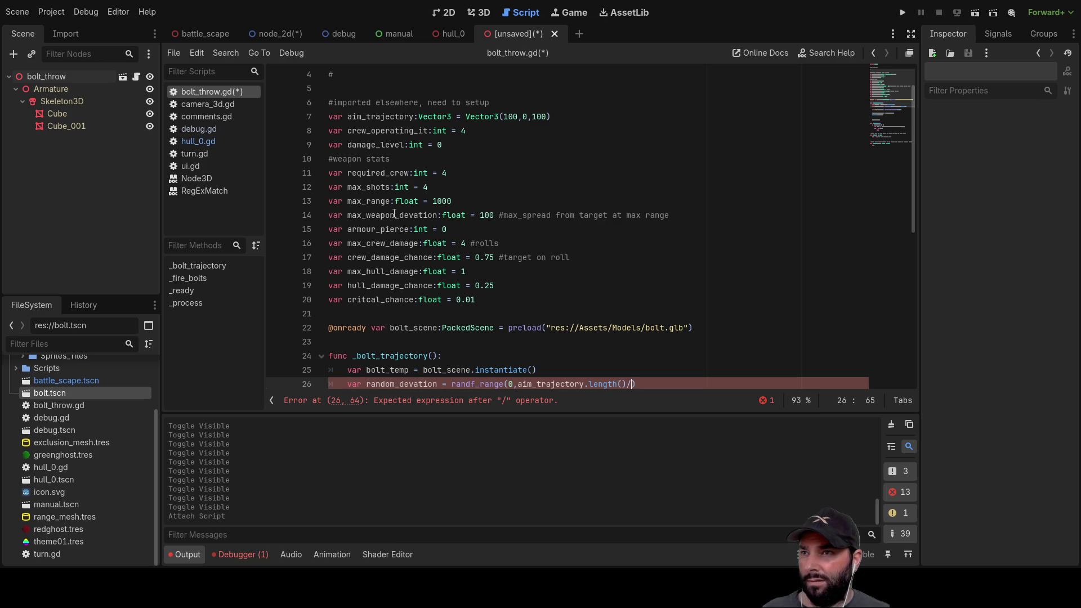
double_click(374, 202)
key(ctrl+c)
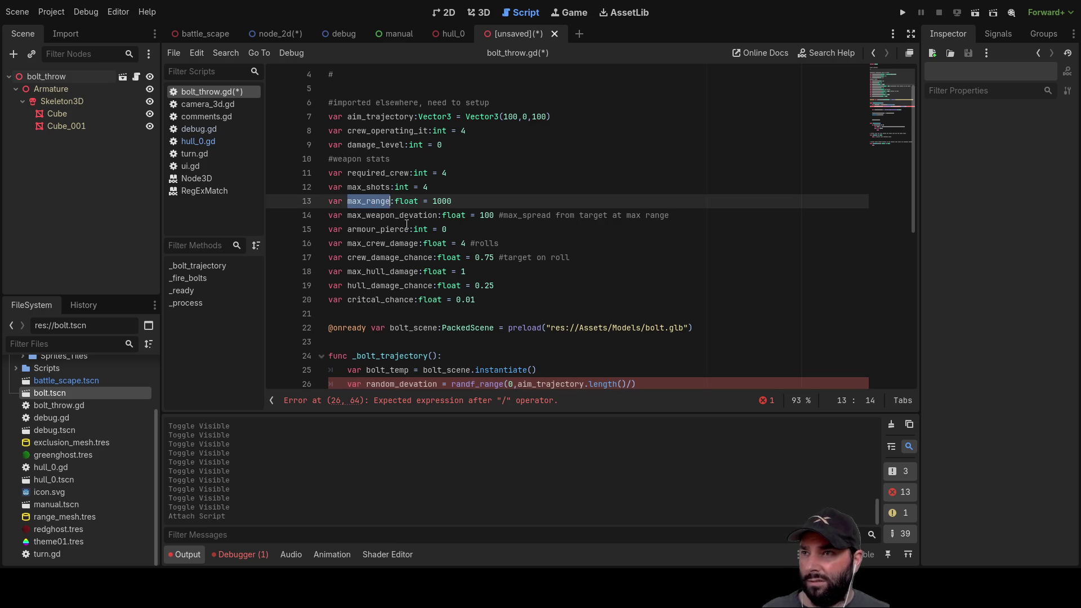
key(alt+Left)
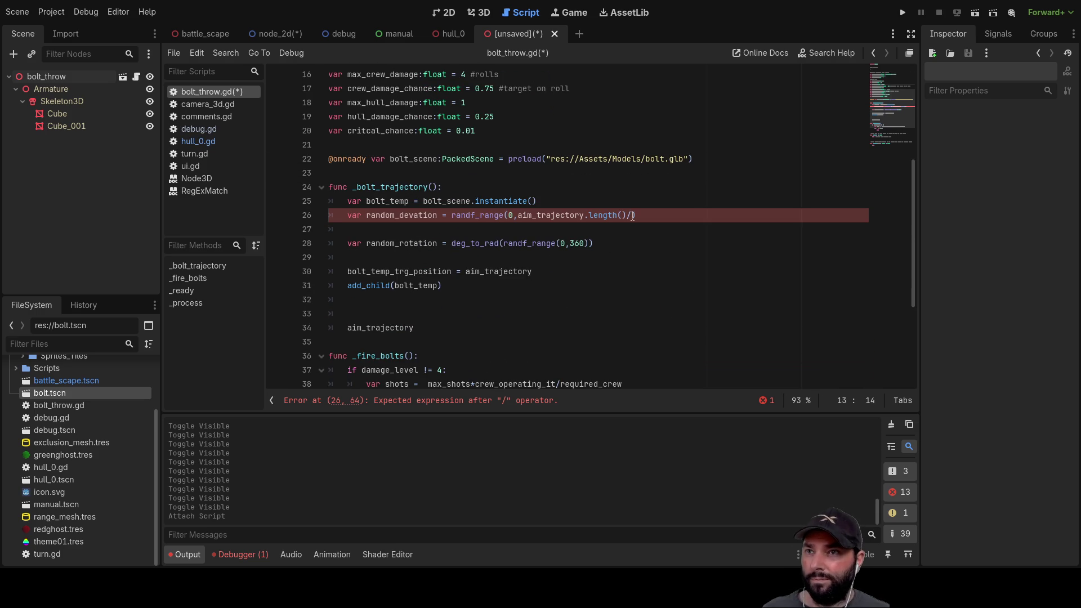
key(ctrl+v)
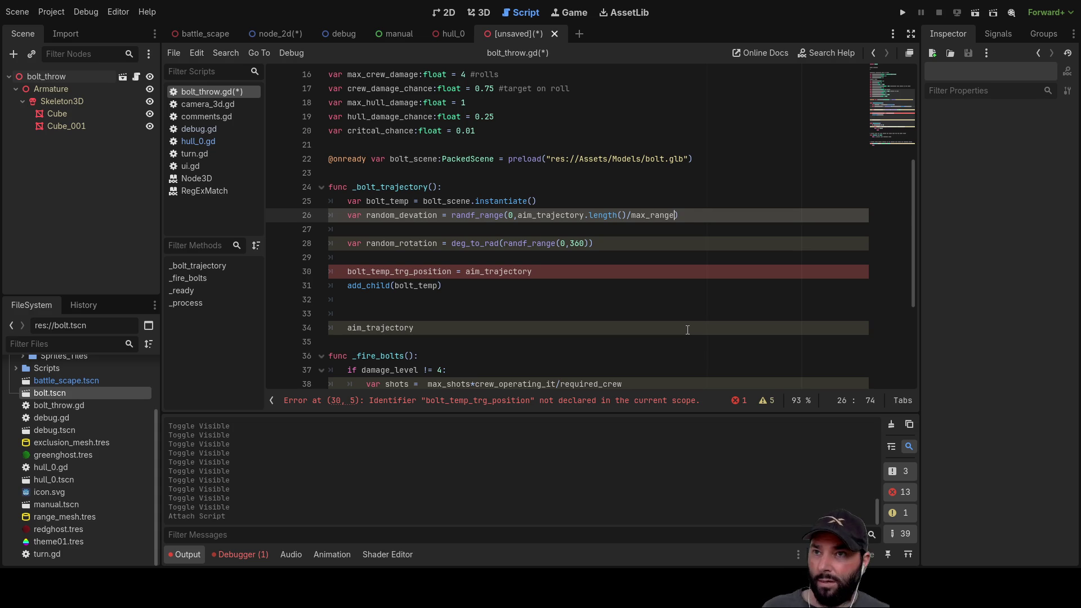
Bracket the fraction, multiply it by max_weapon_devation, and delete blank line 27.
key(Left)
key(Left)
key(Left)
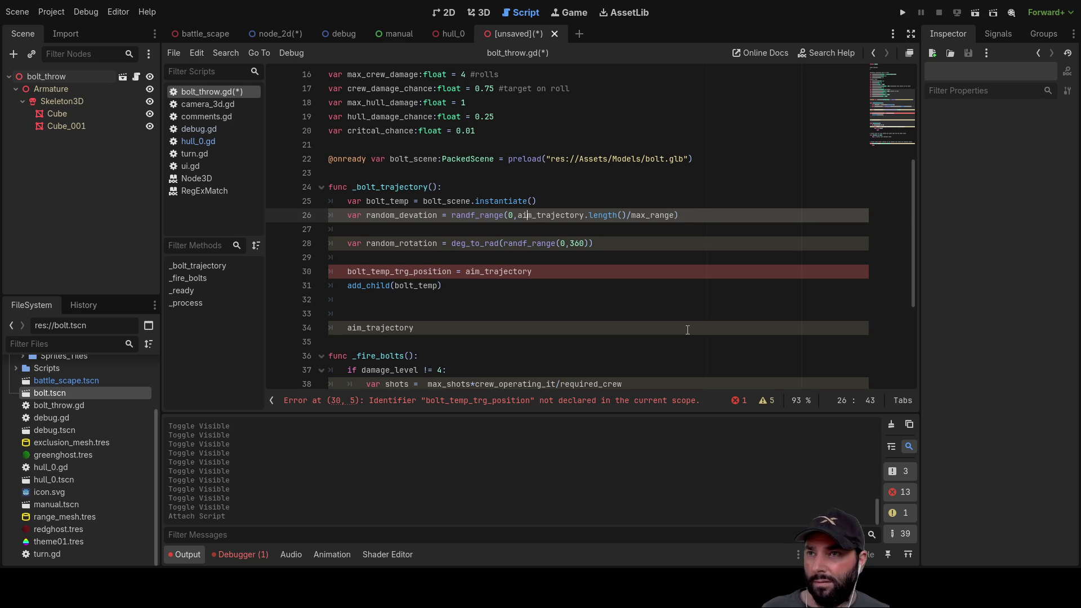
text(()
key(Right)
key(Right)
key(Right)
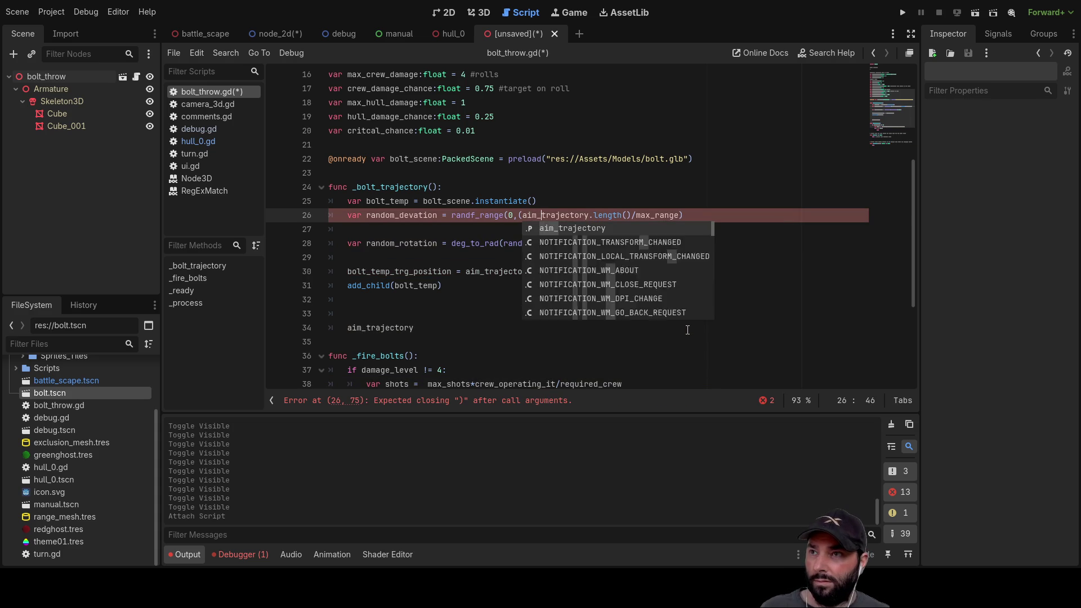
key(Right)
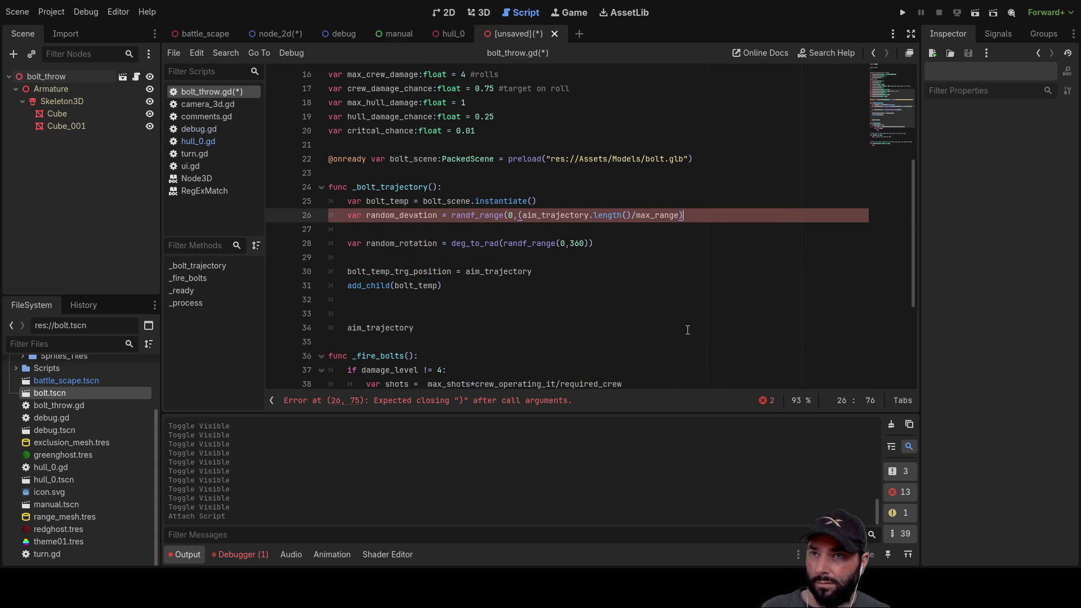
text(*)
scroll(433, 284, up, 2)
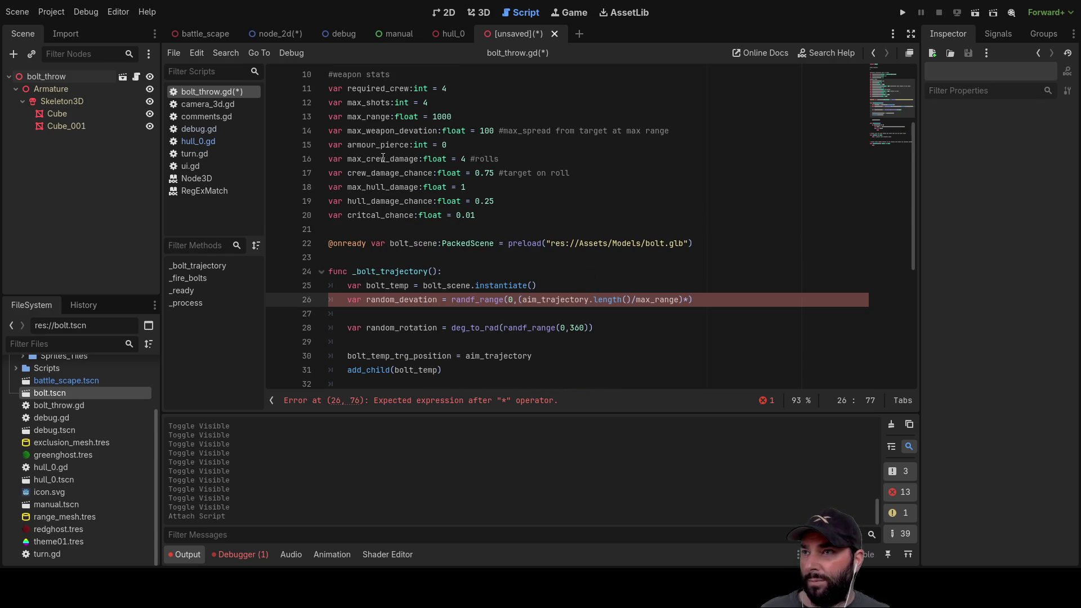
double_click(394, 130)
key(ctrl+c)
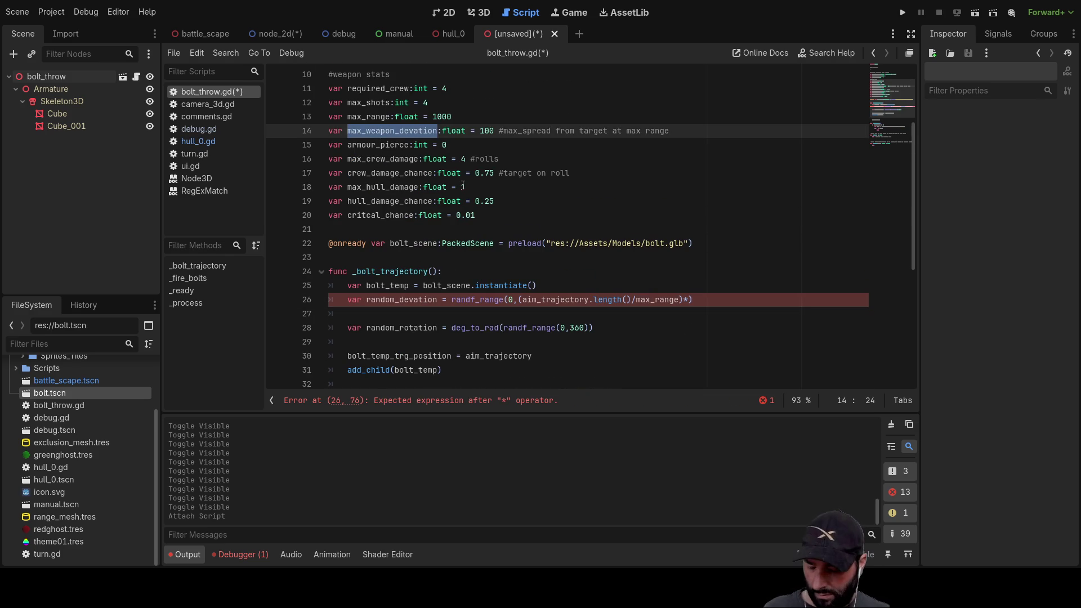
click(689, 299)
key(ctrl+v)
click(404, 310)
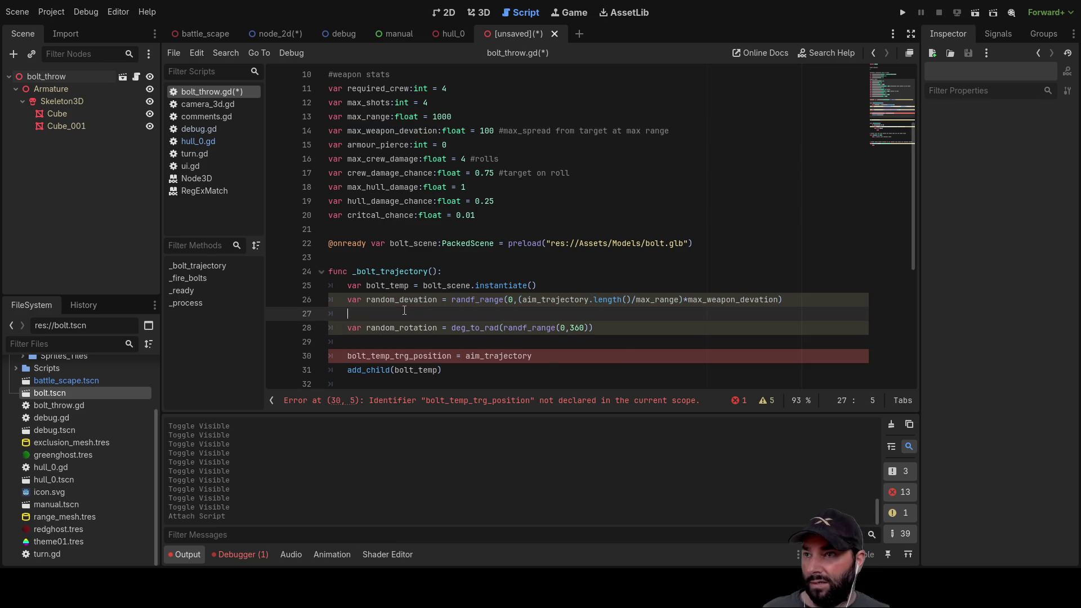
key(BackSpace)
key(BackSpace)
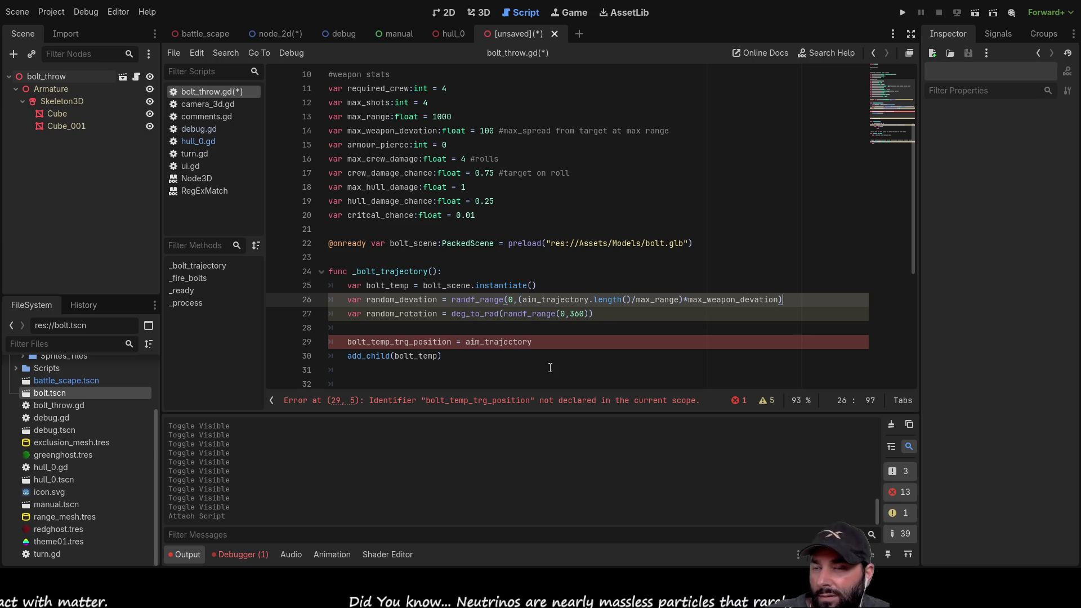
key(Down)
key(Down)
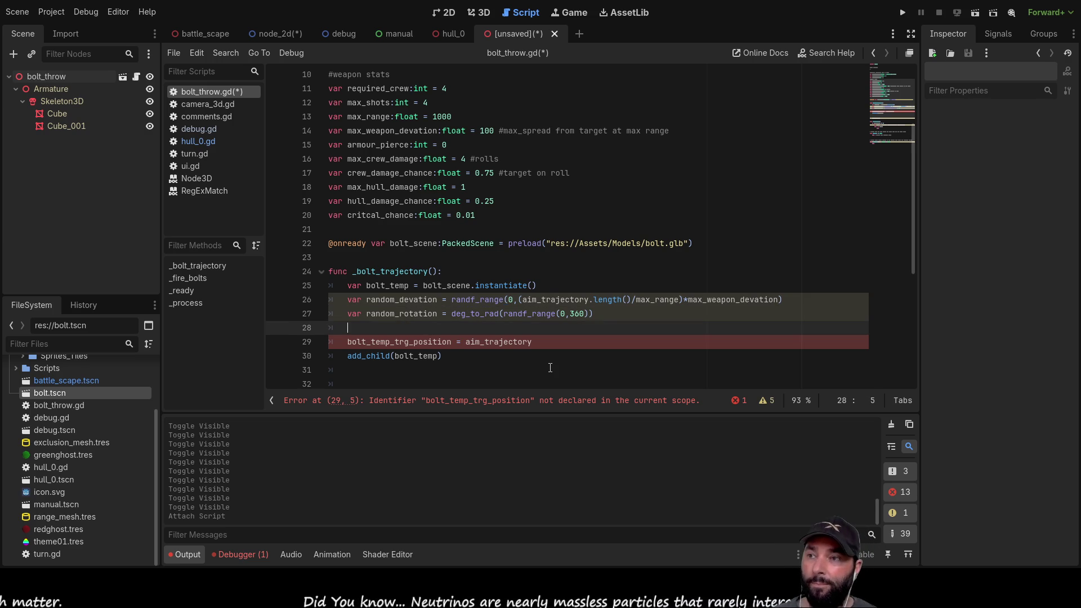
Add a new line 28 reading 'var random_vector =' below random_rotation.
key(Return)
key(Up)
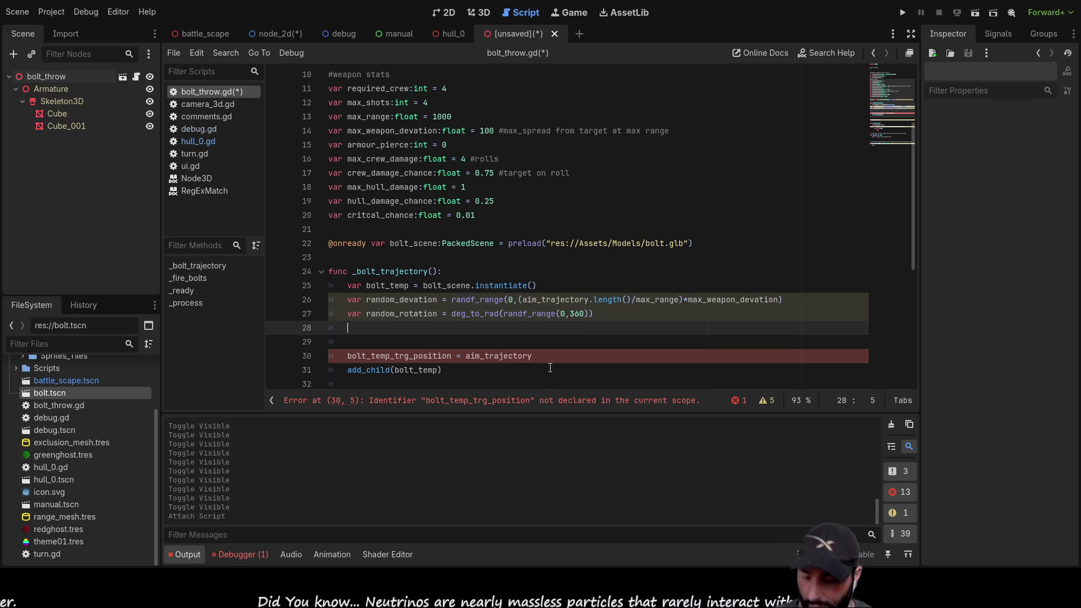
text(var rand)
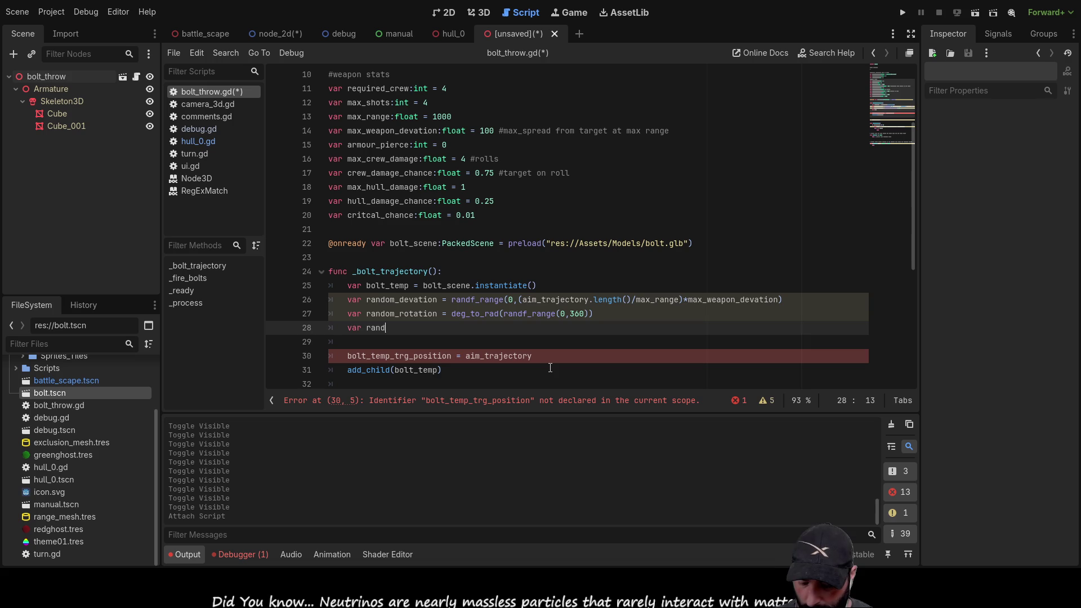
text(om_vector)
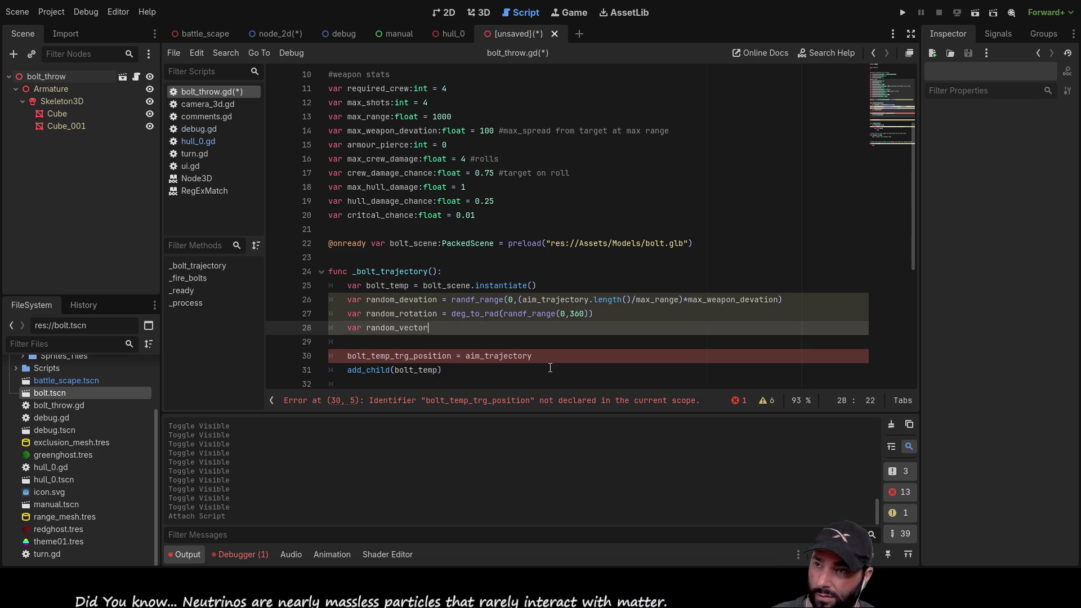
text( =)
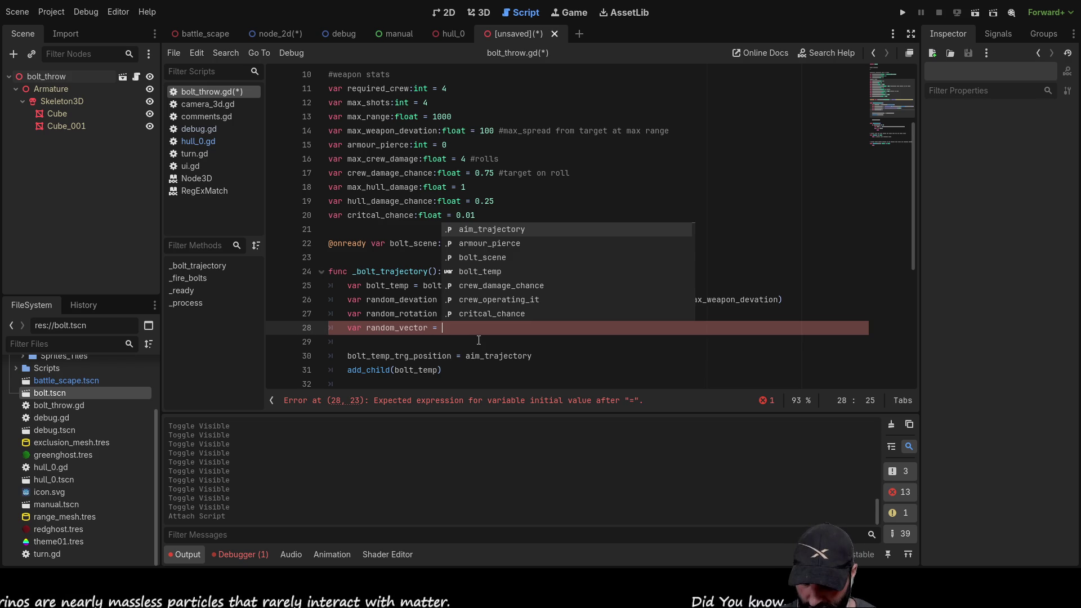
Start random_vector as Vector3(sin(random_rotation)* using autocomplete and a pasted name.
text(vector)
key(Down)
key(Return)
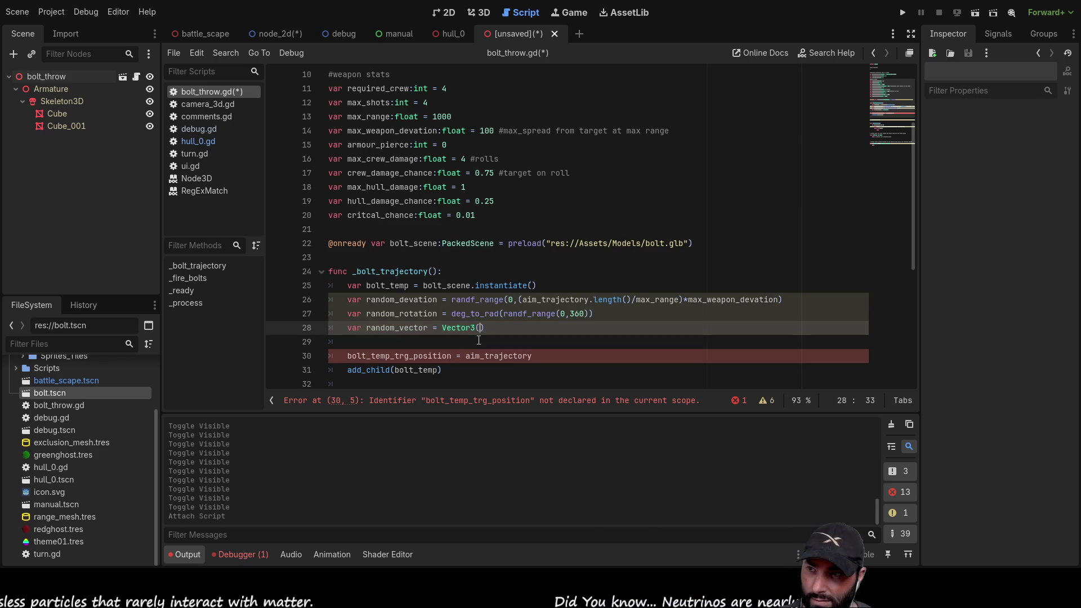
text(sin)
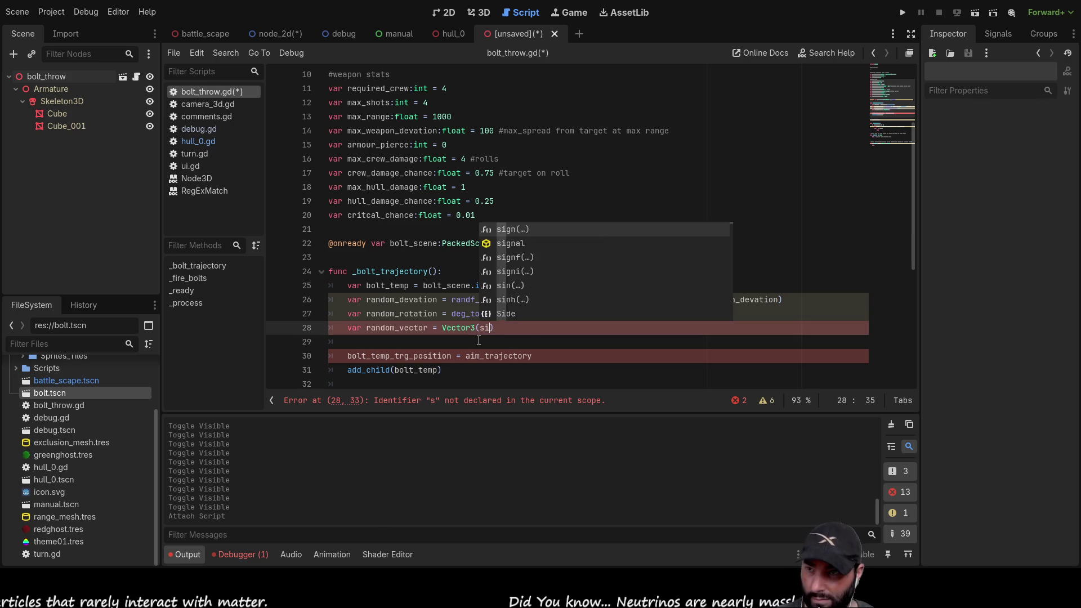
key(Return)
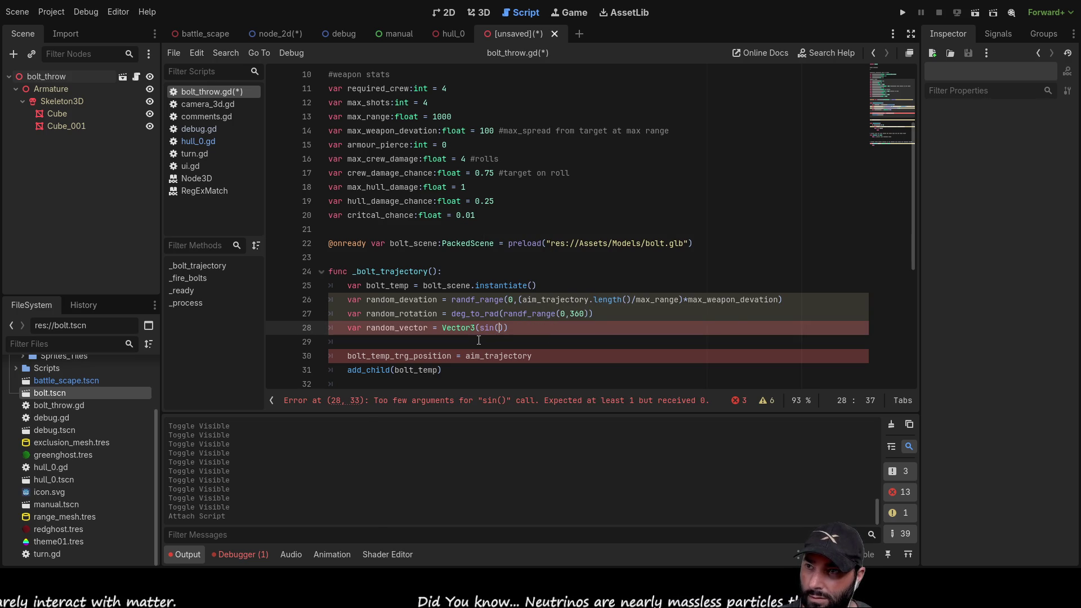
double_click(391, 314)
key(ctrl+c)
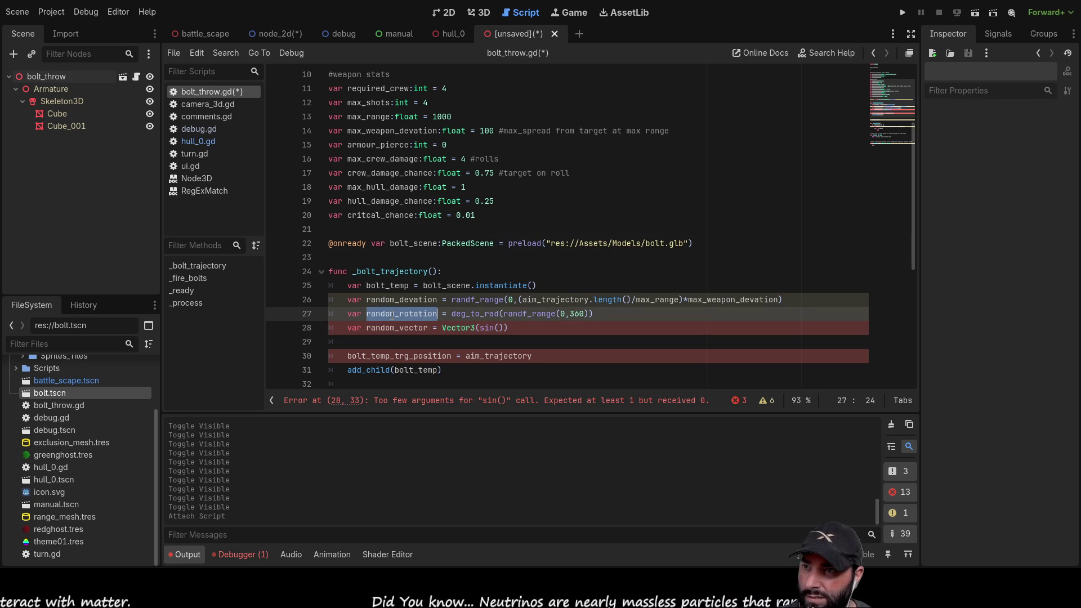
click(502, 329)
key(ctrl+v)
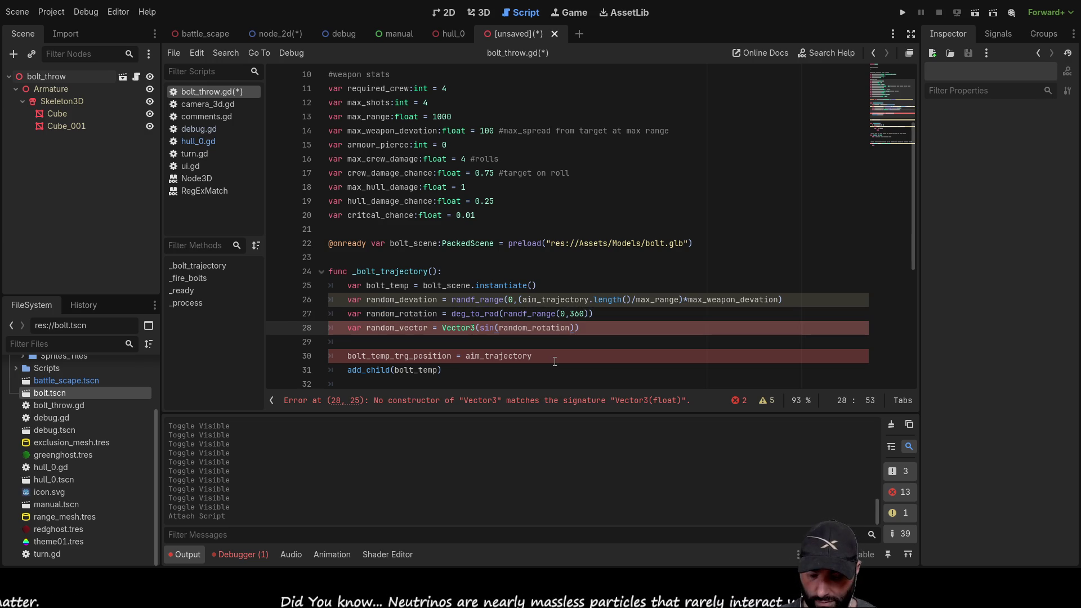
text(*)
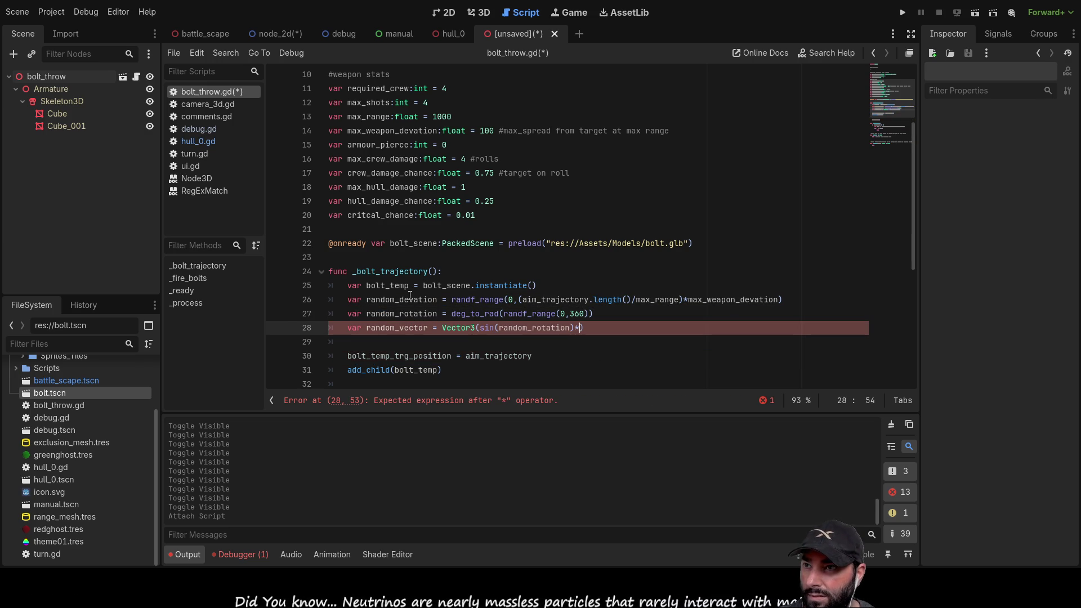
Multiply the sin term by random_devation and add 0 as the middle component.
click(391, 304)
triple_click(403, 298)
click(403, 299)
double_click(421, 303)
key(ctrl+c)
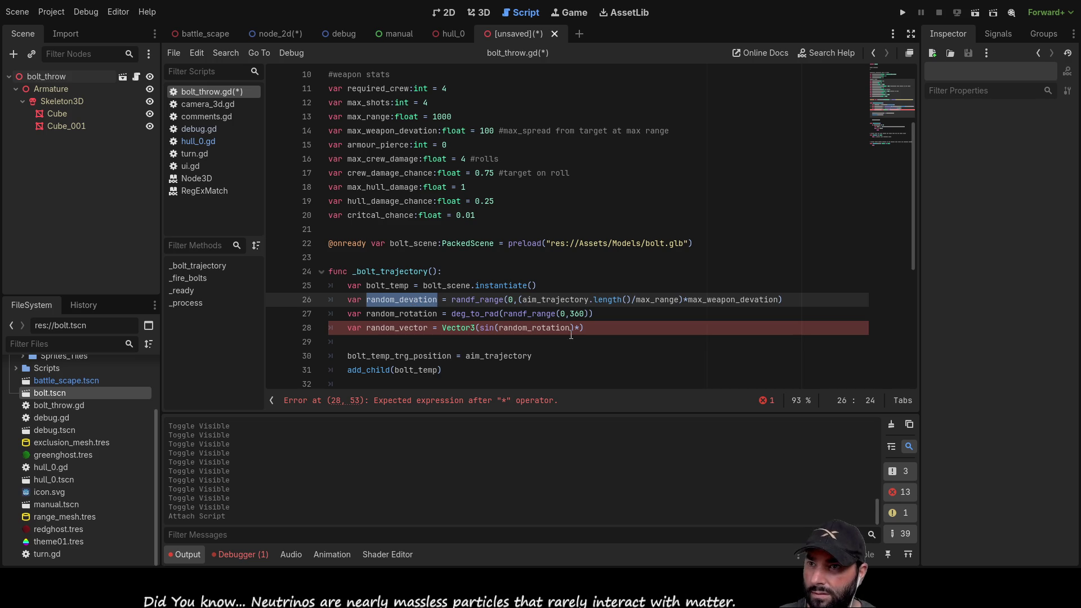
click(581, 329)
key(ctrl+v)
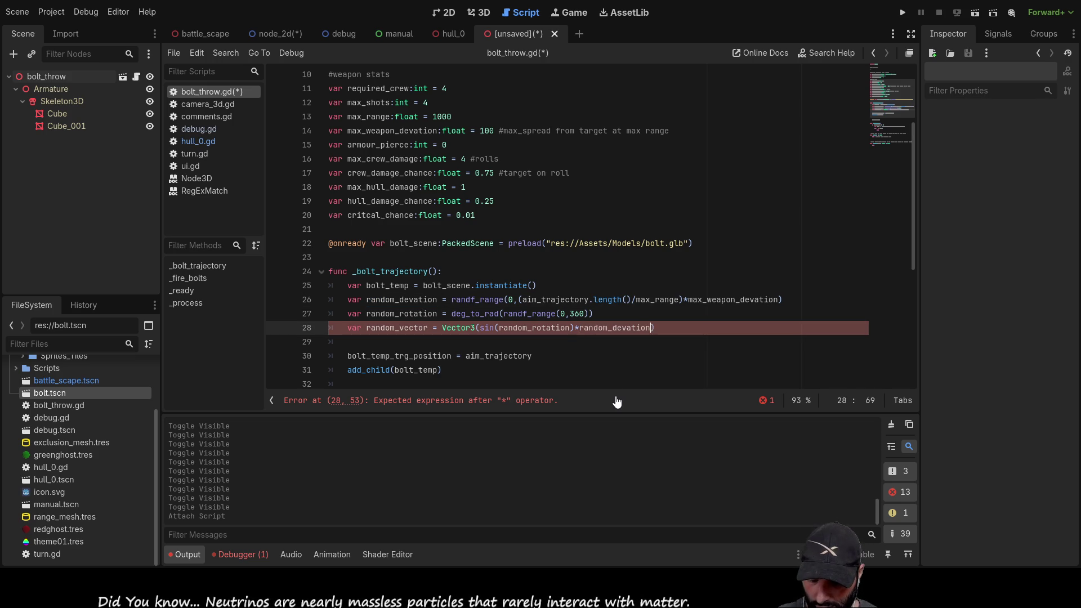
text(,0)
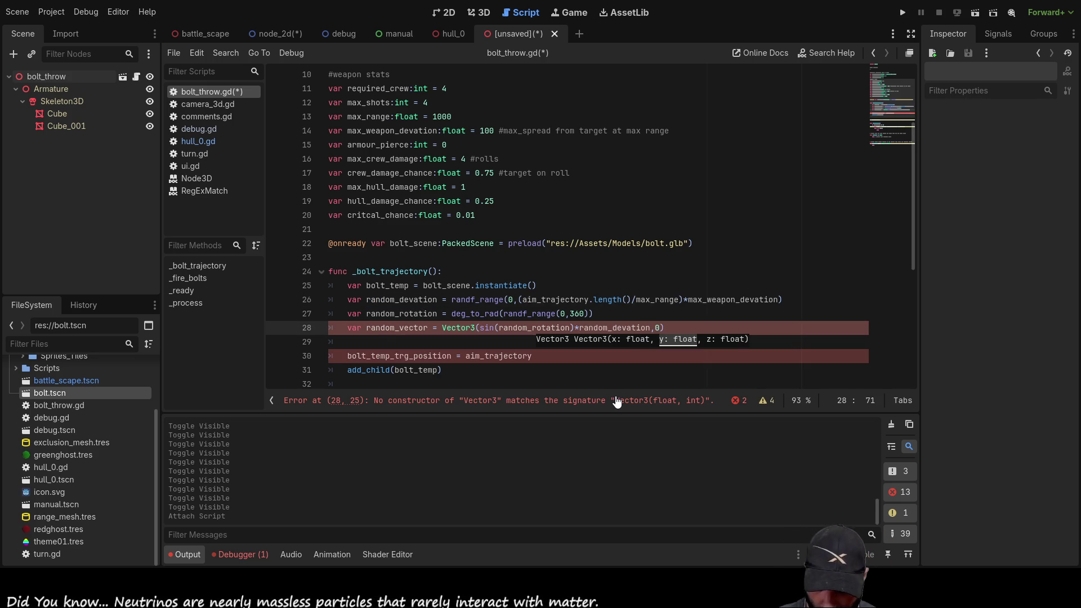
text(,)
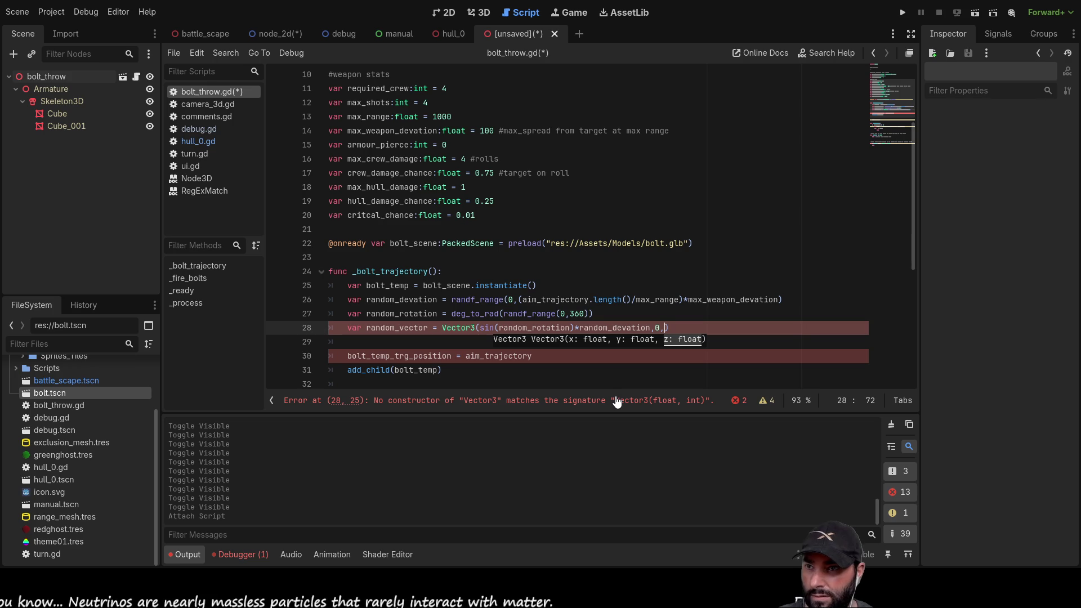
Copy the sin(random_rotation)*random_devation term into the third component and change sin to cos.
drag(651, 331, 481, 326)
key(ctrl+c)
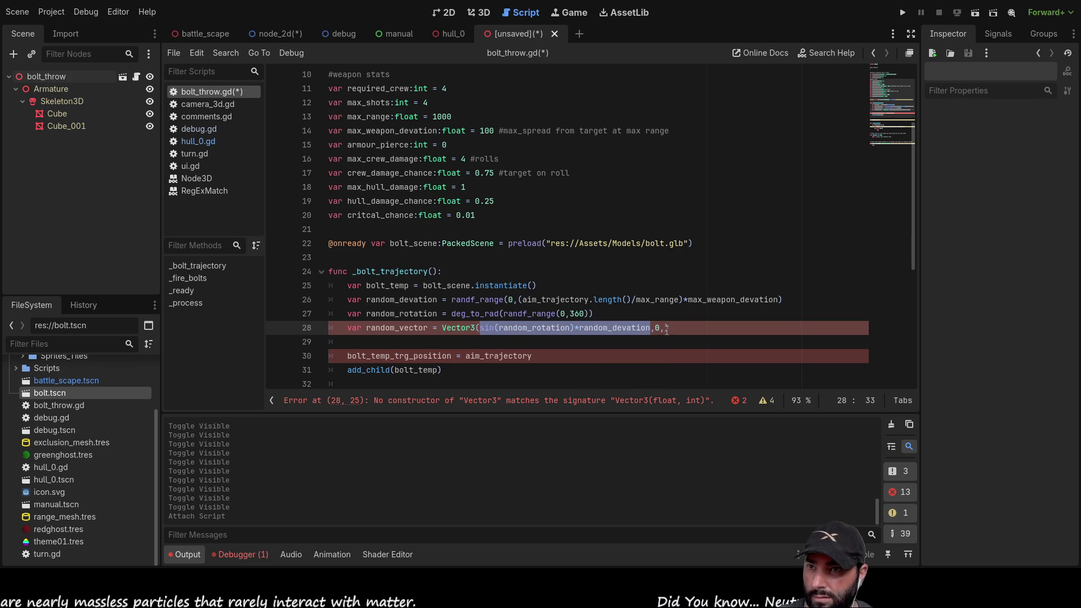
click(663, 328)
key(ctrl+v)
double_click(672, 327)
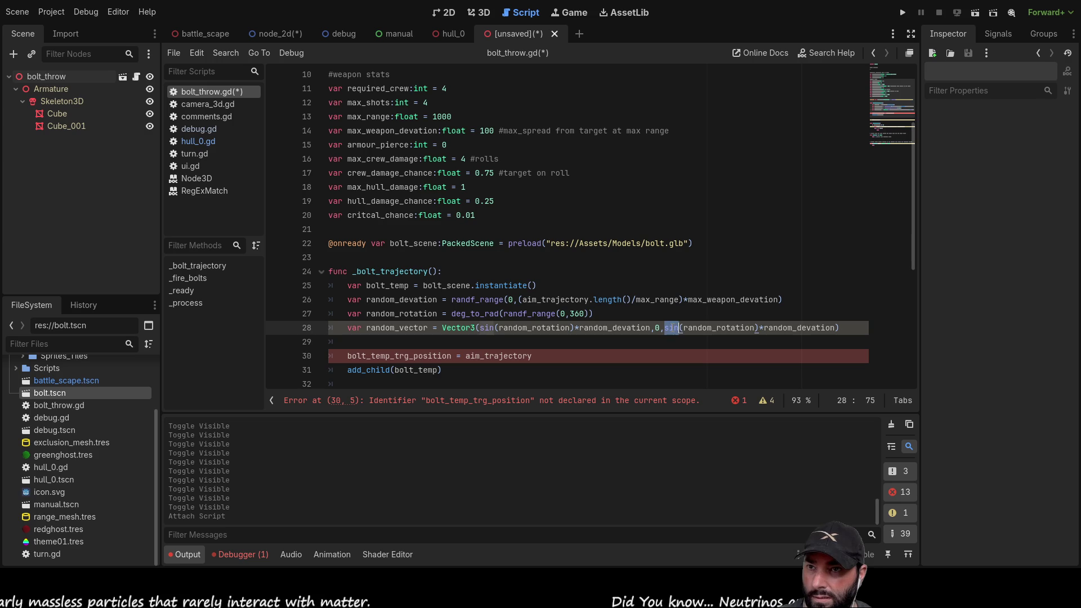
text(cos)
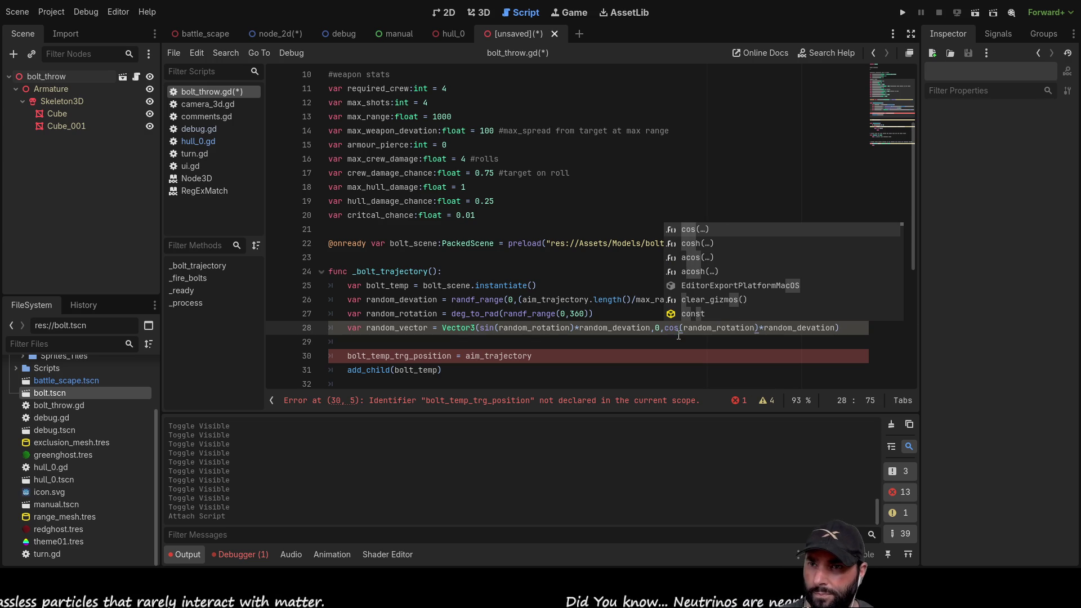
key(Escape)
key(Down)
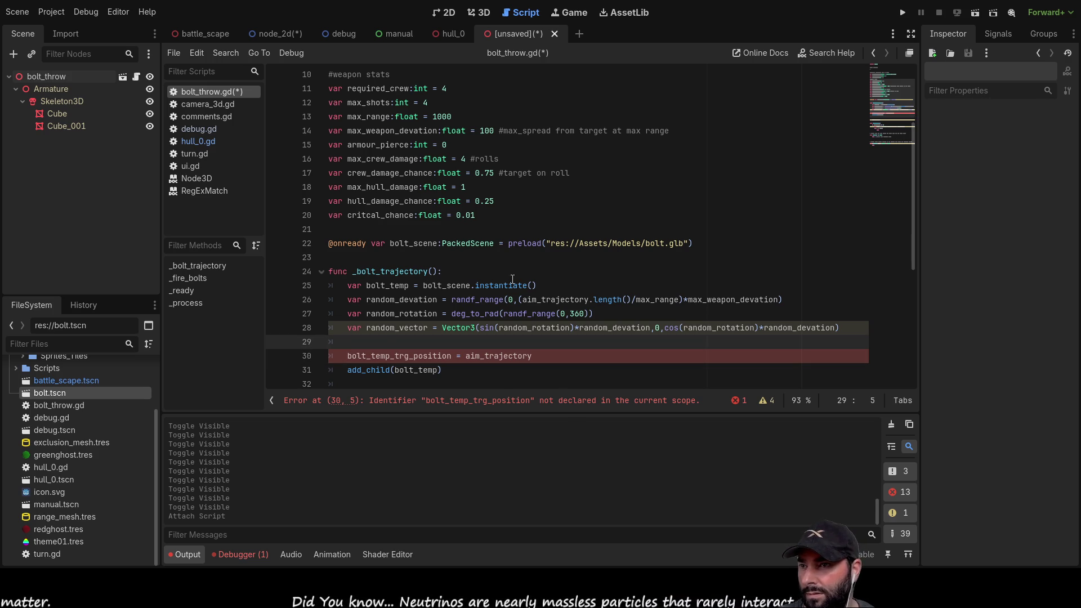
Append +random_vector to the target position line and remove the blank line above it.
double_click(388, 327)
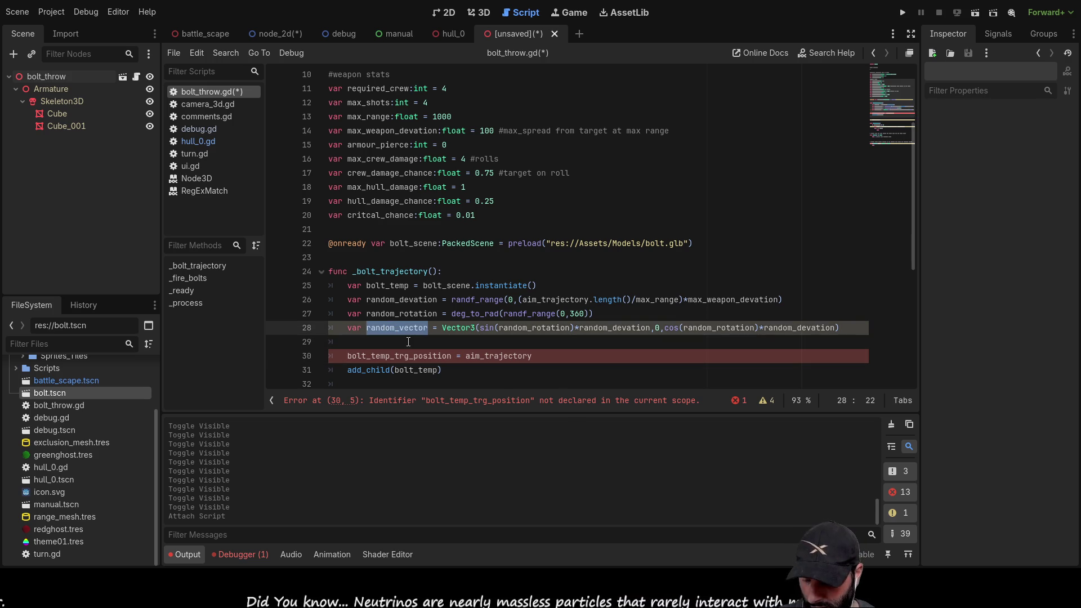
click(556, 361)
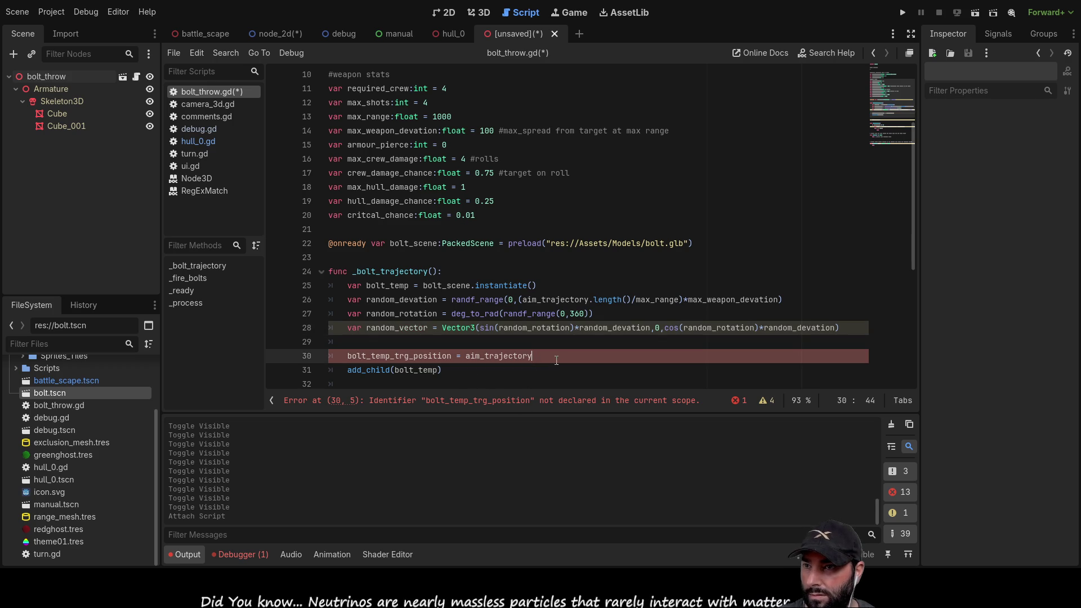
text(+random_vector)
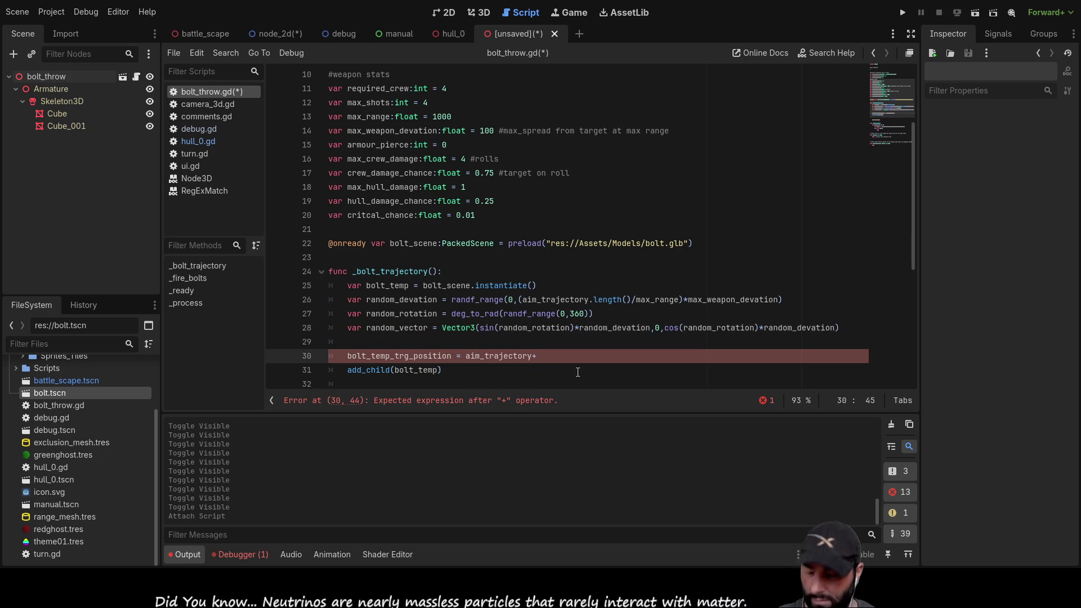
key(Up)
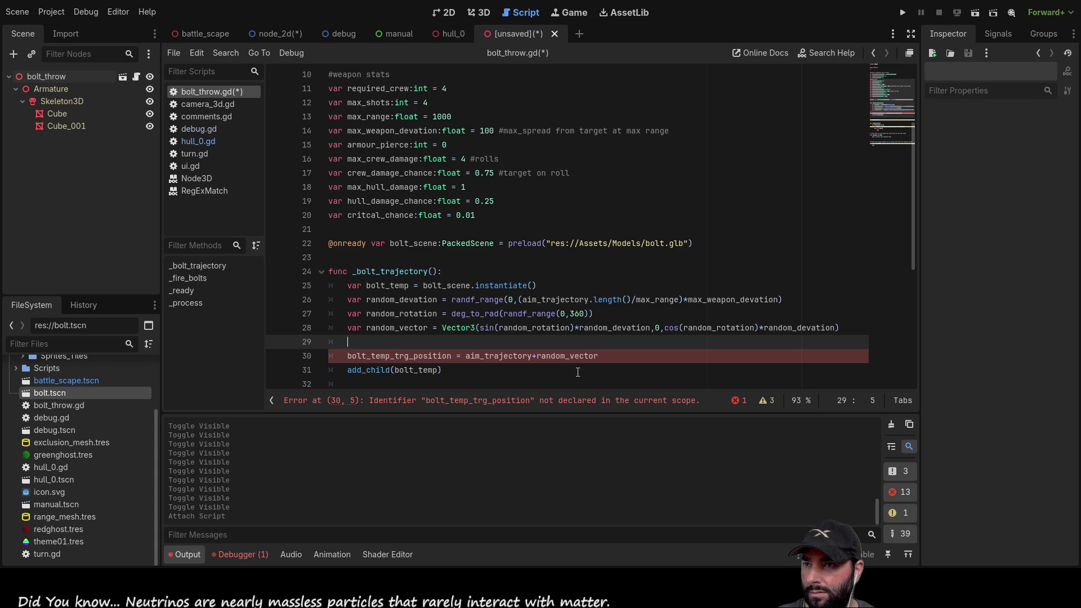
key(Delete)
key(End)
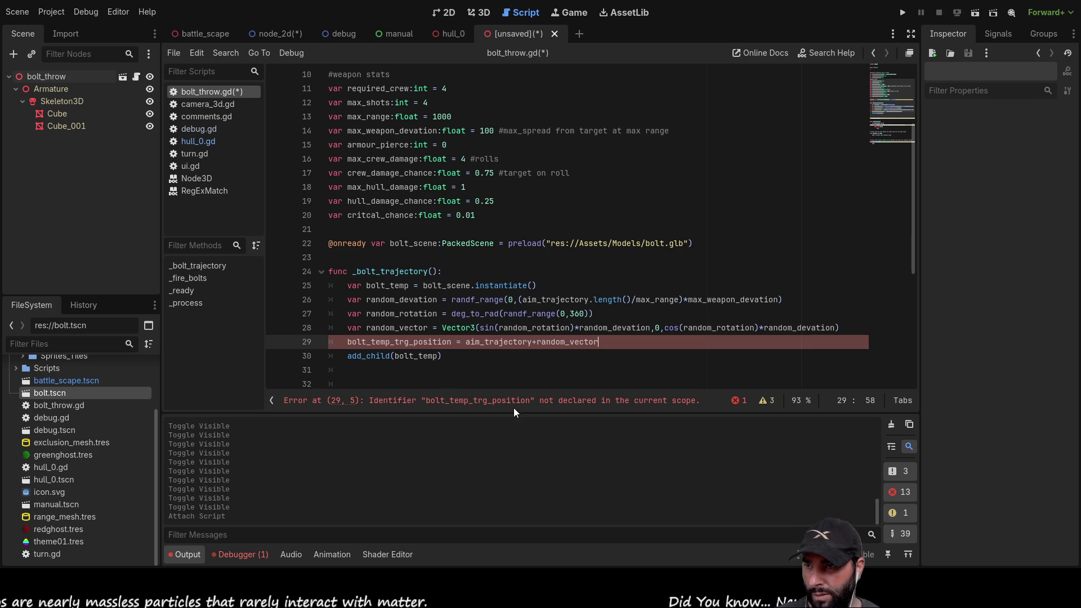
Rename bolt_temp_trg_position to bolt_temp_tgt_position and declare it with var.
double_click(406, 342)
click(410, 342)
key(BackSpace)
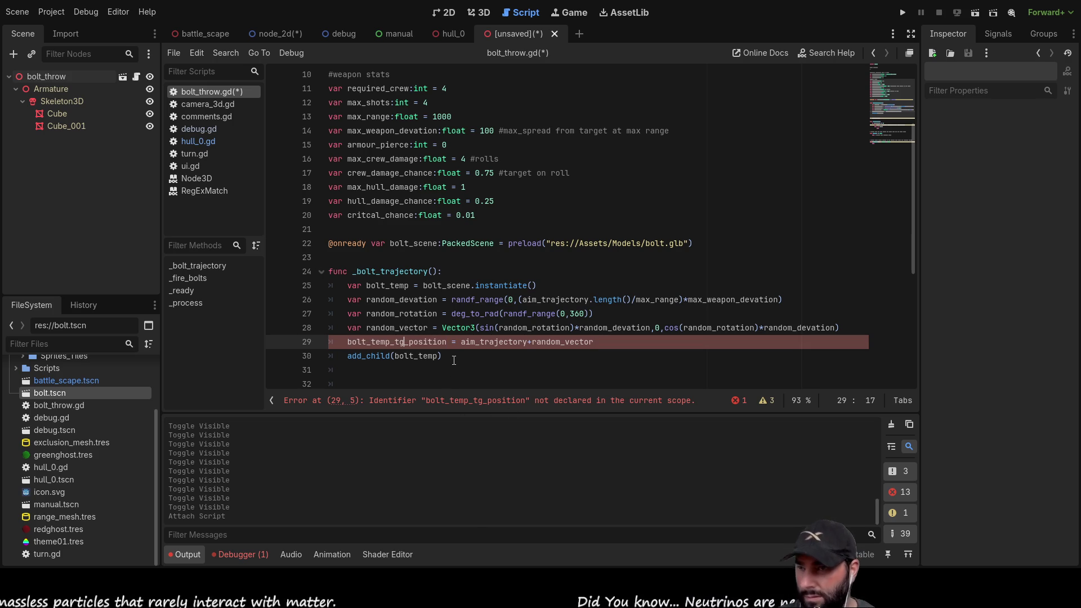
text(t)
key(Home)
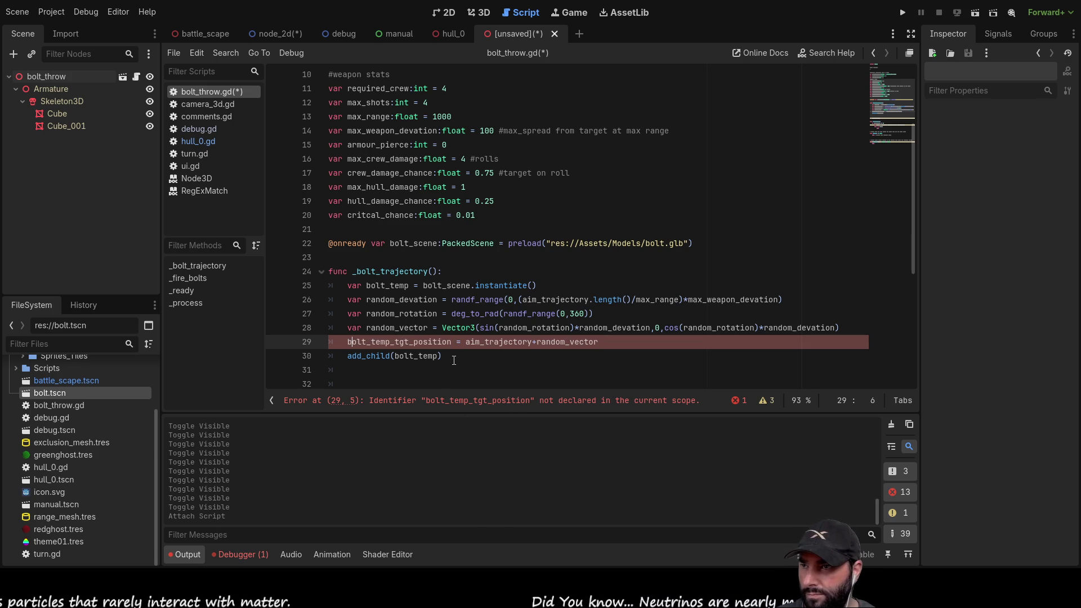
text(var)
Insert a blank line above add_child(bolt_temp).
key(Up)
key(Up)
key(Up)
key(Up)
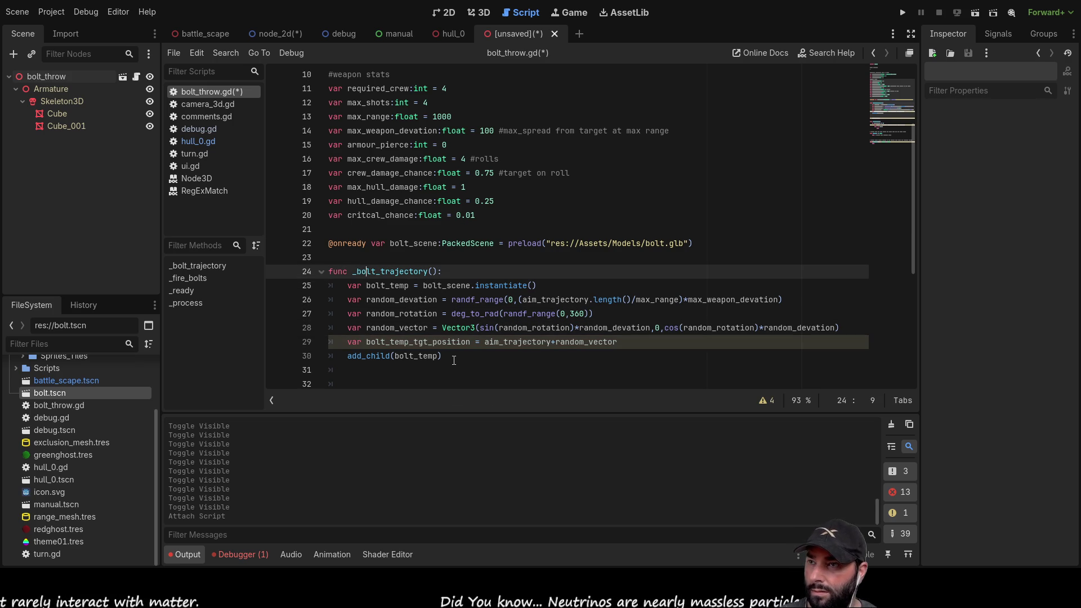
key(Down)
key(Up)
key(Up)
key(Down)
key(Down)
key(Up)
key(Down)
key(Up)
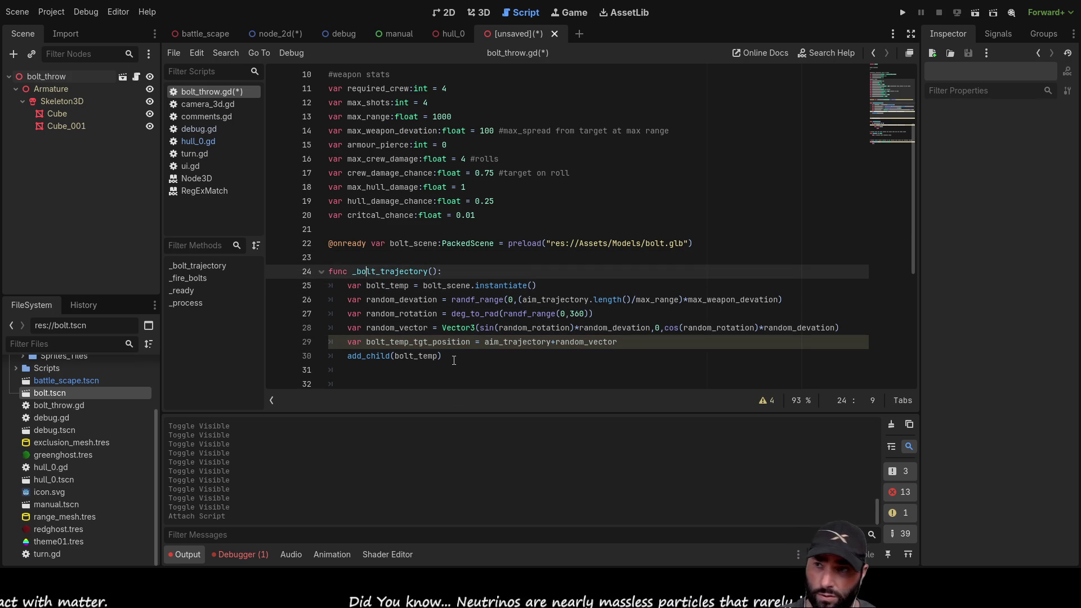
key(Down)
key(Down)
key(Down)
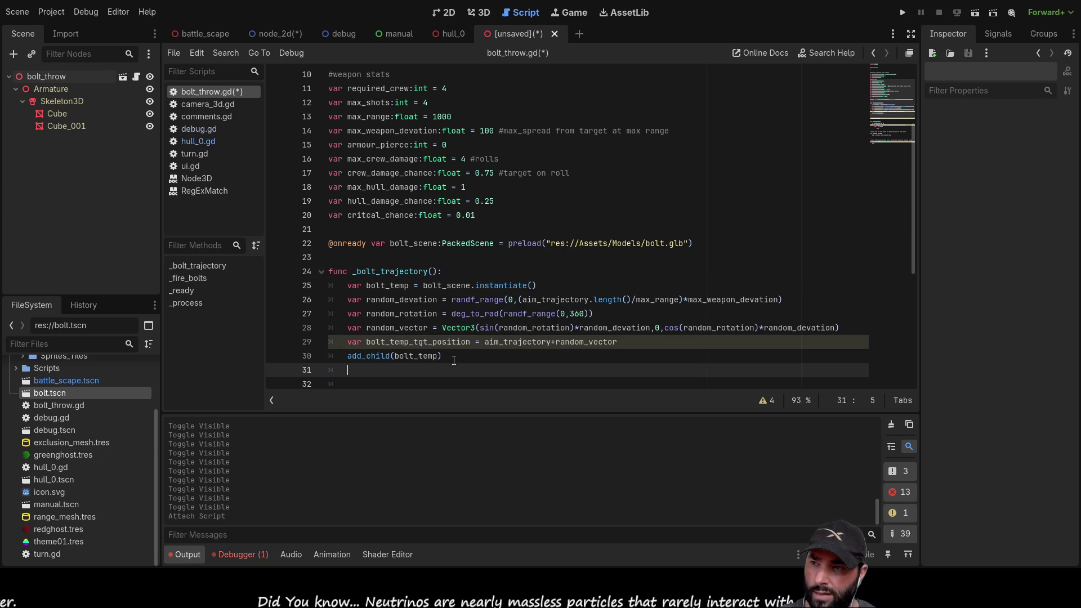
key(Up)
key(Up)
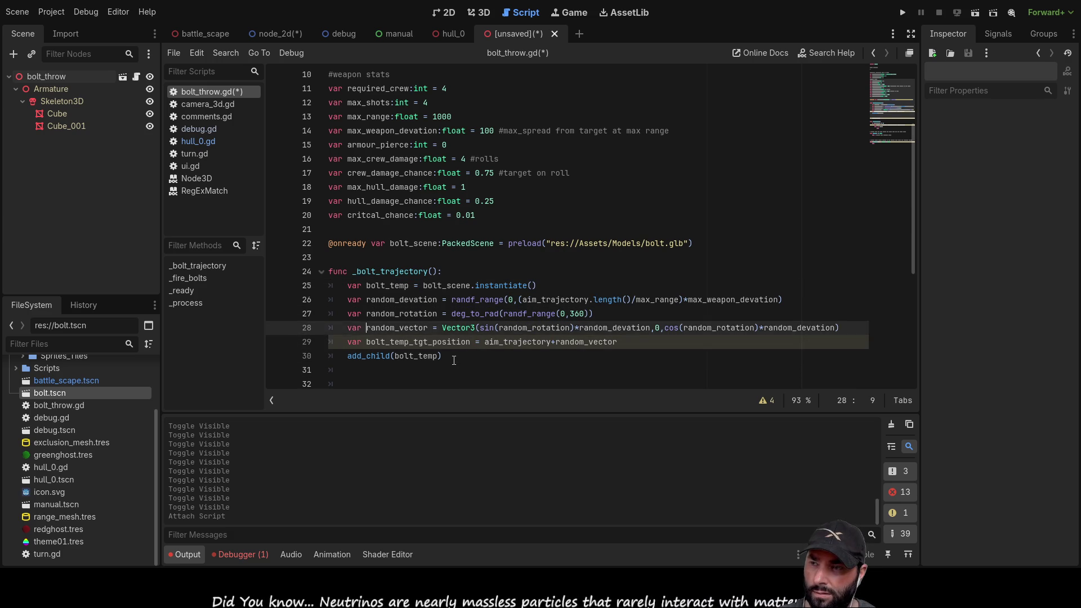
key(Down)
key(Down)
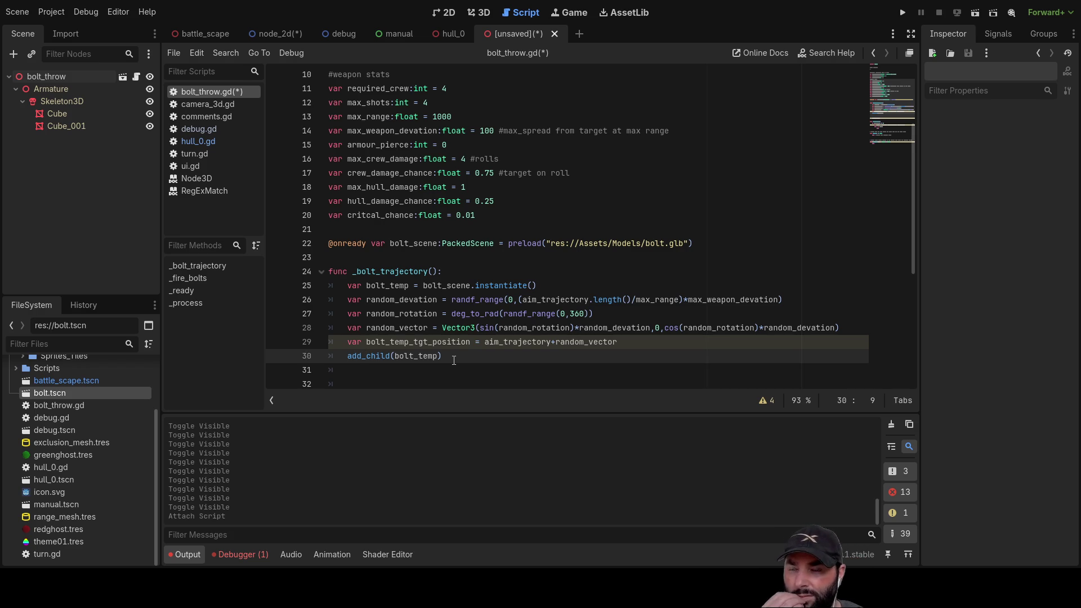
key(Down)
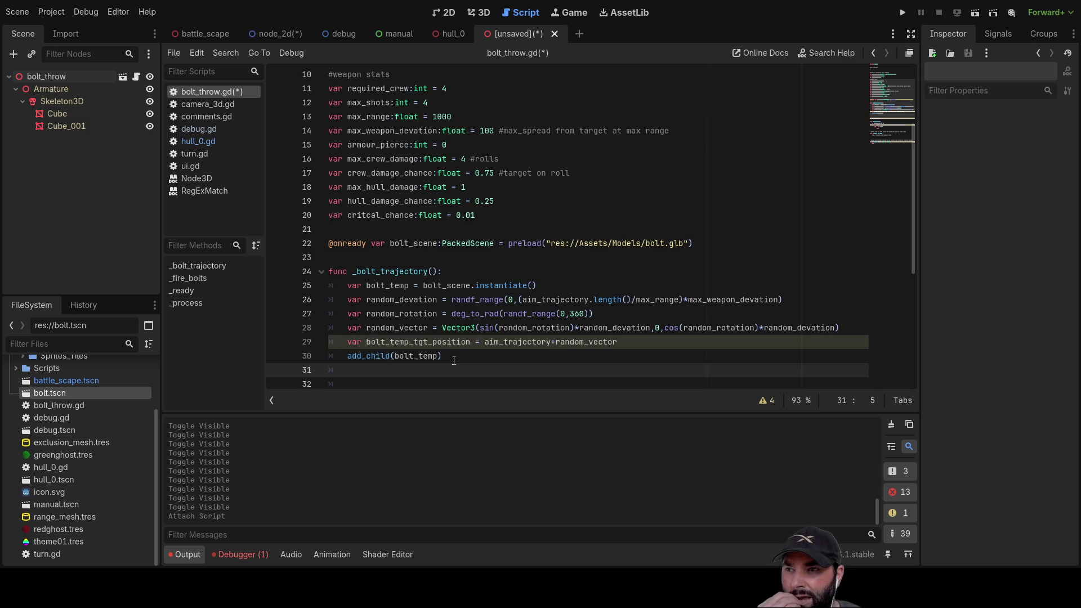
key(Up)
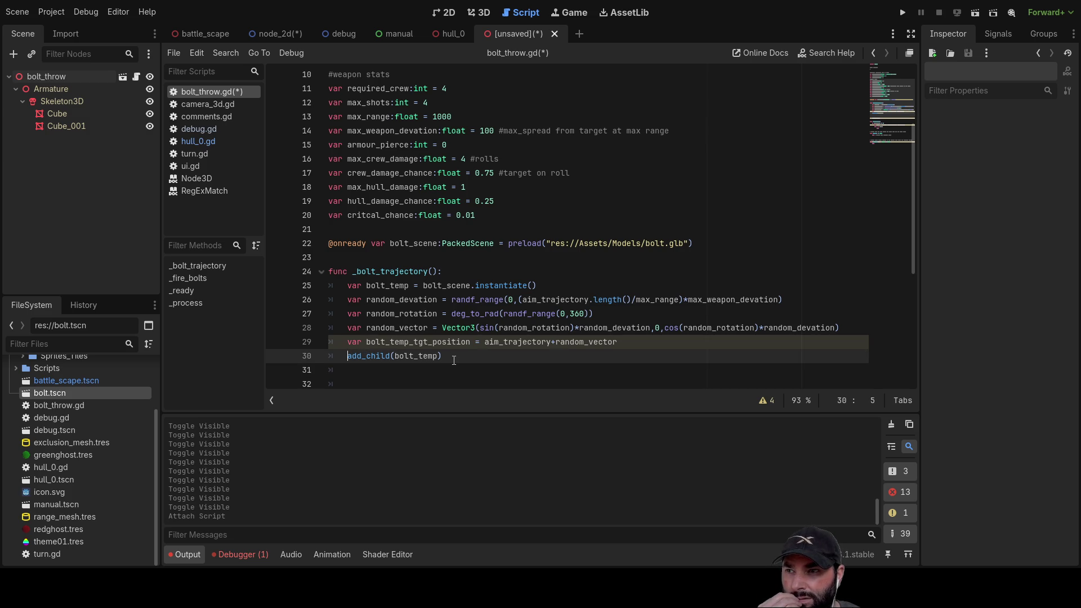
key(ctrl+shift+Return)
key(Up)
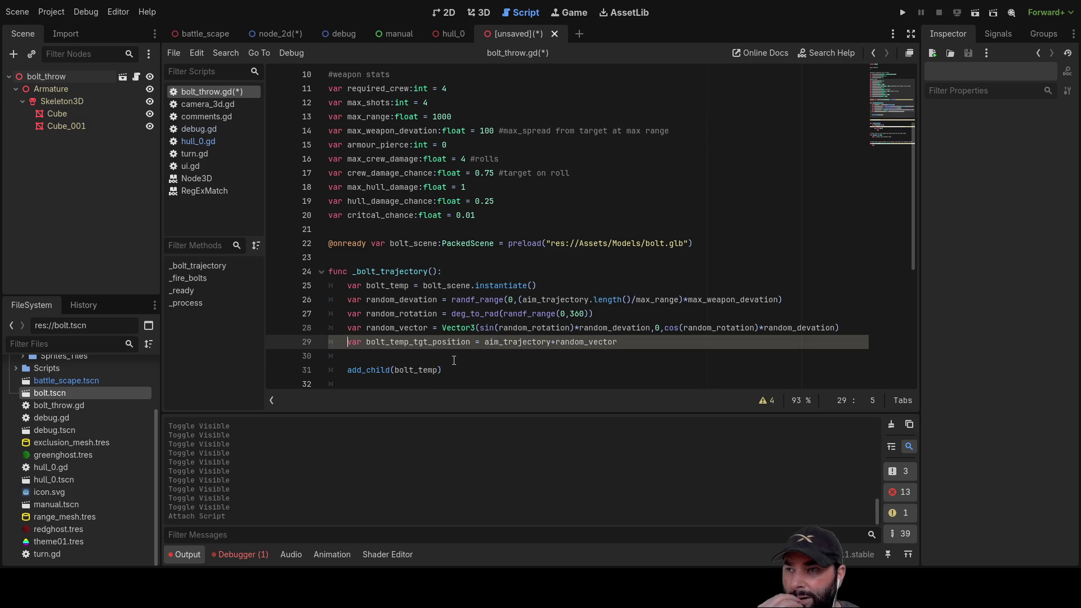
Insert a new line 10 above #weapon stats and declare var boat_position, correcting the hyphen to an underscore.
scroll(454, 360, up, 3)
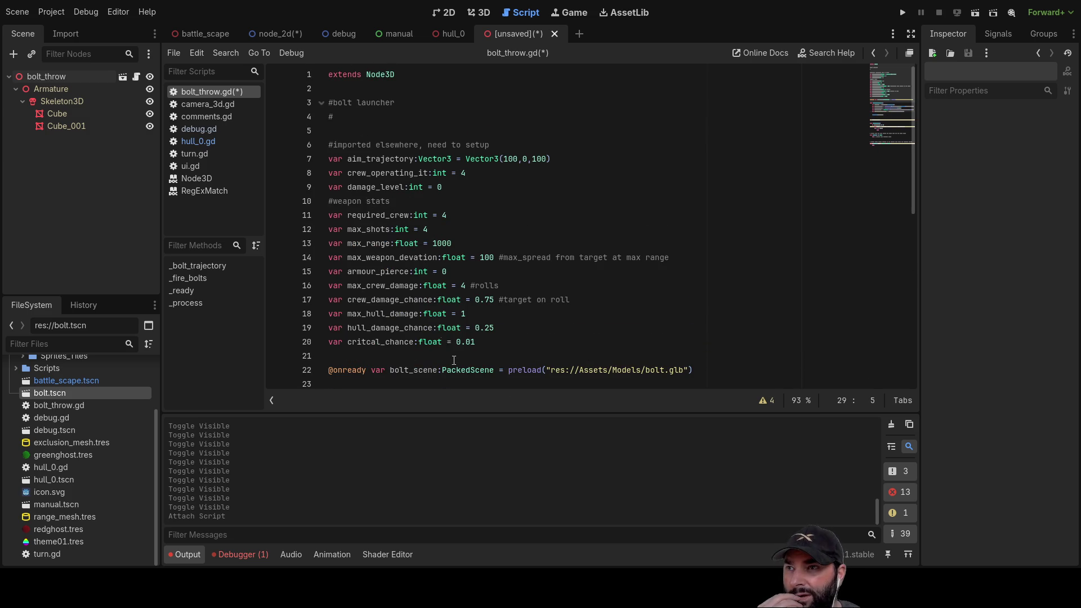
click(329, 195)
key(Return)
key(Up)
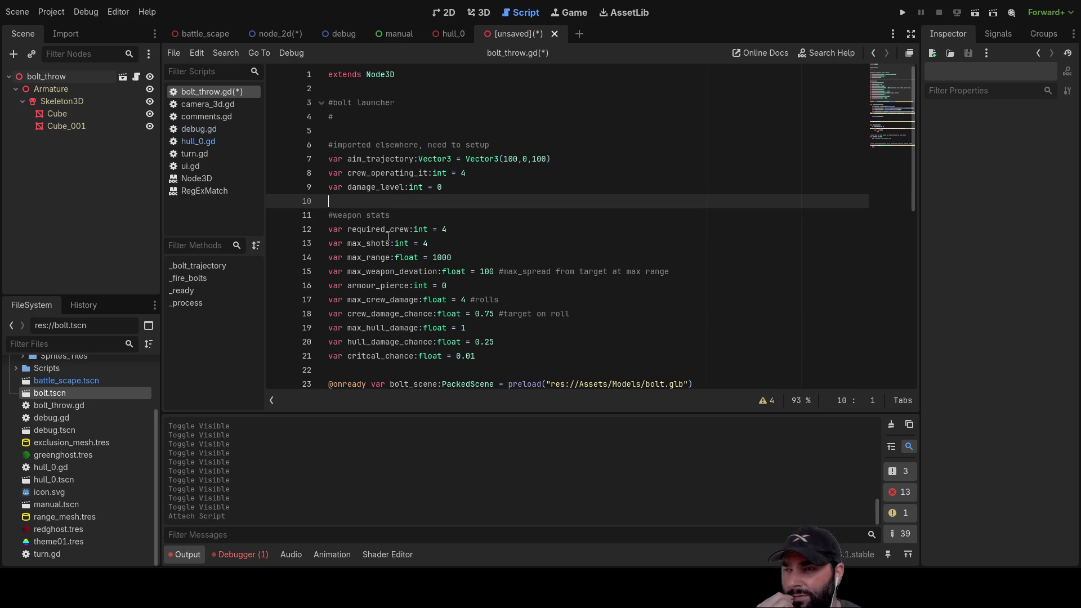
text(var )
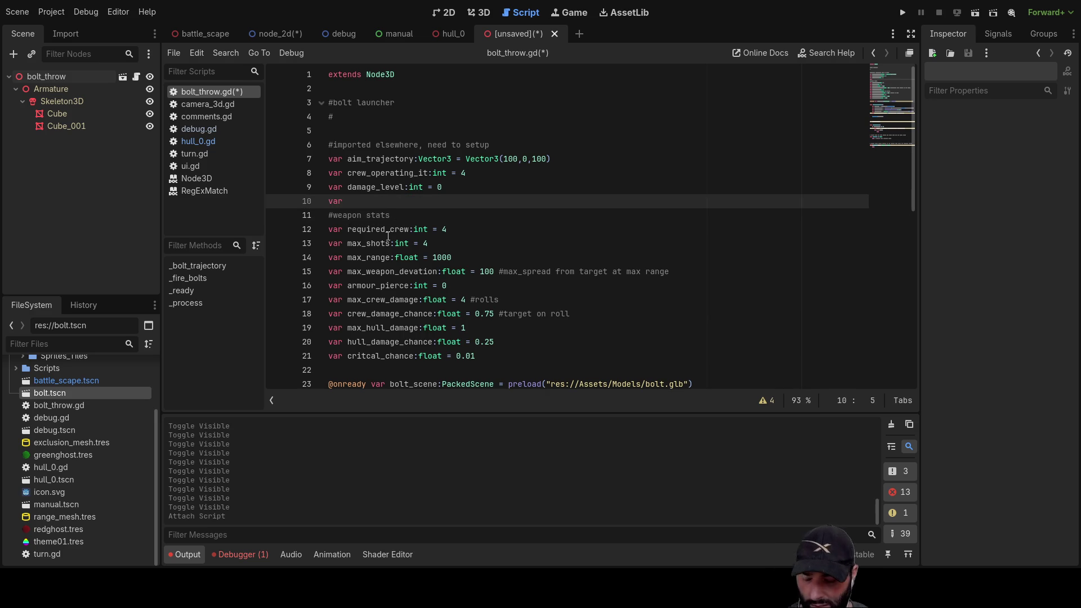
text(boat-position)
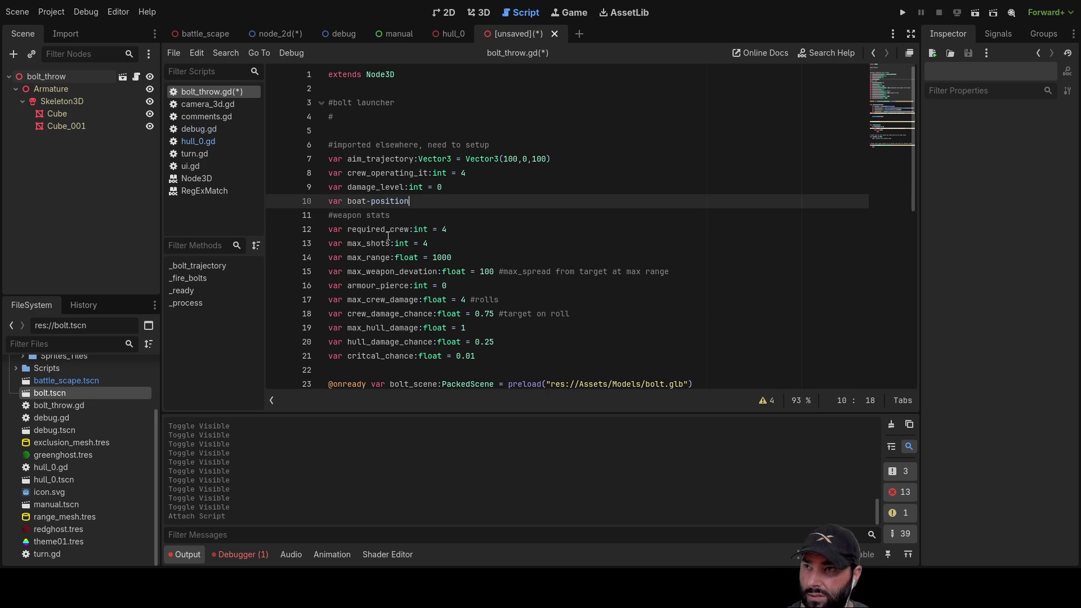
key(Left)
key(Left)
key(Left)
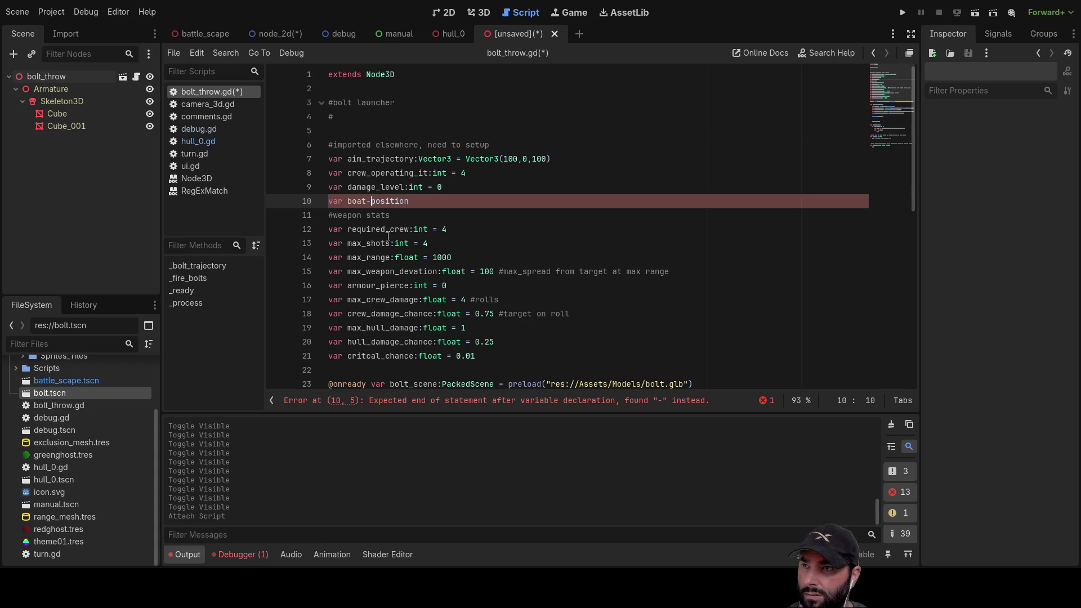
key(BackSpace)
text(_)
key(Right)
key(Right)
key(Right)
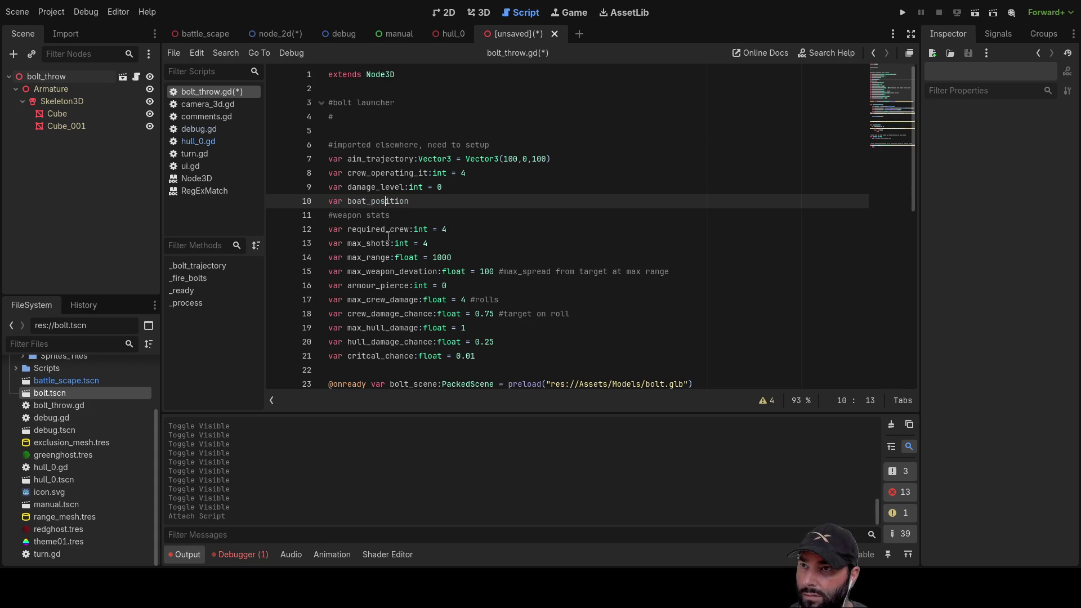
Give boat_position the type Vector3 and the value Vector3(0,0,0) using autocomplete.
text(vect)
key(Down)
key(Down)
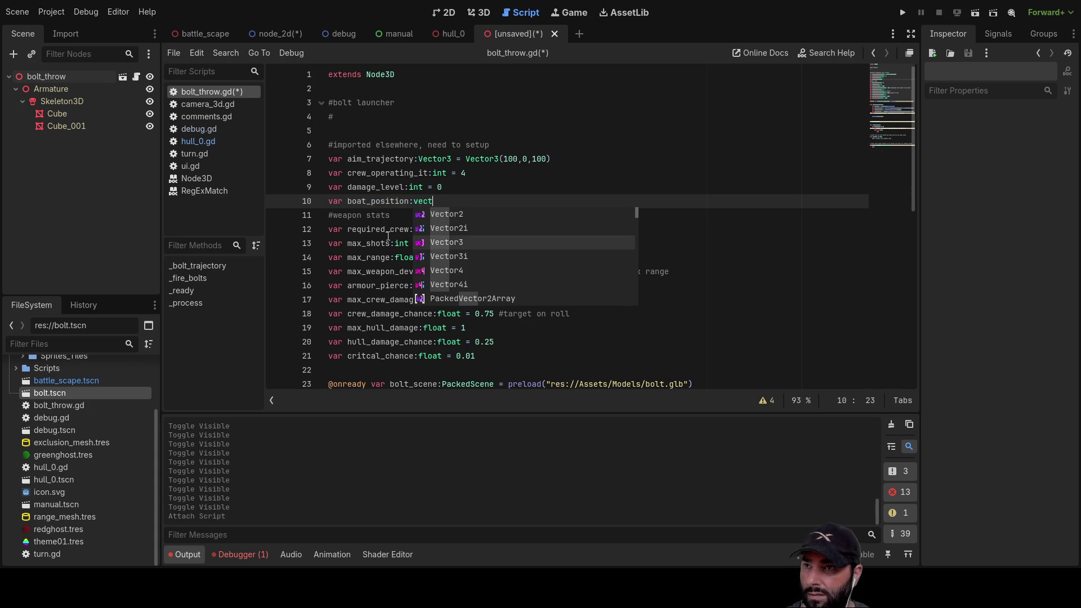
key(Return)
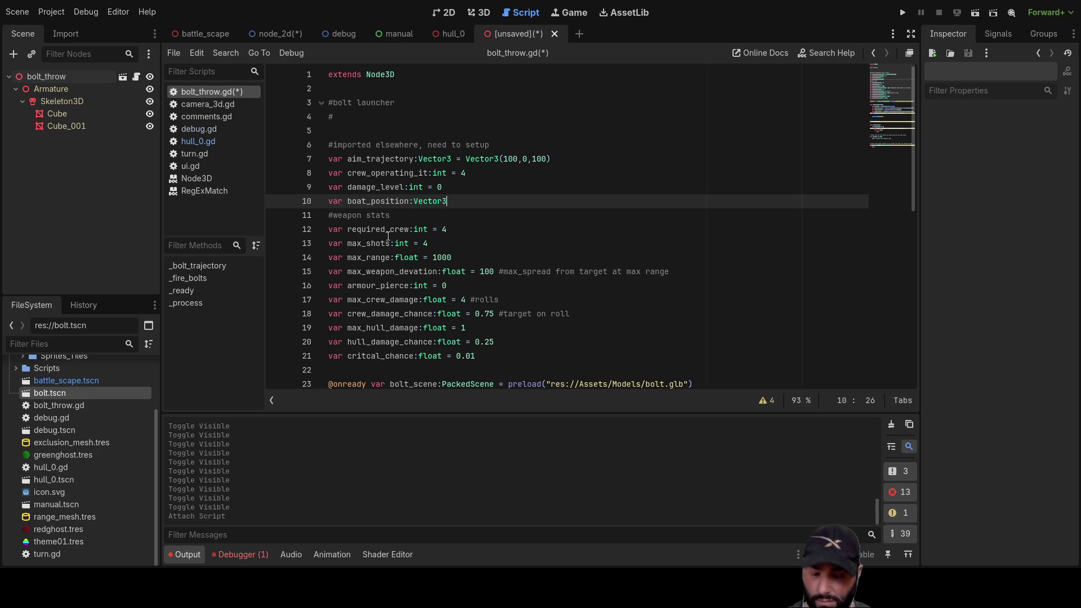
text(()
key(Left)
text(ve)
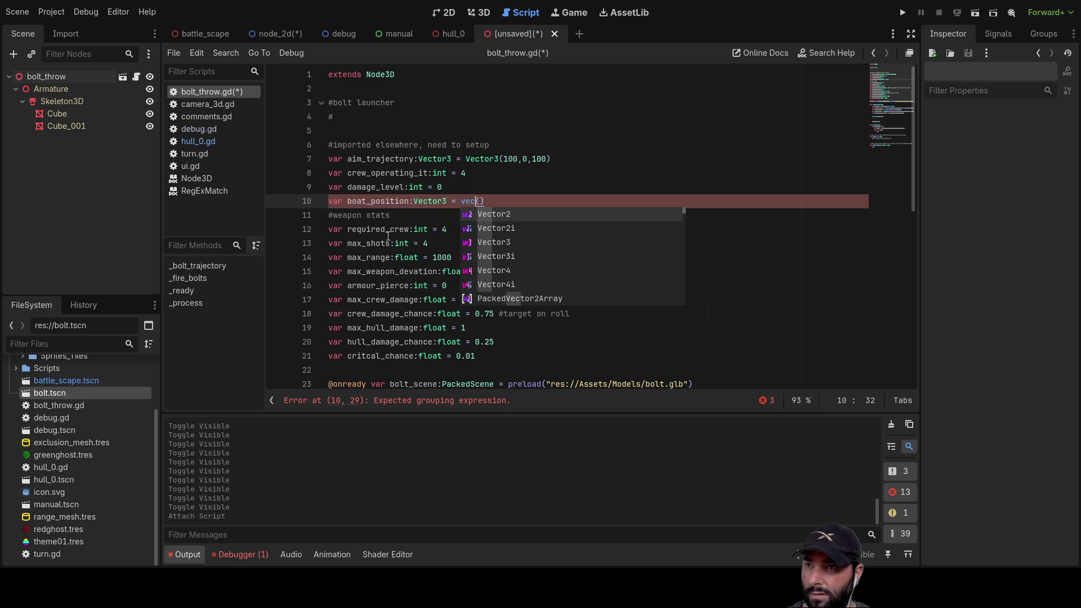
key(Down)
key(Down)
key(Down)
key(Up)
key(Return)
key(Right)
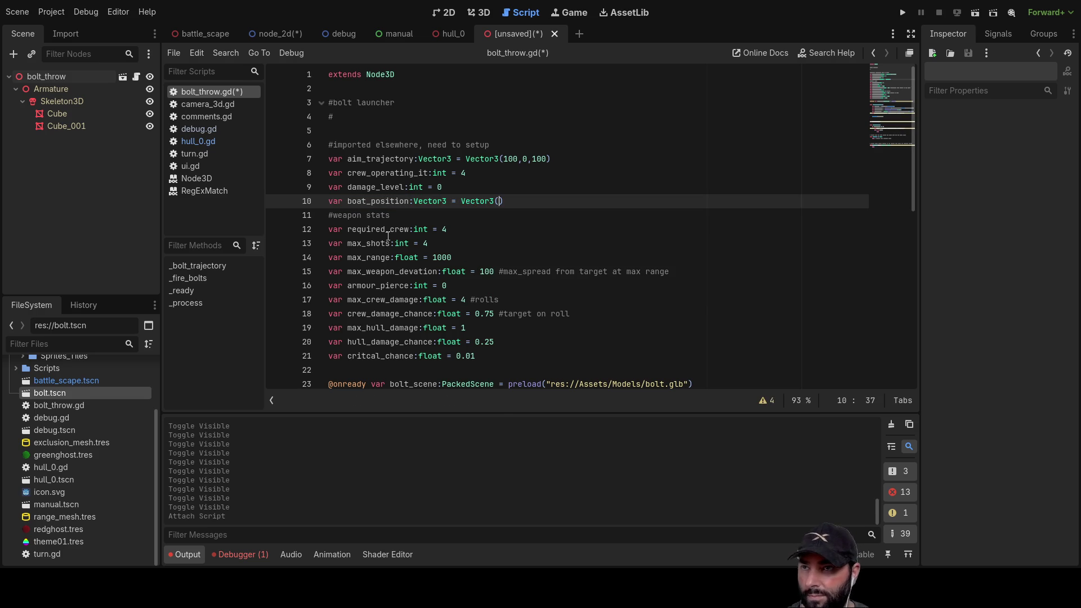
text(0,0,0)
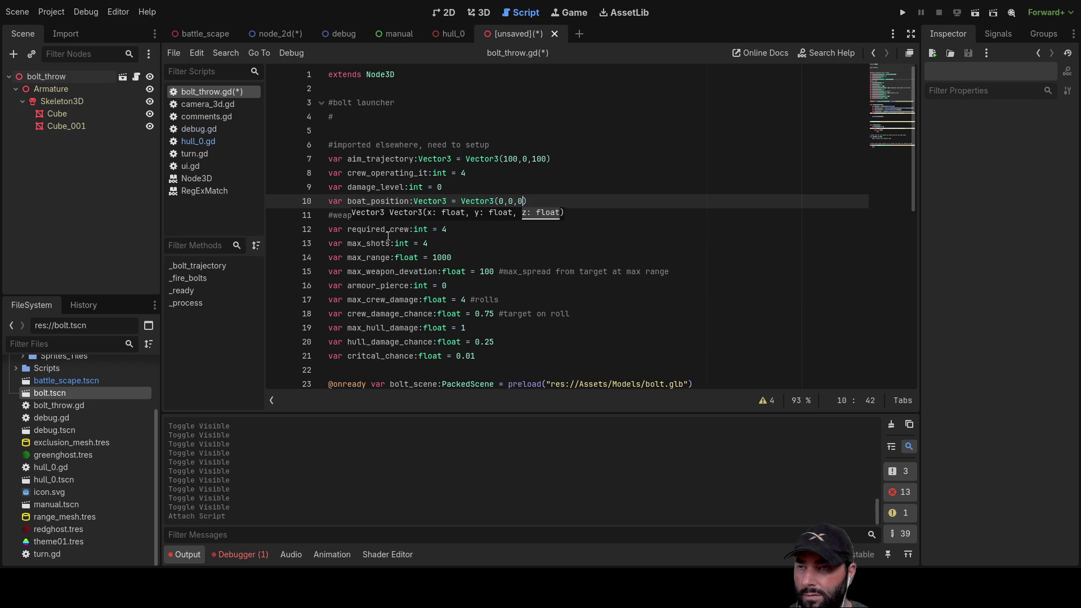
key(Down)
key(Down)
key(Down)
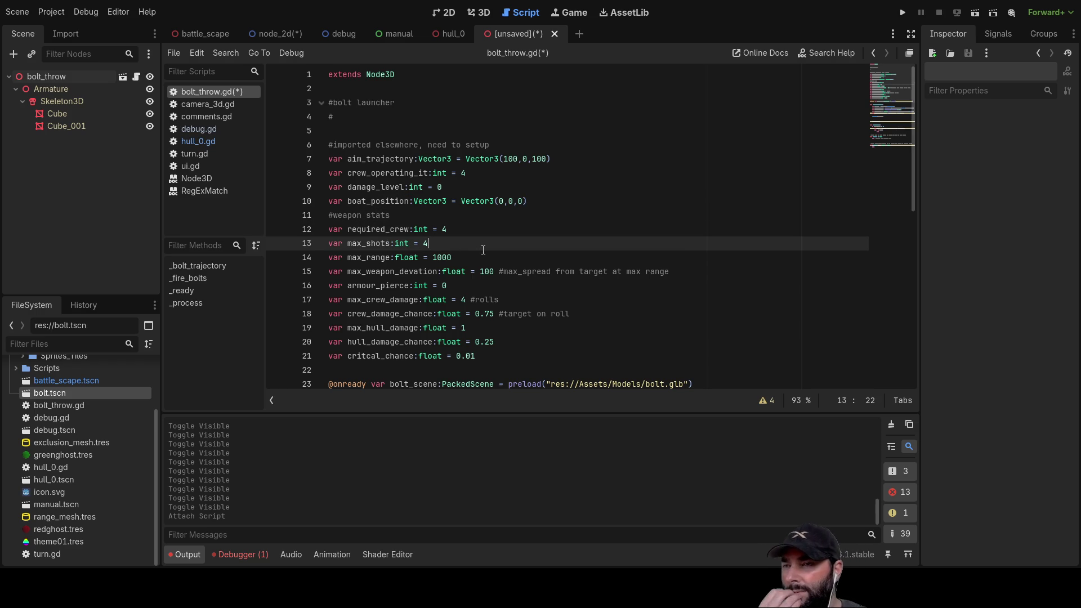
Select the new boat_position name and move to the blank line inside _bolt_trajectory.
double_click(373, 202)
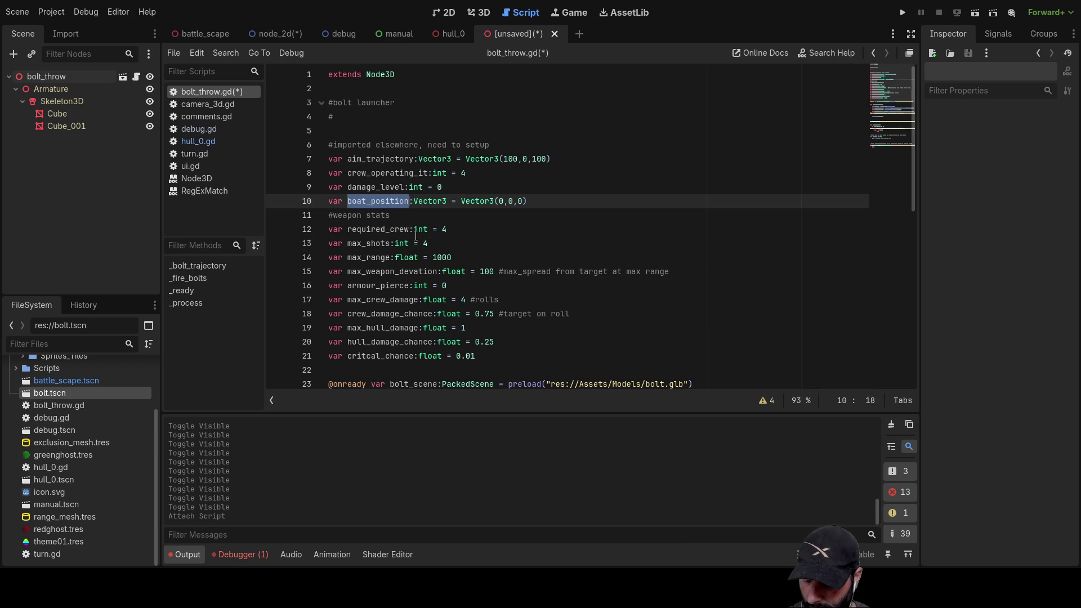
scroll(416, 235, down, 5)
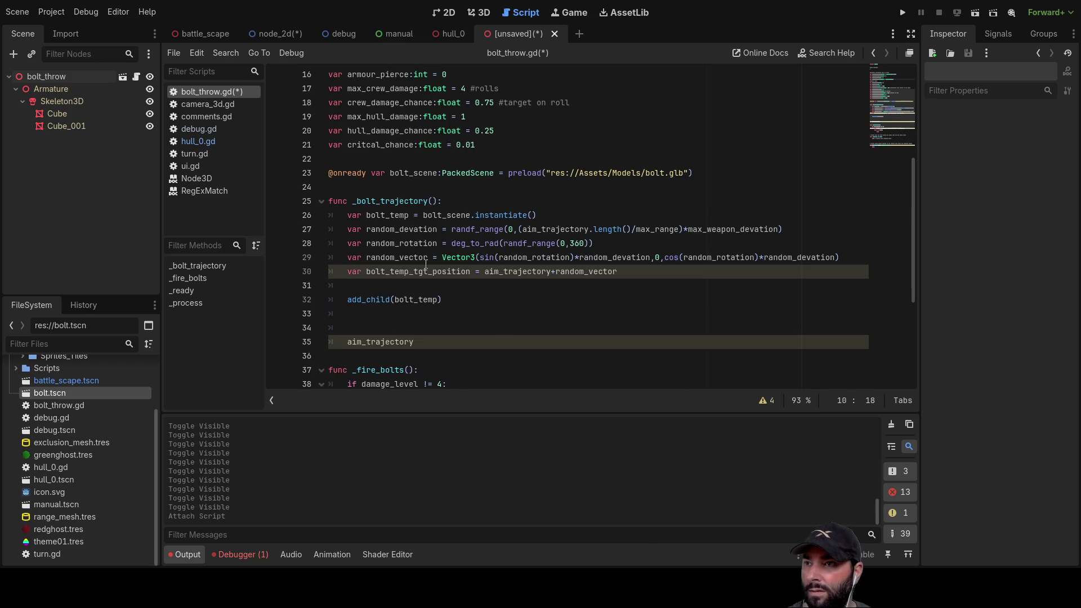
click(351, 287)
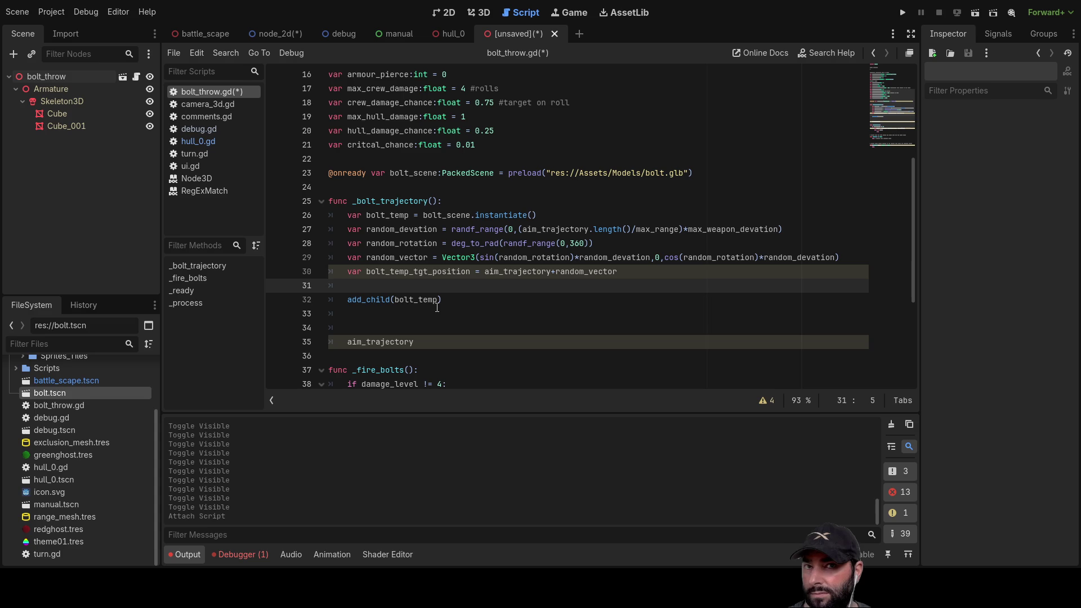